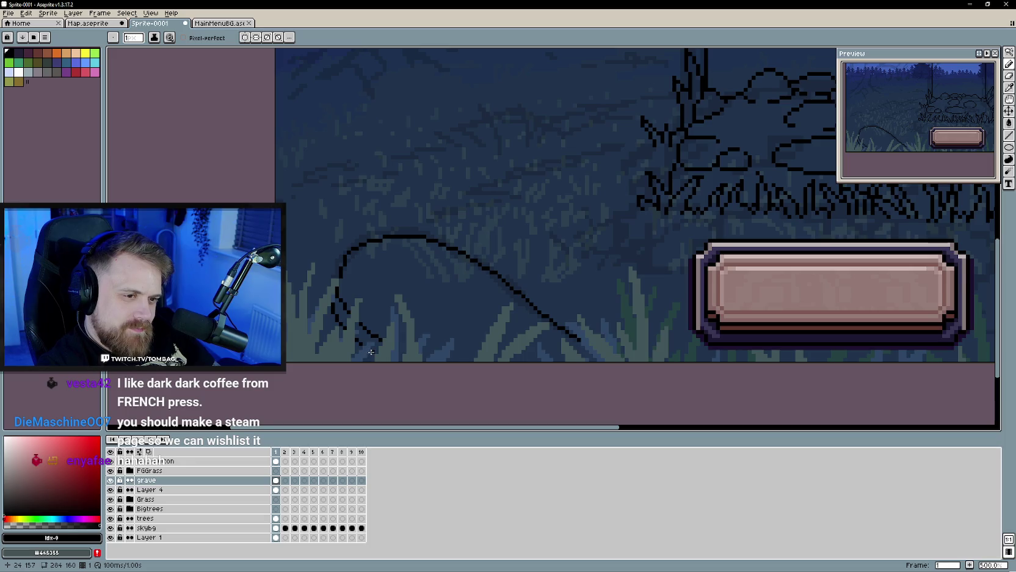
# Step: Place a test pixel below the grave outline, then undo it
pyautogui.scroll(-2, 373, 353)
pyautogui.scroll(-1, 373, 353)
pyautogui.scroll(2, 384, 357)
pyautogui.scroll(1, 388, 359)
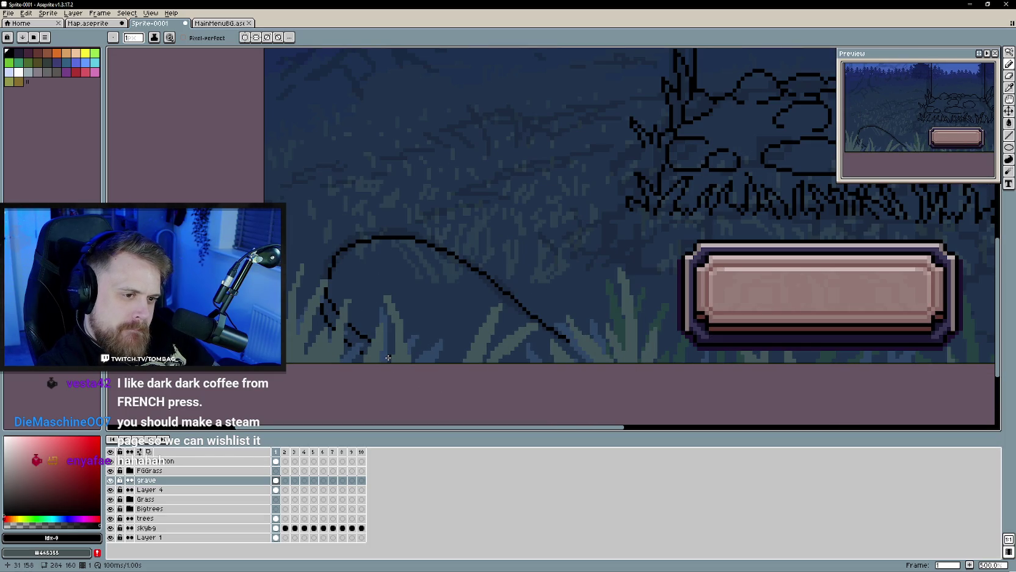
pyautogui.click(359, 353)
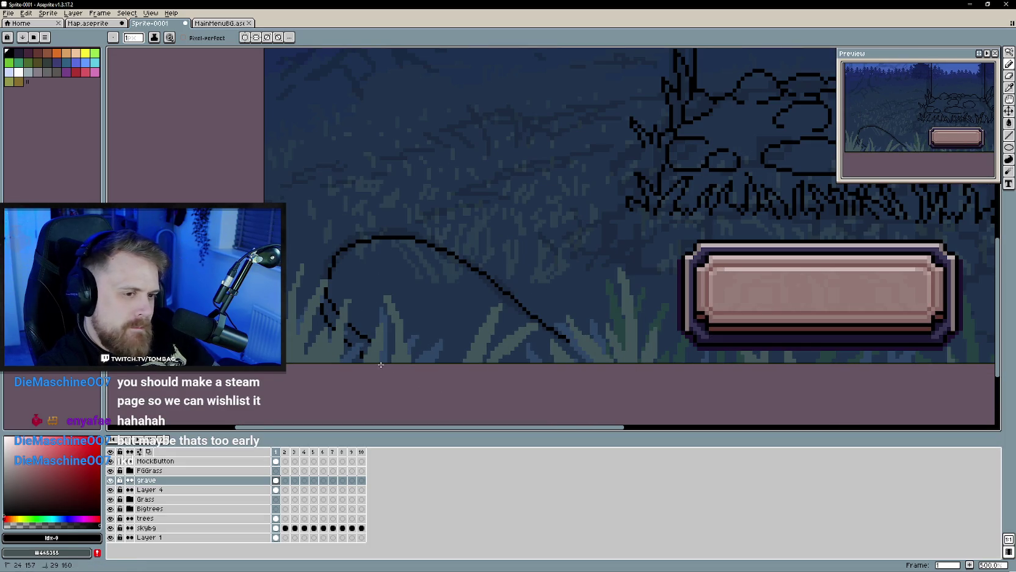
pyautogui.hotkey('ctrl', 'z')
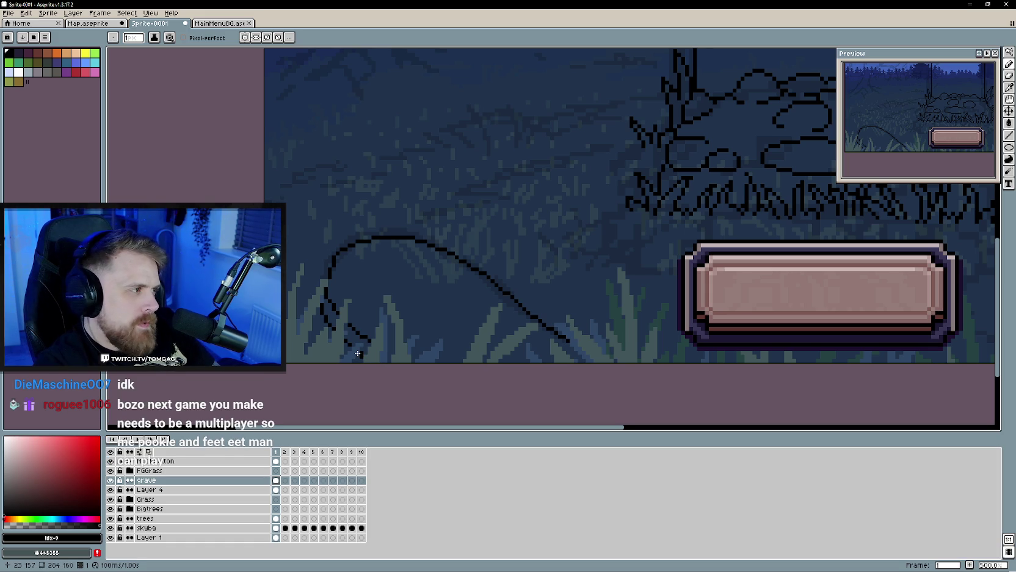
# Step: Switch to the Eraser and zoom around the grave area
pyautogui.press('e')
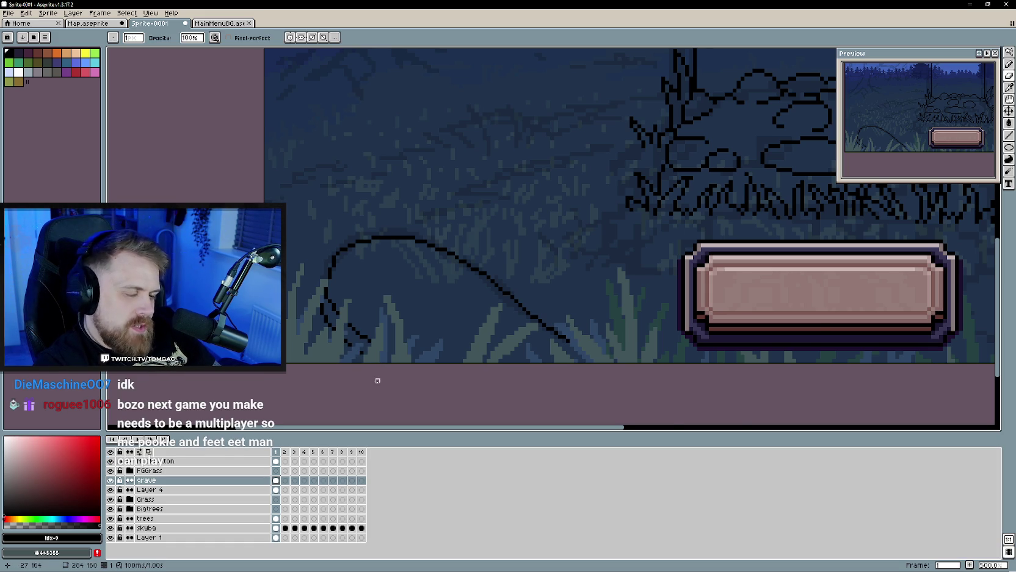
pyautogui.scroll(-1, 369, 376)
pyautogui.scroll(-2, 378, 380)
pyautogui.hscroll(1, 469, 345)
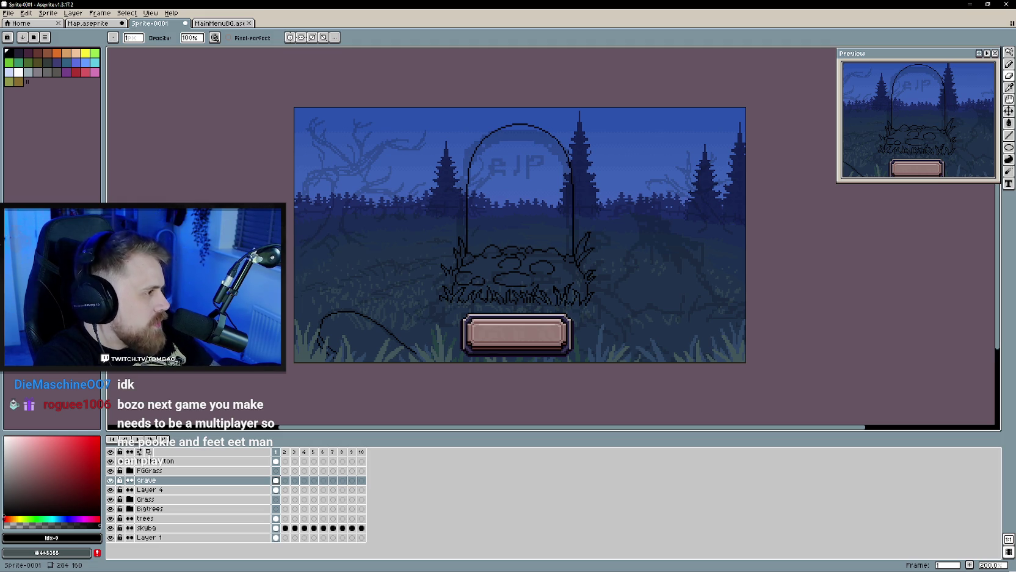
pyautogui.scroll(1, 622, 266)
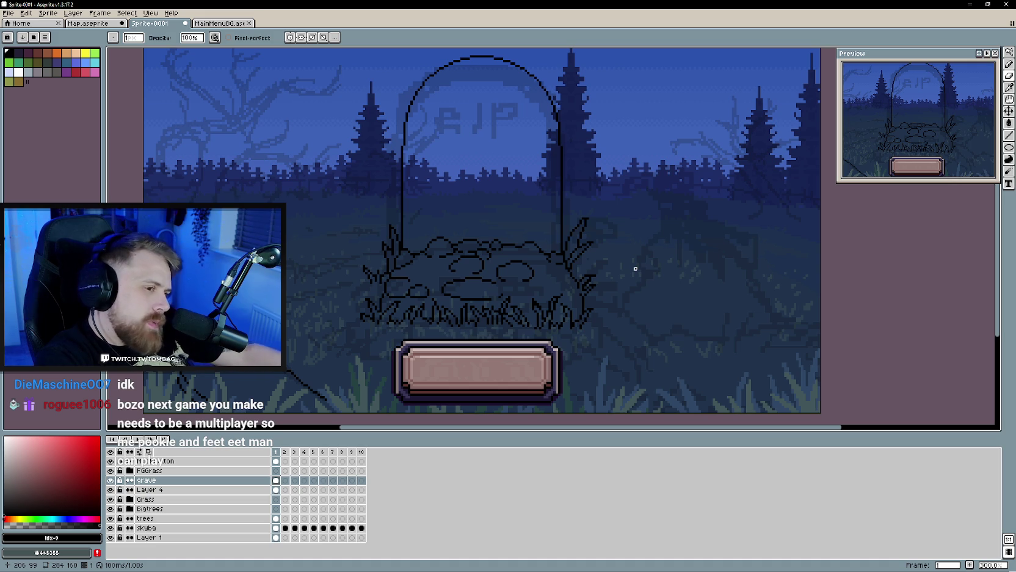
pyautogui.scroll(-1, 329, 311)
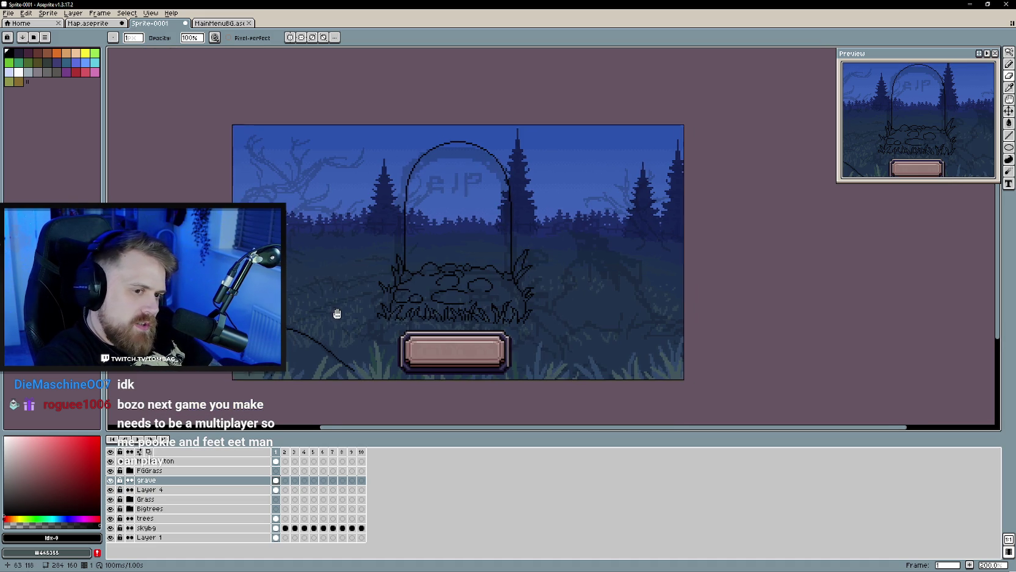
pyautogui.scroll(1, 341, 293)
# Step: Sketch thin grass strokes left of the mound with the Pencil, then undo them
pyautogui.moveTo(341, 293); pyautogui.dragTo(337, 294)
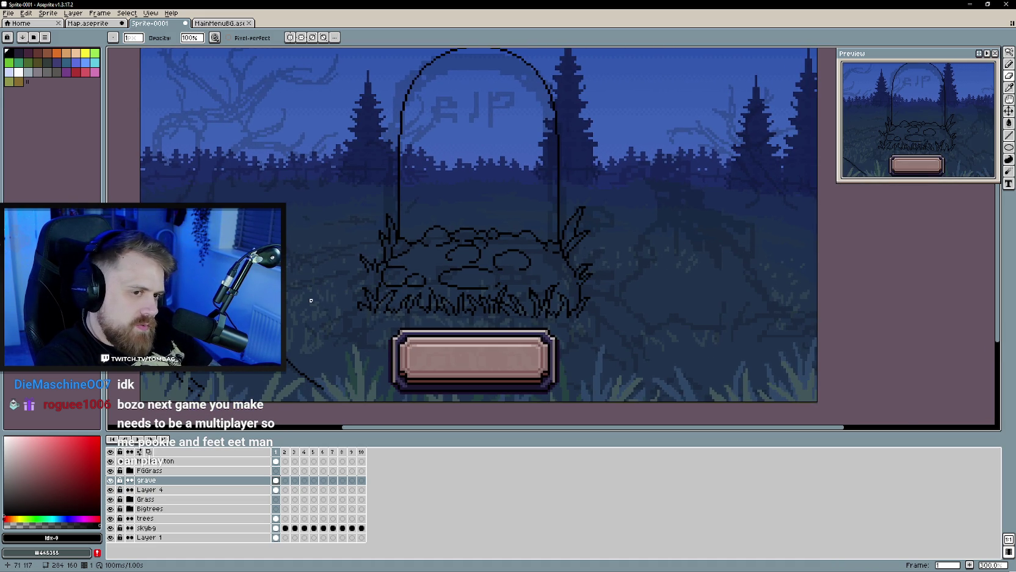
pyautogui.scroll(-1, 342, 296)
pyautogui.scroll(1, 351, 288)
pyautogui.scroll(1, 418, 307)
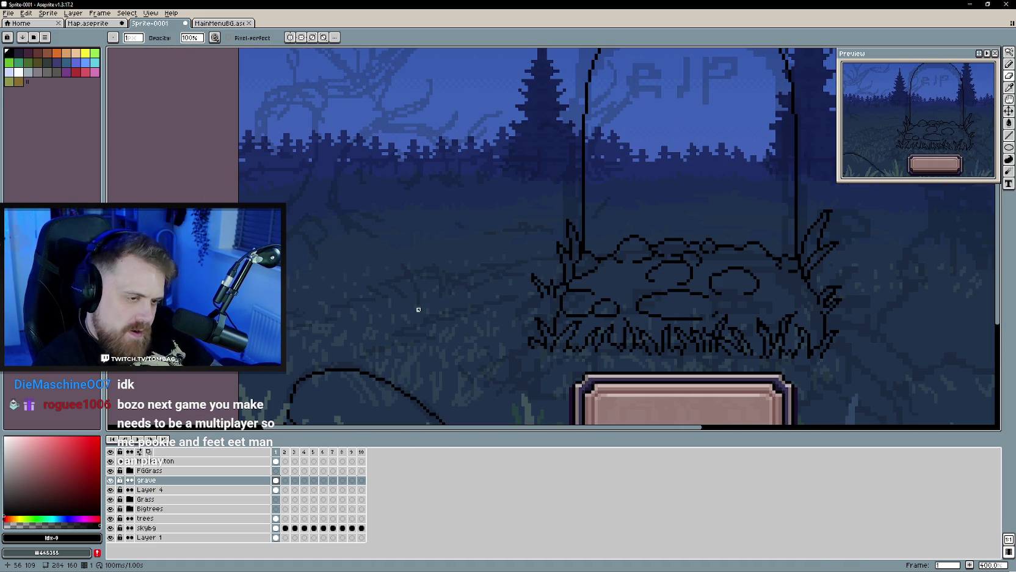
pyautogui.press('b')
pyautogui.moveTo(418, 299)
pyautogui.mouseDown()
pyautogui.moveTo(402, 258)
pyautogui.moveTo(408, 295)
pyautogui.moveTo(392, 261)
pyautogui.mouseUp()
pyautogui.hotkey('ctrl', 'z')
pyautogui.hotkey('ctrl', 'z')
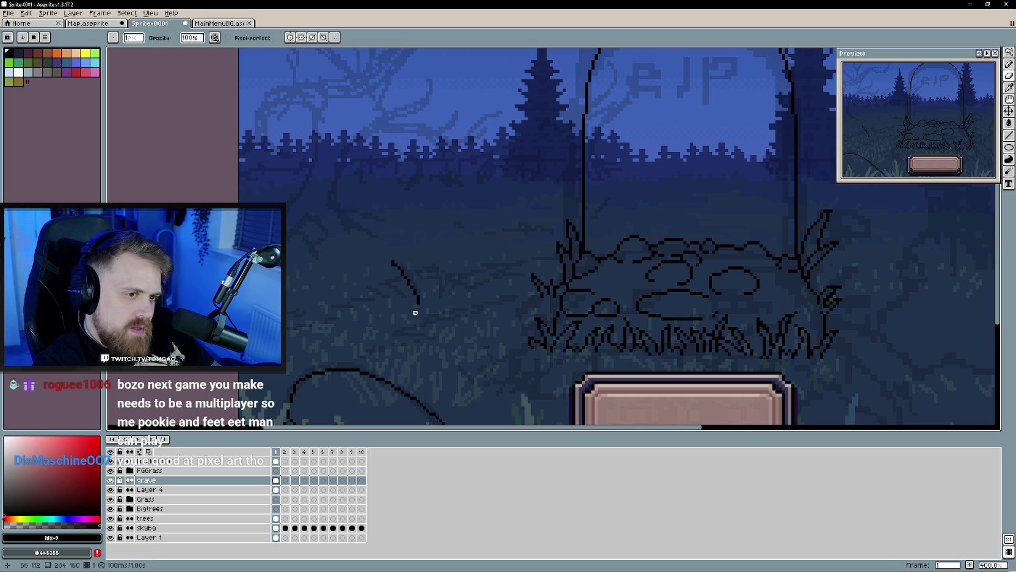
# Step: Draw a second grass blade and more blades beside the first, forming a tuft
pyautogui.scroll(-3, 392, 269)
pyautogui.scroll(2, 389, 278)
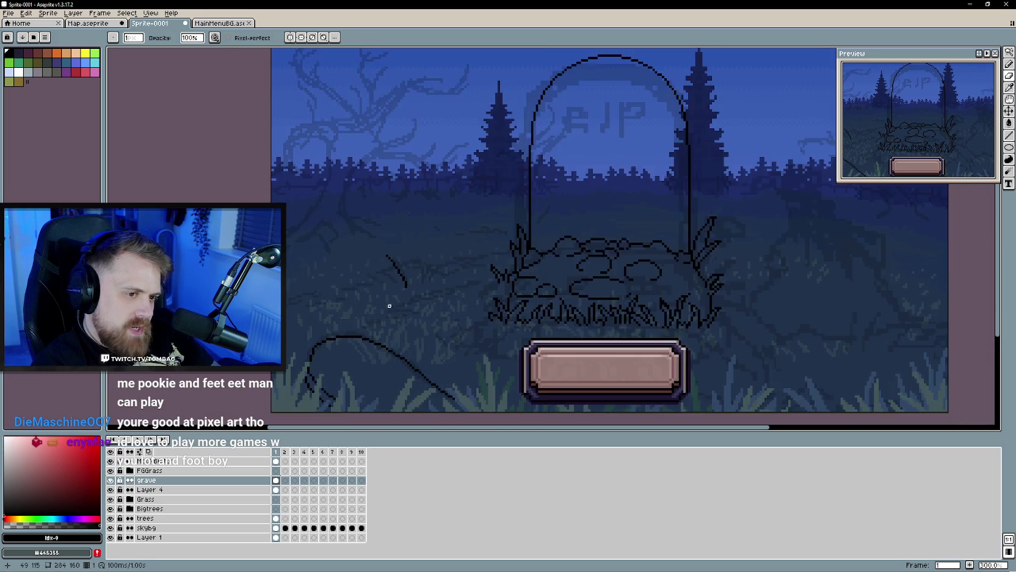
pyautogui.scroll(1, 387, 283)
pyautogui.press('b')
pyautogui.moveTo(385, 241); pyautogui.dragTo(398, 286)
pyautogui.press('e')
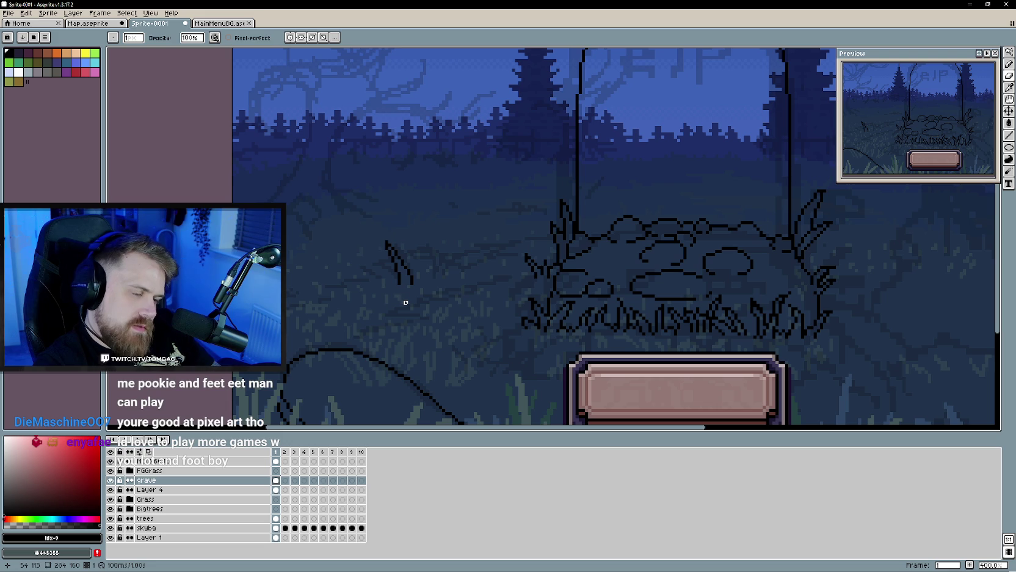
pyautogui.press('b')
pyautogui.moveTo(382, 264); pyautogui.dragTo(391, 287)
# Step: Clean up the grass tuft, alternating Eraser and Pencil while zooming in
pyautogui.scroll(3, 396, 281)
pyautogui.press('e')
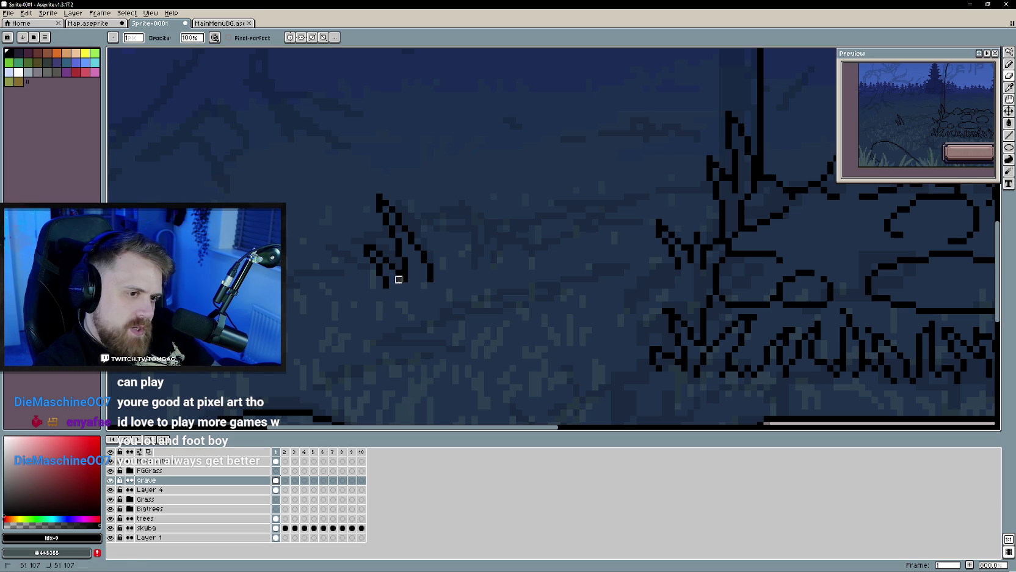
pyautogui.press('b')
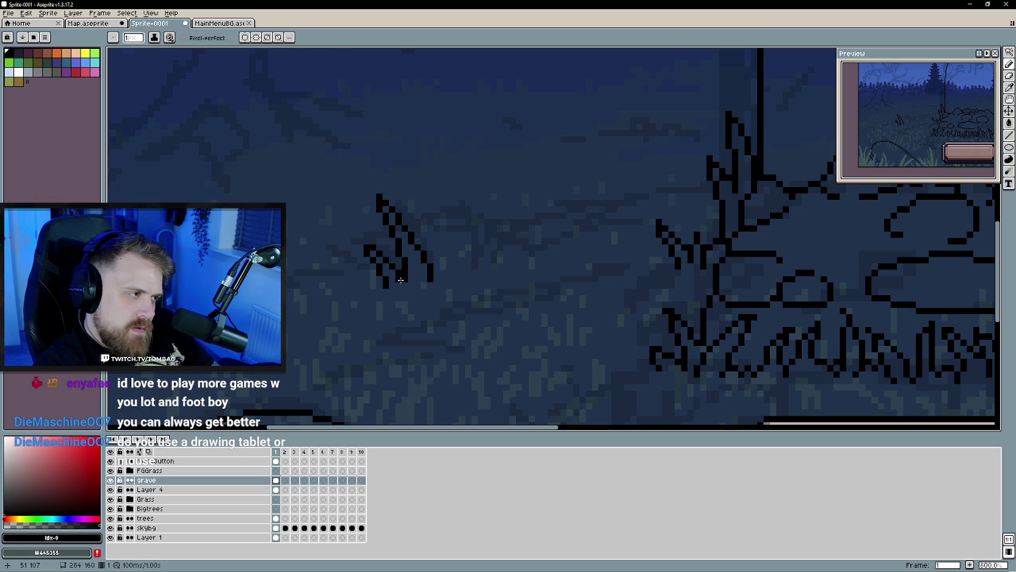
pyautogui.press('e')
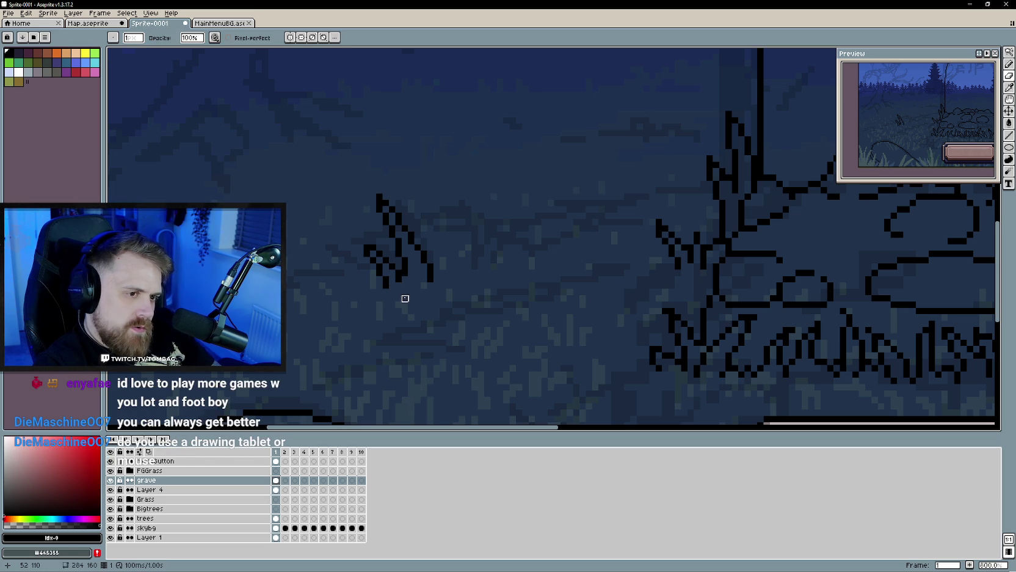
pyautogui.scroll(-3, 404, 302)
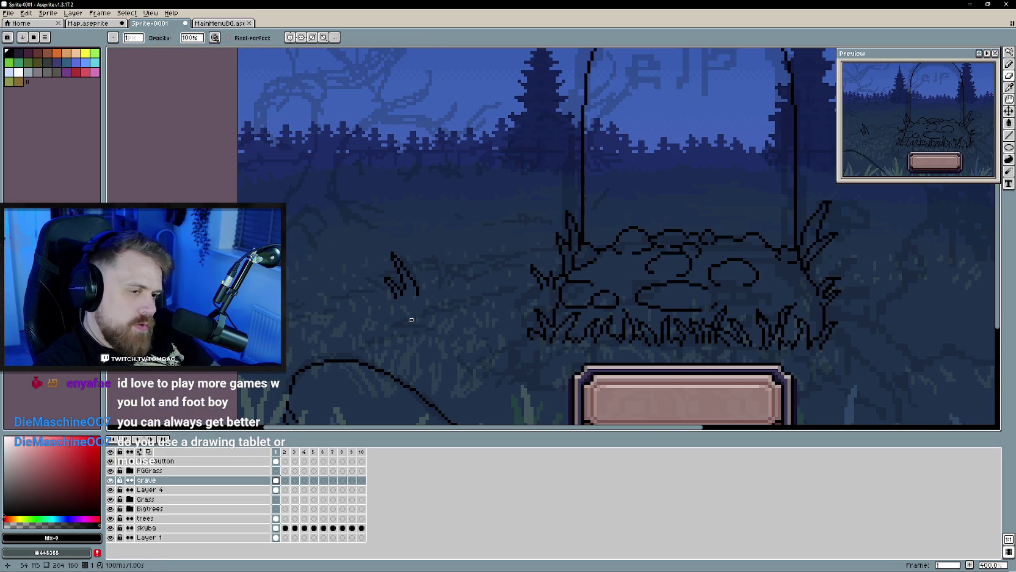
pyautogui.scroll(-3, 426, 330)
pyautogui.scroll(1, 425, 331)
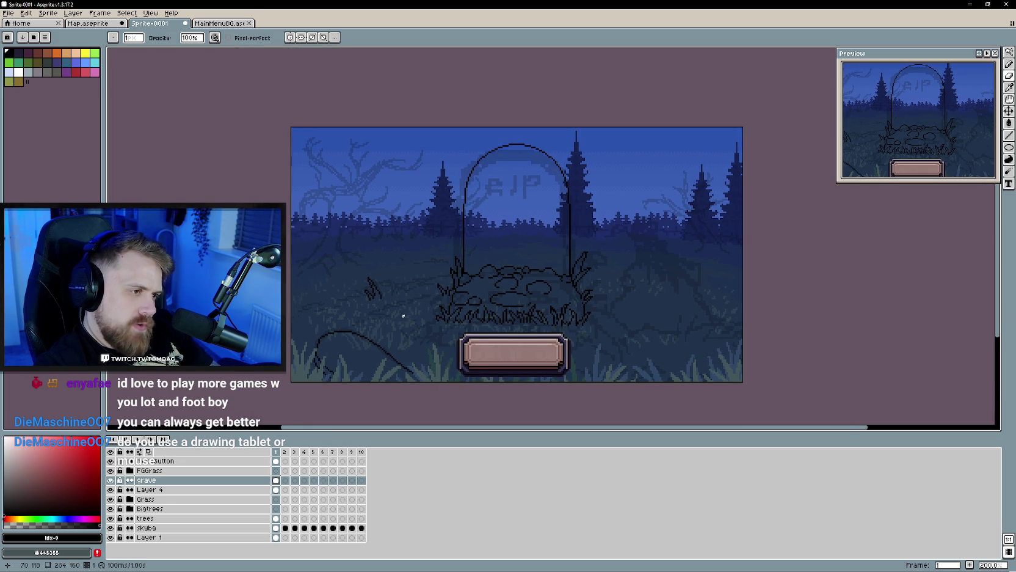
pyautogui.scroll(1, 441, 305)
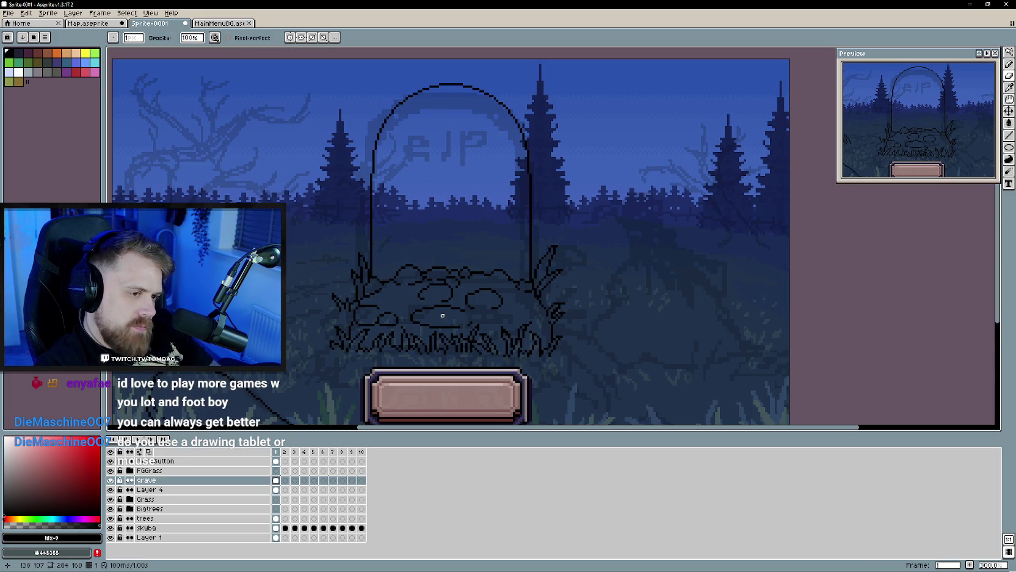
# Step: Pan across the scene and open the MainMenuBG file for reference
pyautogui.hscroll(3, 454, 306)
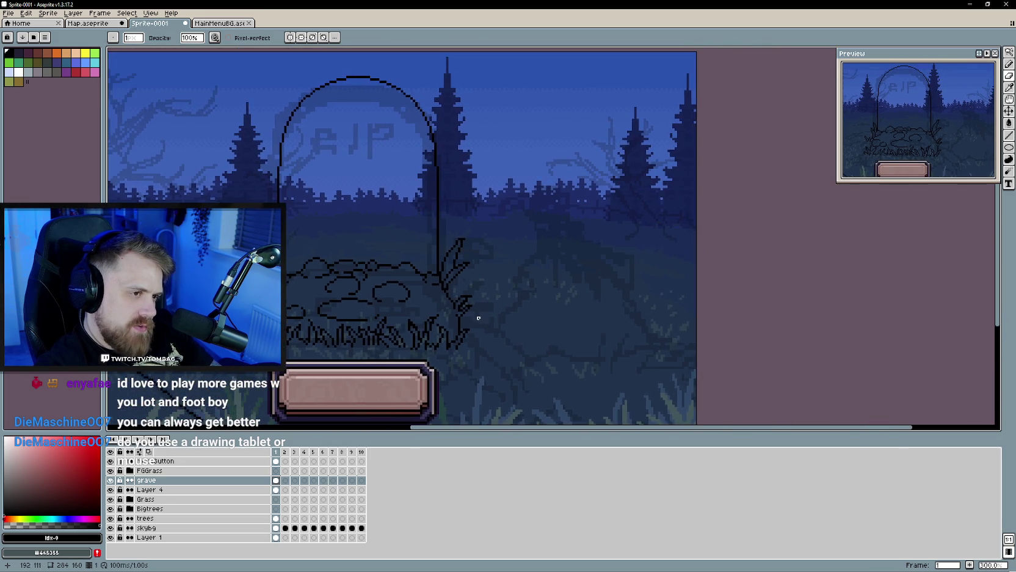
pyautogui.scroll(3, 482, 294)
pyautogui.hscroll(-3, 428, 268)
pyautogui.hscroll(-2, 397, 244)
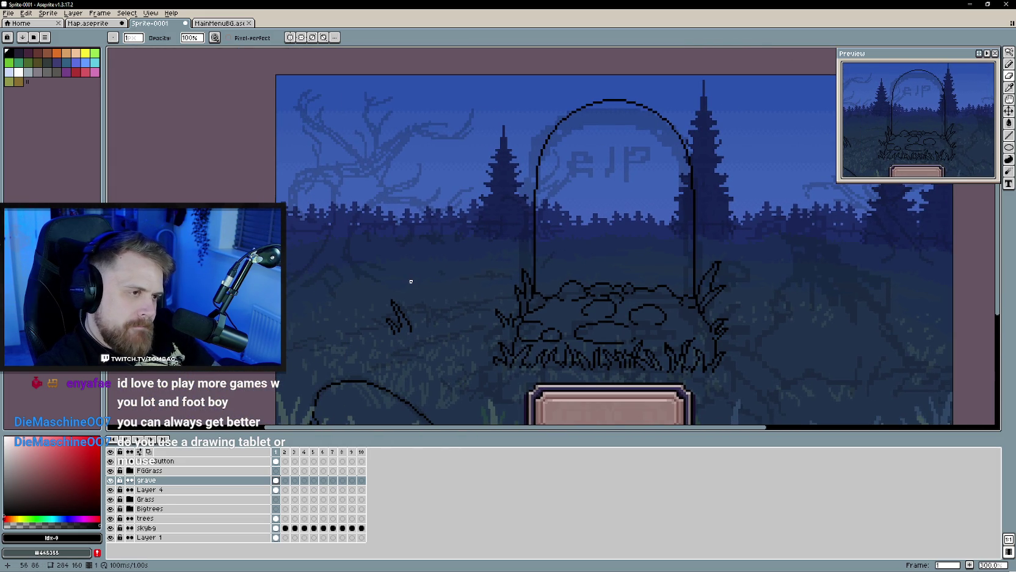
pyautogui.moveTo(408, 281); pyautogui.dragTo(300, 194)
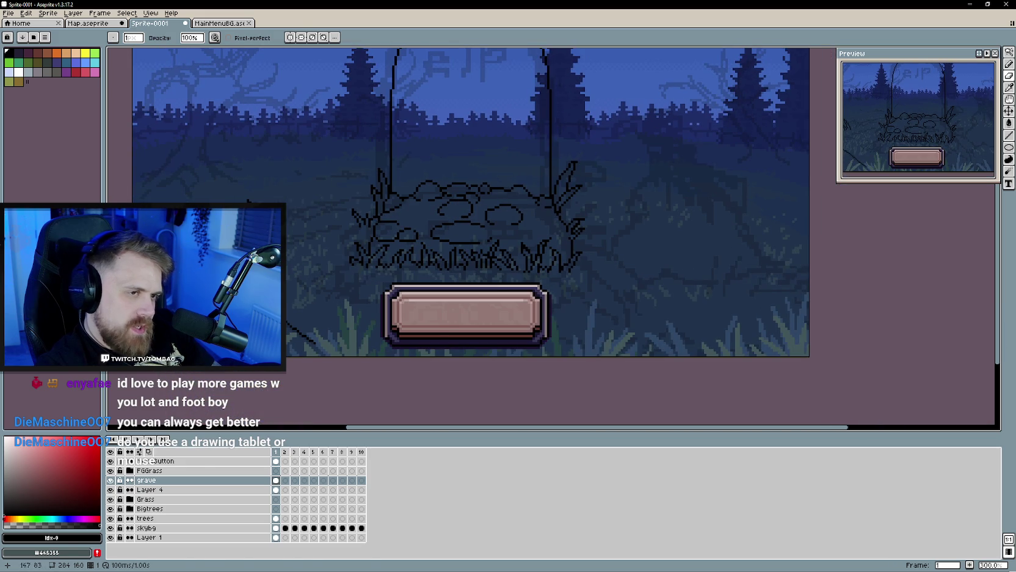
pyautogui.click(218, 23)
pyautogui.press('-')
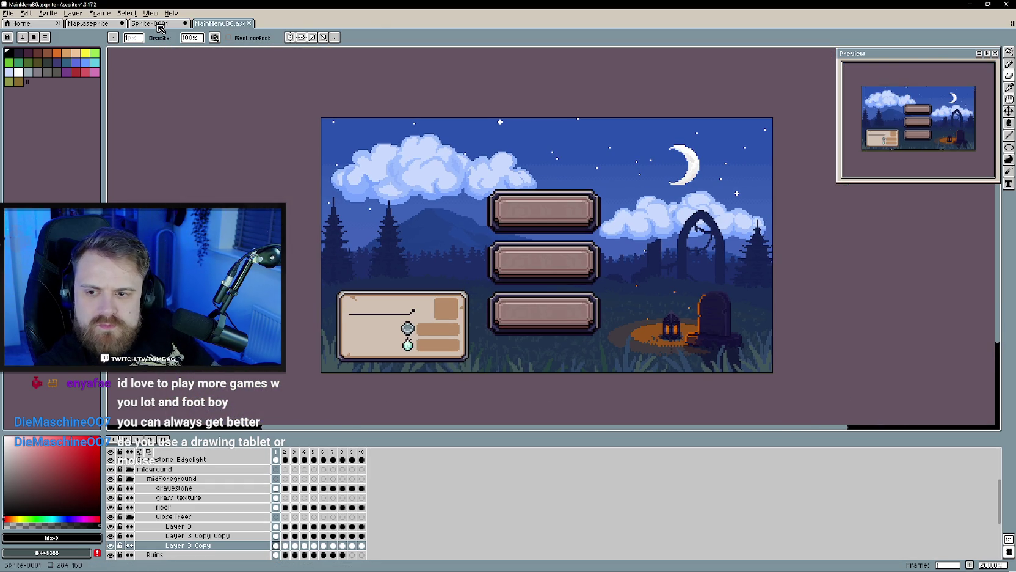
pyautogui.click(158, 24)
pyautogui.scroll(1, 492, 285)
pyautogui.scroll(-1, 492, 286)
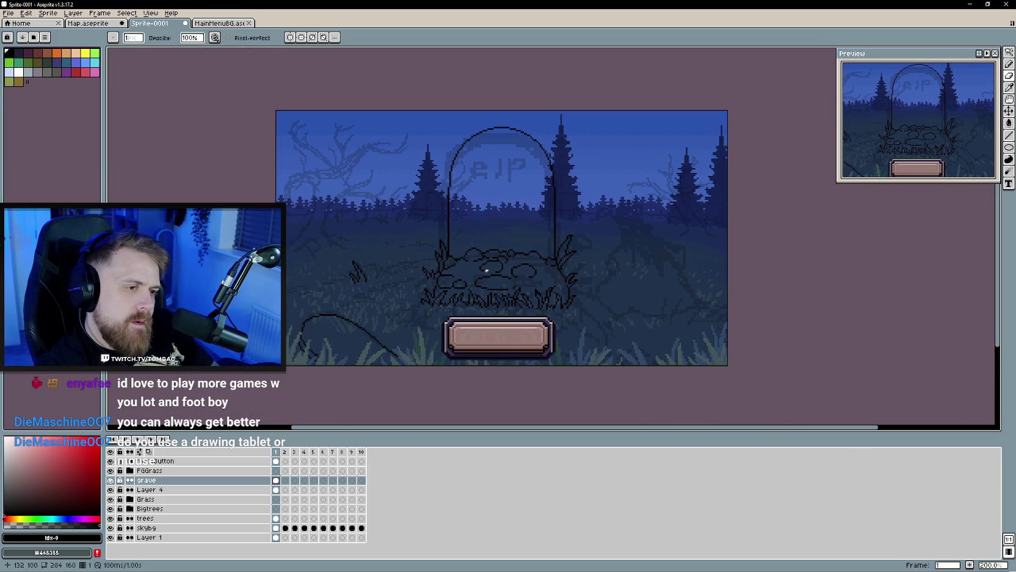
pyautogui.scroll(1, 488, 281)
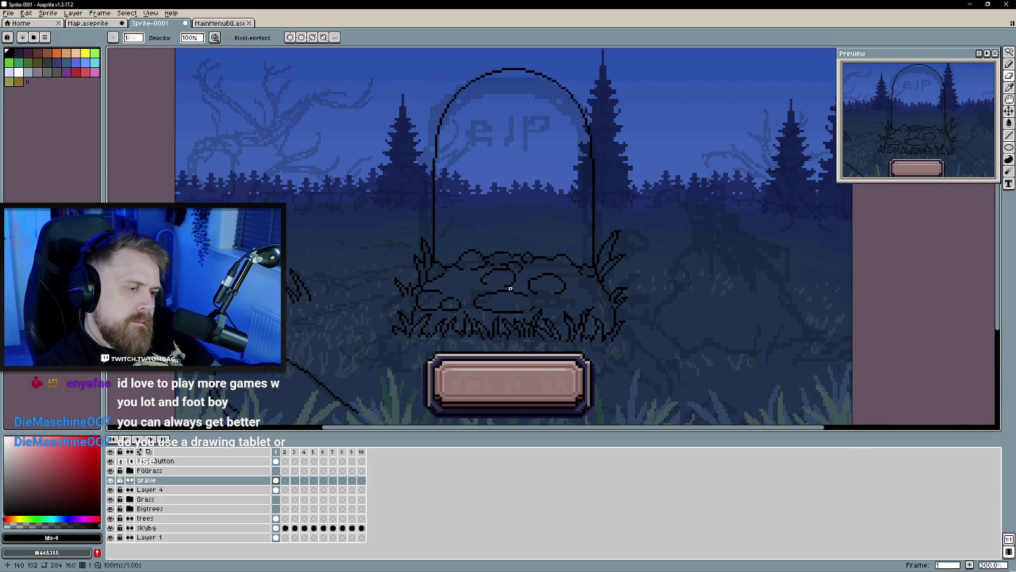
pyautogui.press('e')
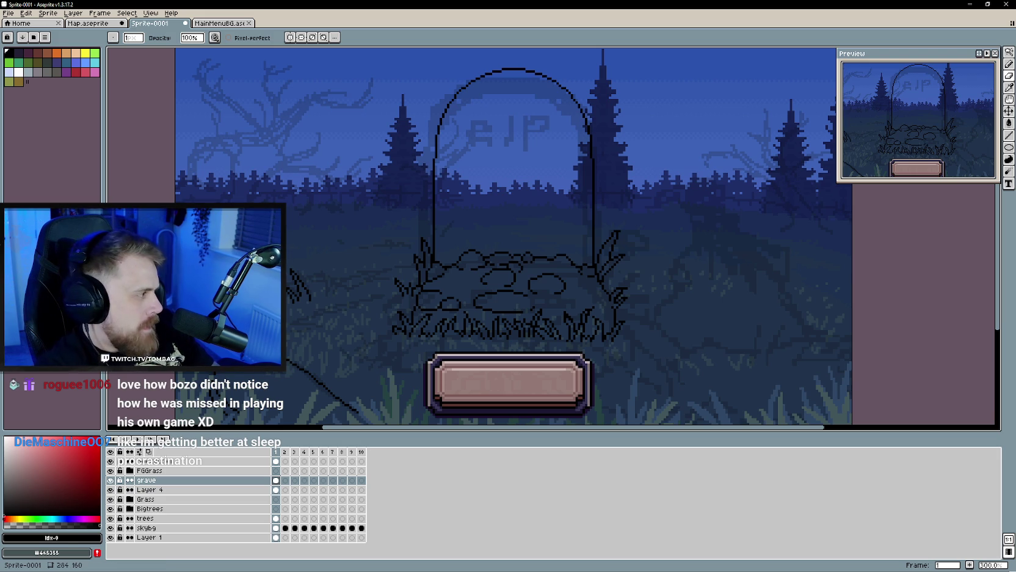
pyautogui.moveTo(568, 288)
pyautogui.mouseDown()
pyautogui.moveTo(393, 286)
pyautogui.moveTo(420, 293)
pyautogui.moveTo(396, 271)
pyautogui.mouseUp()
pyautogui.scroll(2, 372, 292)
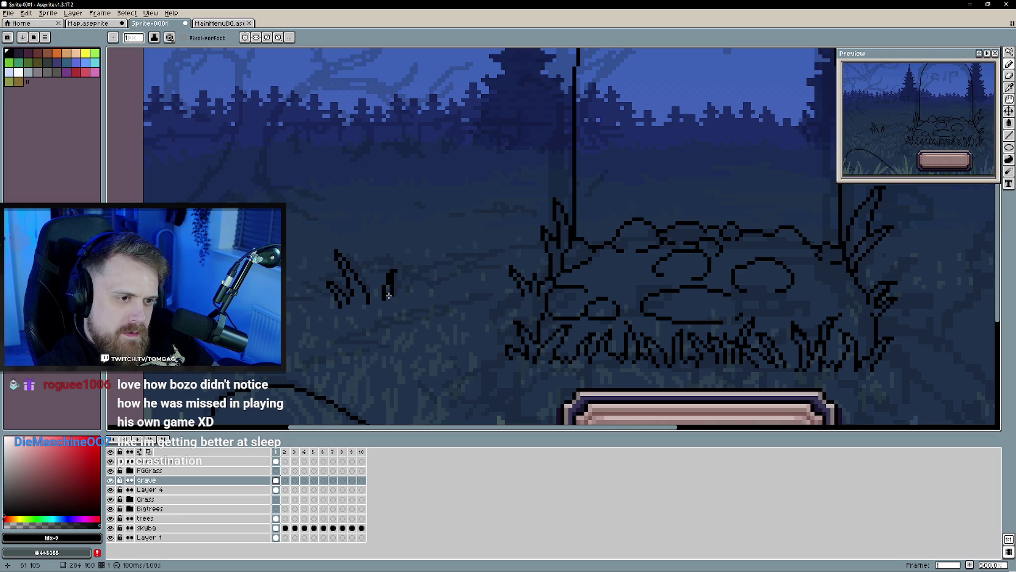
pyautogui.scroll(4, 387, 292)
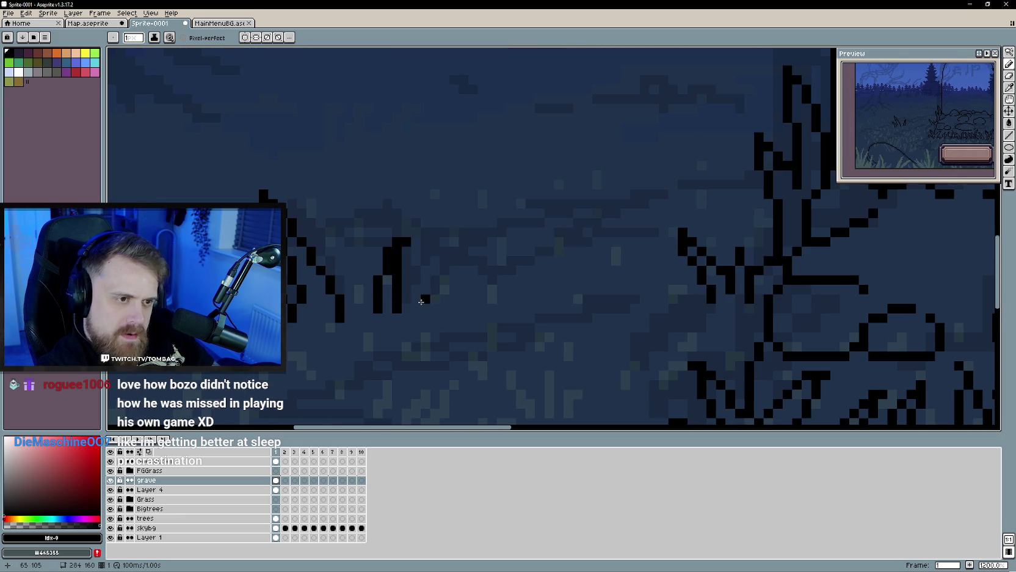
pyautogui.scroll(-4, 413, 295)
pyautogui.scroll(-2, 413, 295)
pyautogui.moveTo(441, 317); pyautogui.dragTo(397, 307)
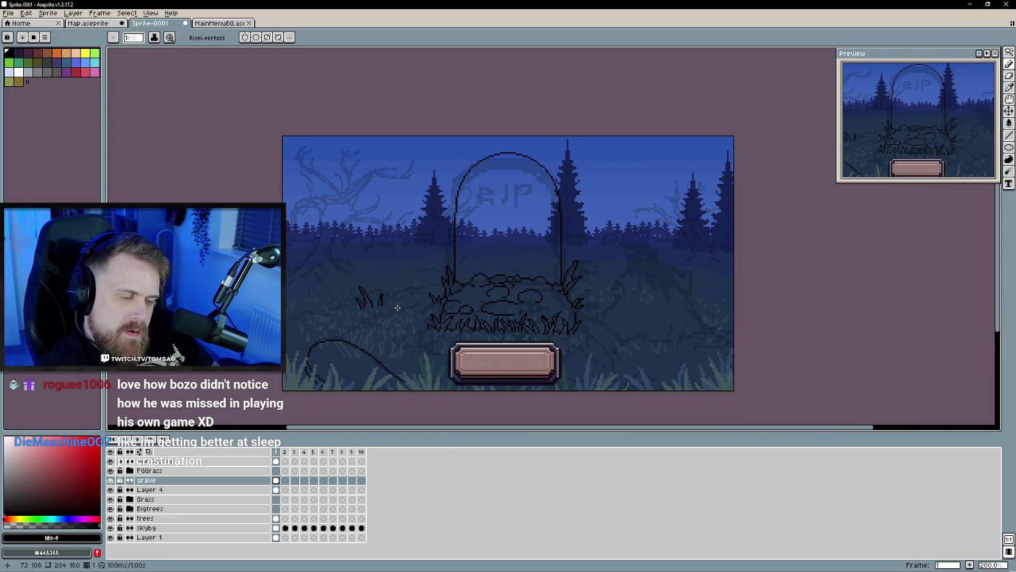
pyautogui.scroll(1, 397, 307)
pyautogui.hscroll(2, 428, 308)
pyautogui.hscroll(2, 464, 308)
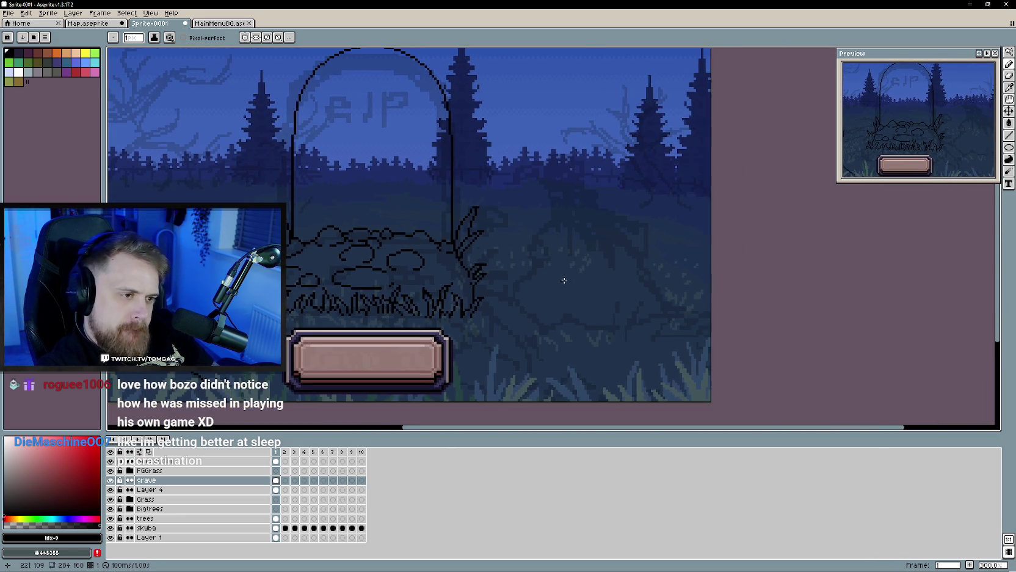
pyautogui.hscroll(2, 503, 309)
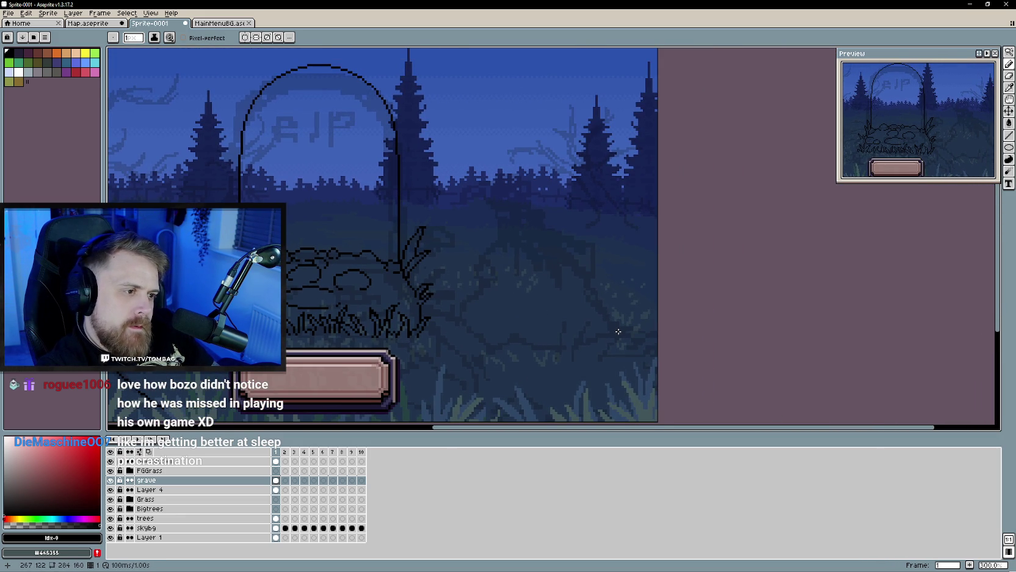
pyautogui.moveTo(618, 332); pyautogui.dragTo(586, 282)
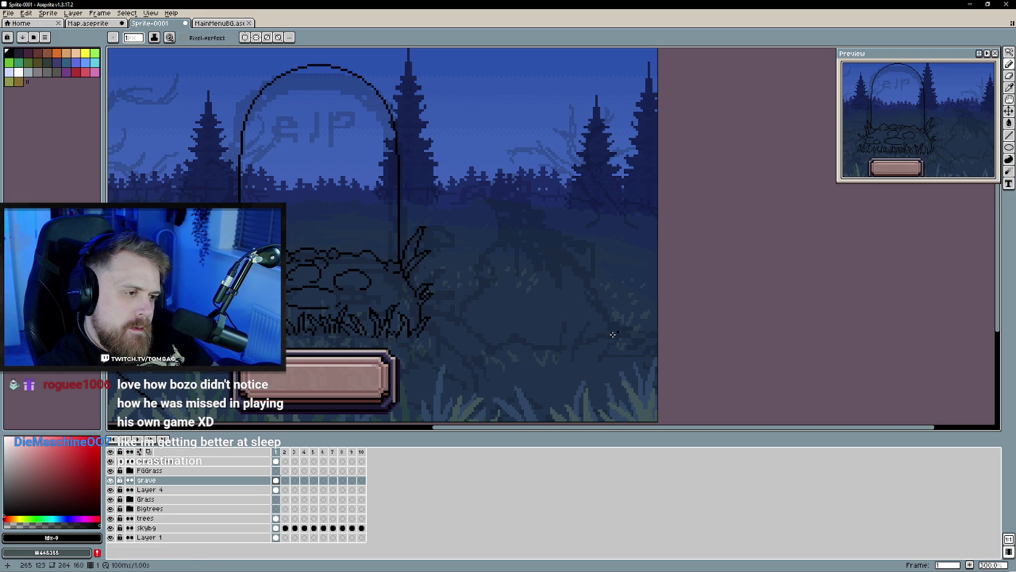
pyautogui.scroll(1, 617, 335)
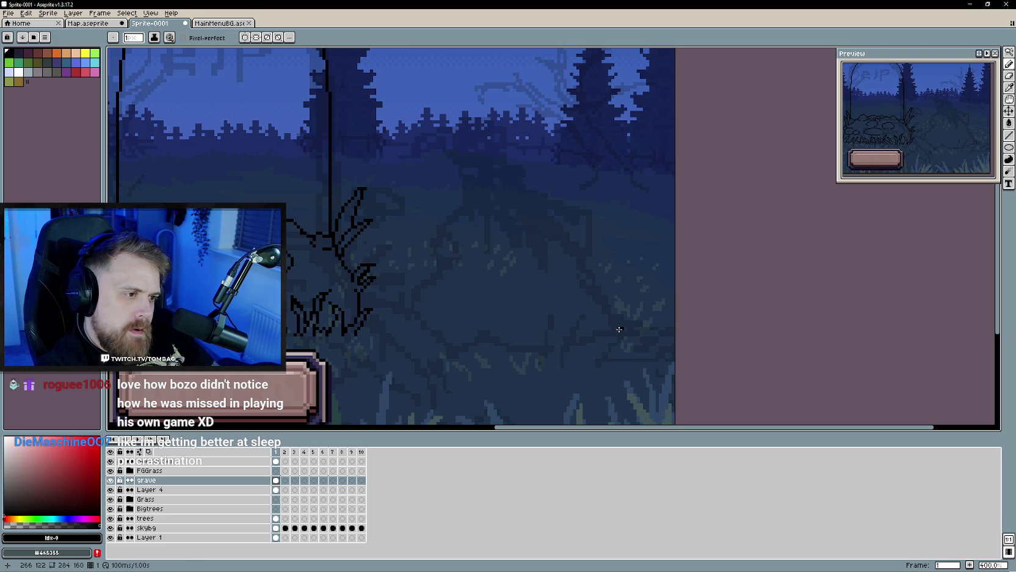
# Step: Draw tall slanted grass blades right of the gravestone and a wavy stroke extending left
pyautogui.moveTo(618, 326)
pyautogui.mouseDown()
pyautogui.moveTo(603, 338)
pyautogui.moveTo(580, 312)
pyautogui.mouseUp()
pyautogui.moveTo(569, 352); pyautogui.dragTo(570, 366)
pyautogui.moveTo(557, 309); pyautogui.dragTo(539, 353)
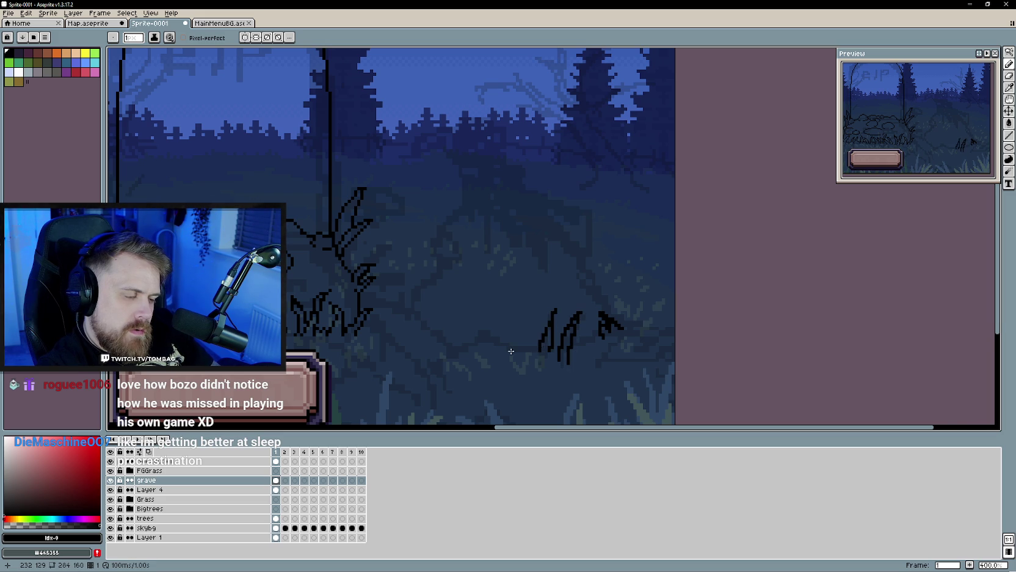
pyautogui.scroll(-2, 519, 353)
pyautogui.scroll(1, 507, 352)
pyautogui.click(523, 356)
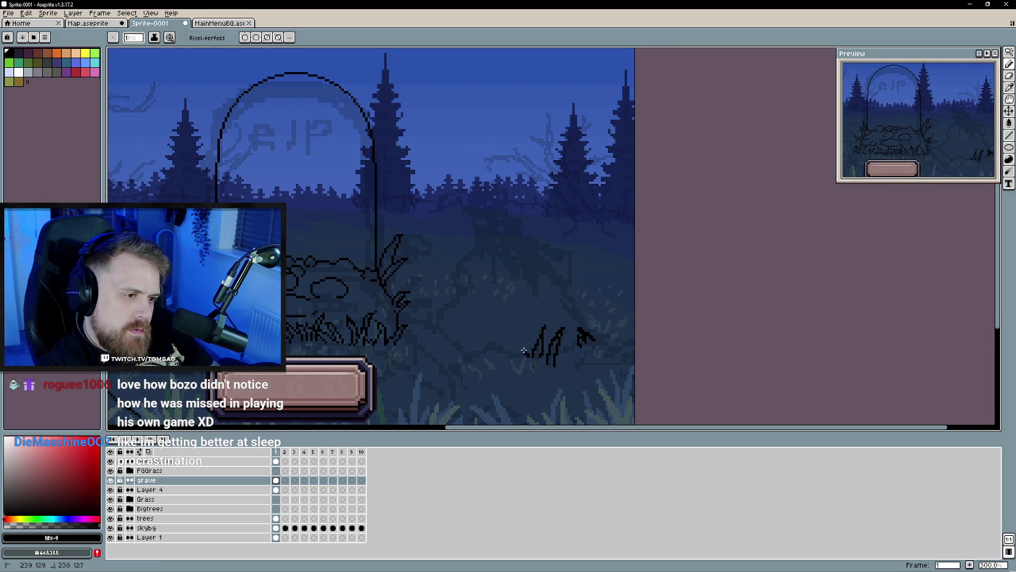
pyautogui.moveTo(514, 354)
pyautogui.mouseDown()
pyautogui.moveTo(499, 338)
pyautogui.moveTo(480, 356)
pyautogui.mouseUp()
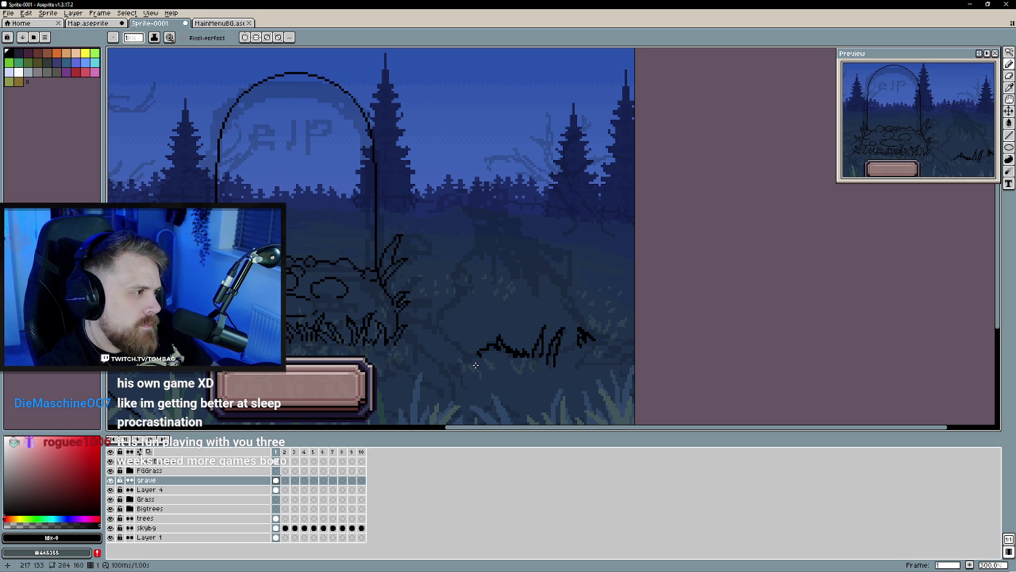
# Step: Extend the grass line's left end and erase stray pixels along it
pyautogui.scroll(1, 475, 364)
pyautogui.moveTo(477, 349)
pyautogui.mouseDown()
pyautogui.moveTo(455, 364)
pyautogui.moveTo(472, 374)
pyautogui.mouseUp()
pyautogui.scroll(1, 482, 371)
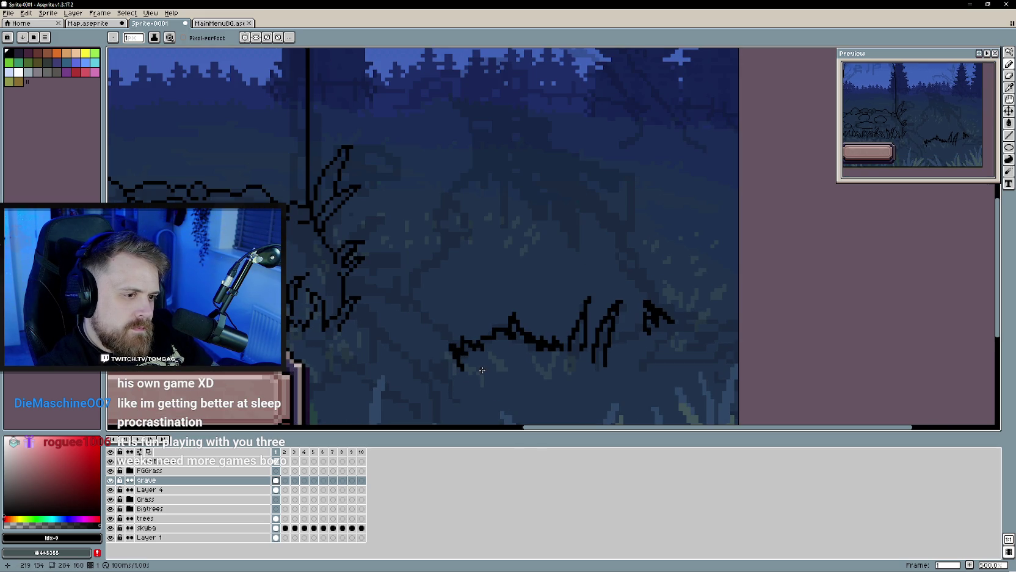
pyautogui.press('e')
pyautogui.scroll(1, 498, 354)
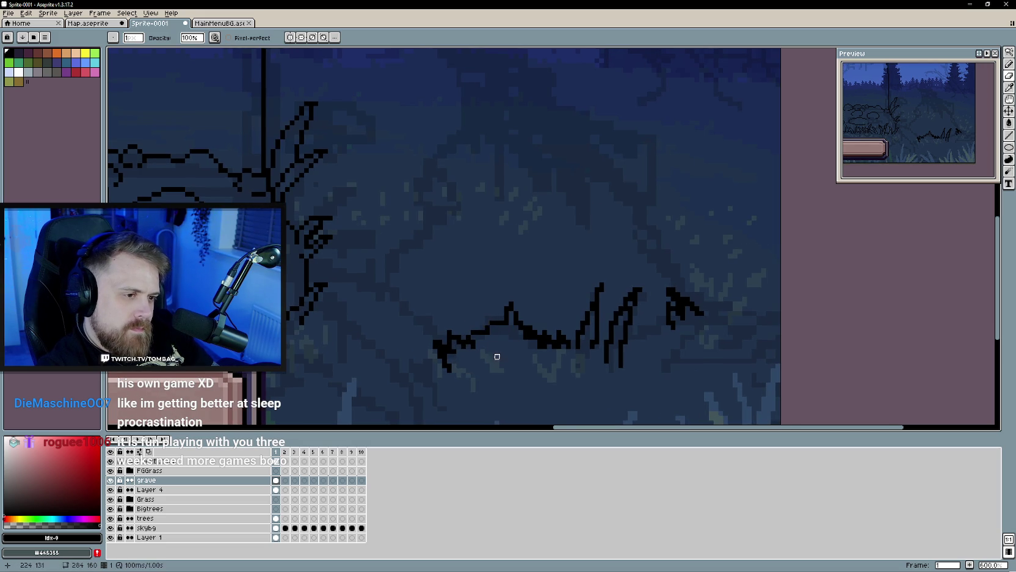
pyautogui.hscroll(2, 492, 343)
pyautogui.hscroll(1, 482, 329)
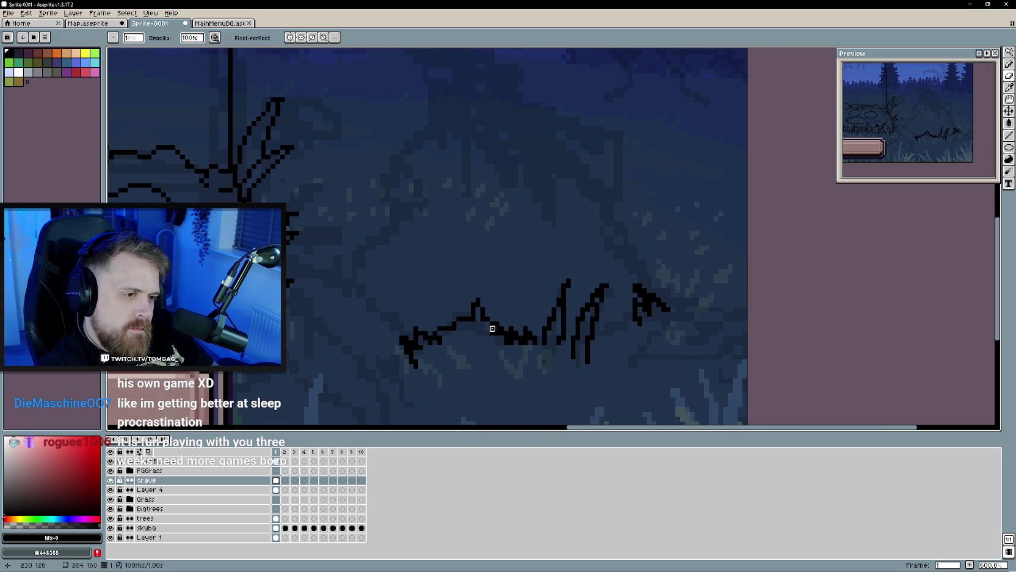
pyautogui.moveTo(511, 343); pyautogui.dragTo(506, 343)
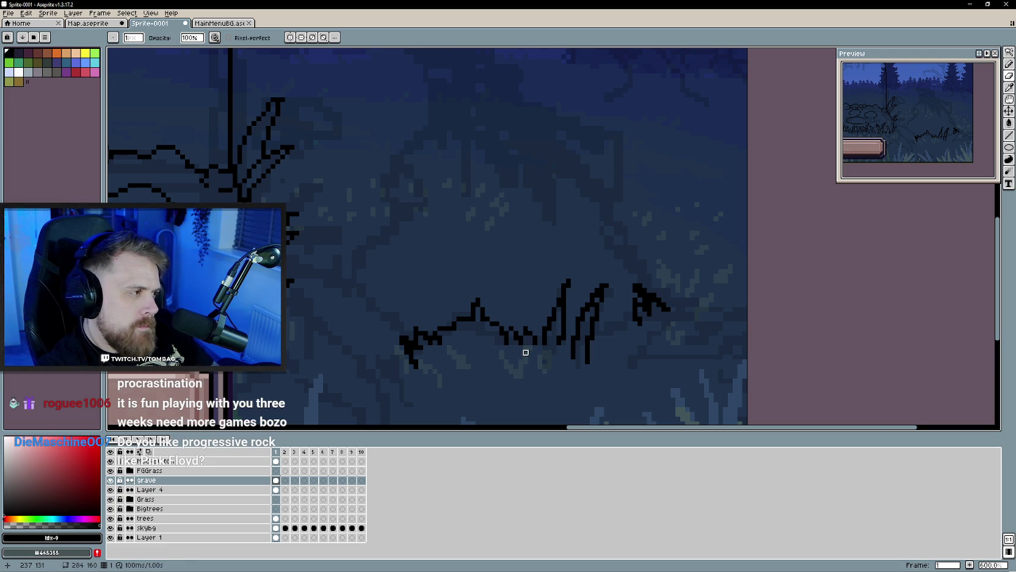
# Step: Refine the grass clump by alternating between Pencil and Eraser
pyautogui.scroll(1, 525, 345)
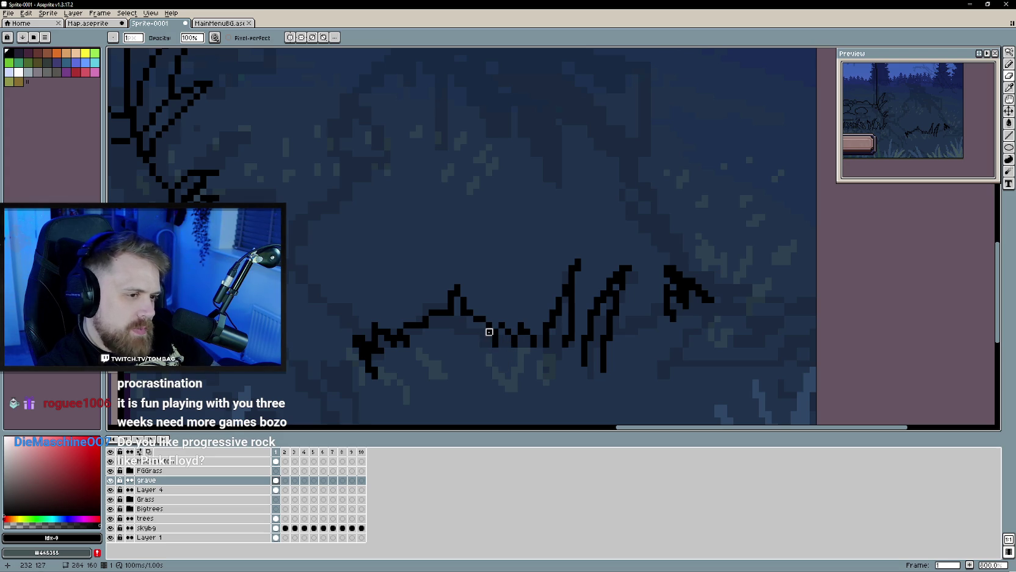
pyautogui.press('b')
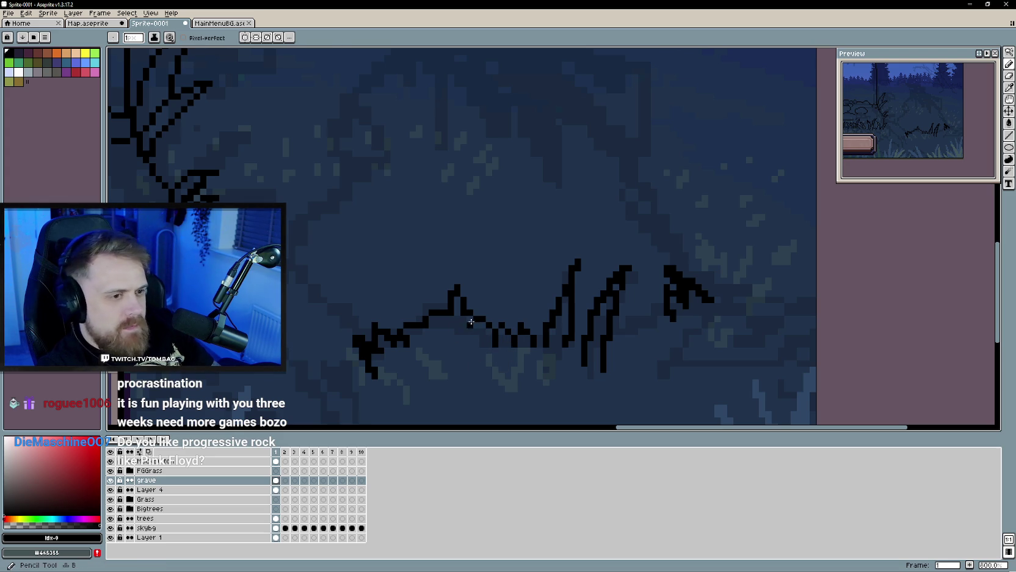
pyautogui.press('e')
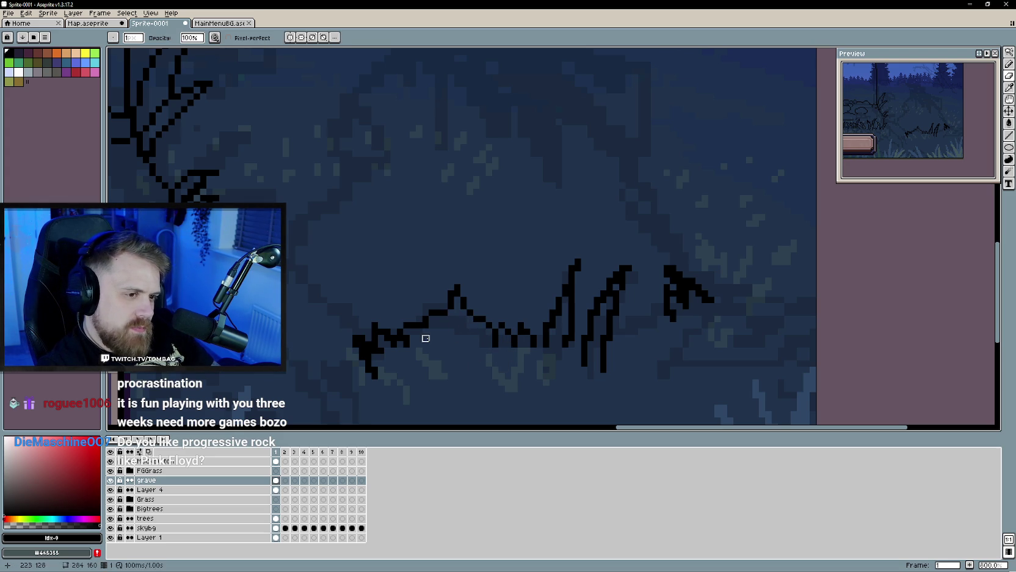
pyautogui.hscroll(1, 426, 347)
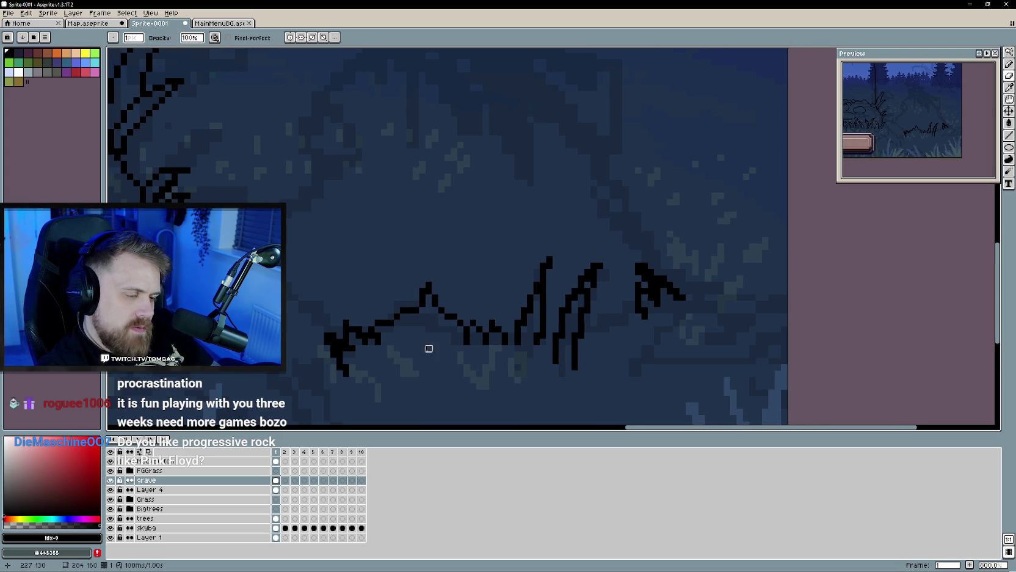
pyautogui.press('b')
pyautogui.press('e')
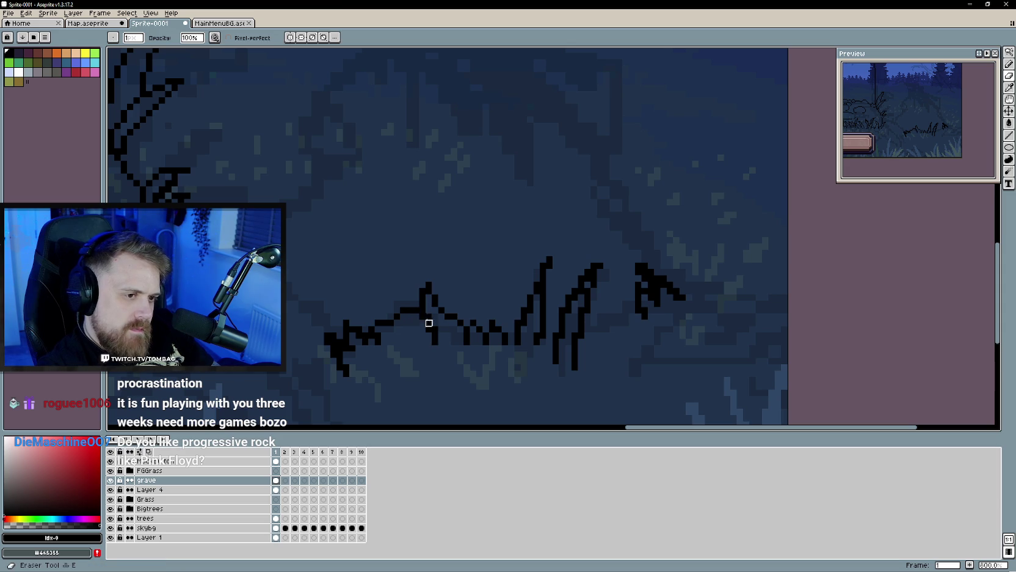
pyautogui.press('b')
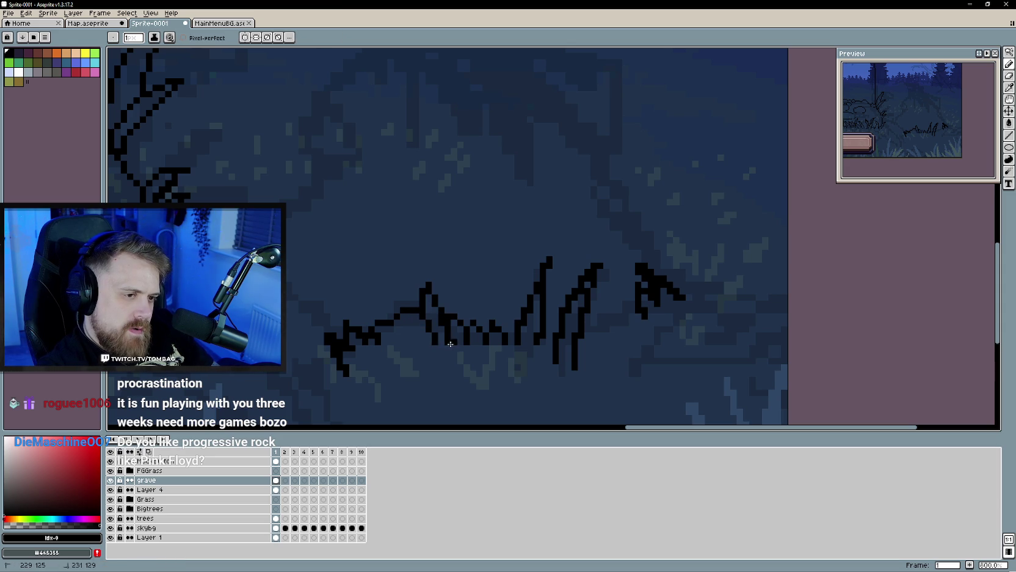
pyautogui.press('e')
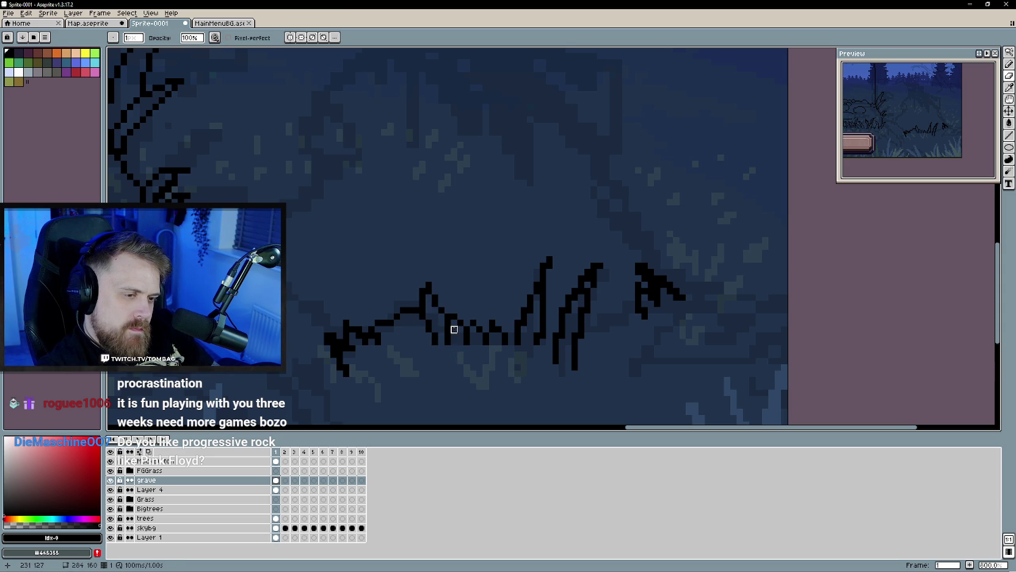
pyautogui.scroll(-2, 428, 354)
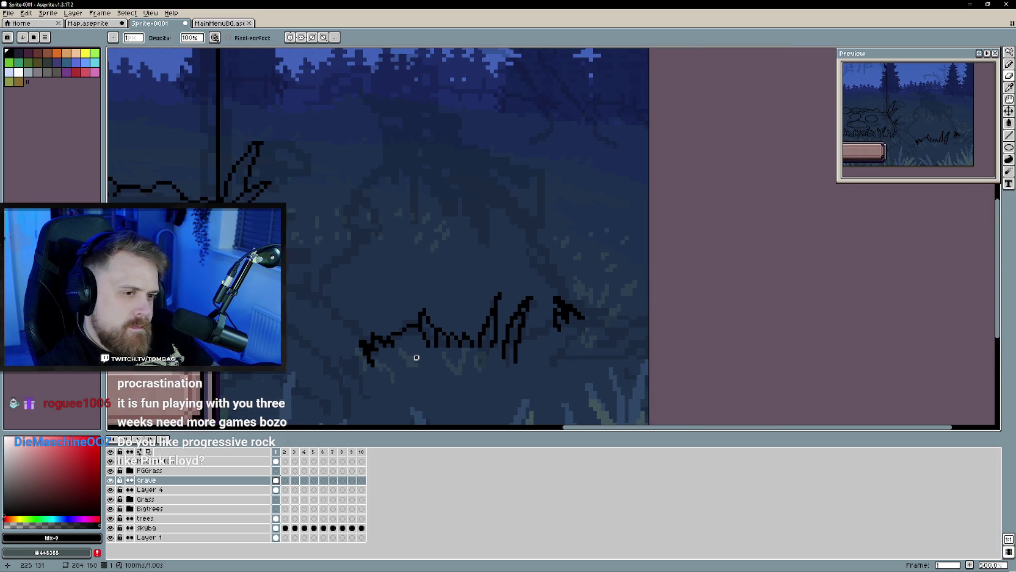
pyautogui.scroll(1, 416, 358)
pyautogui.press('b')
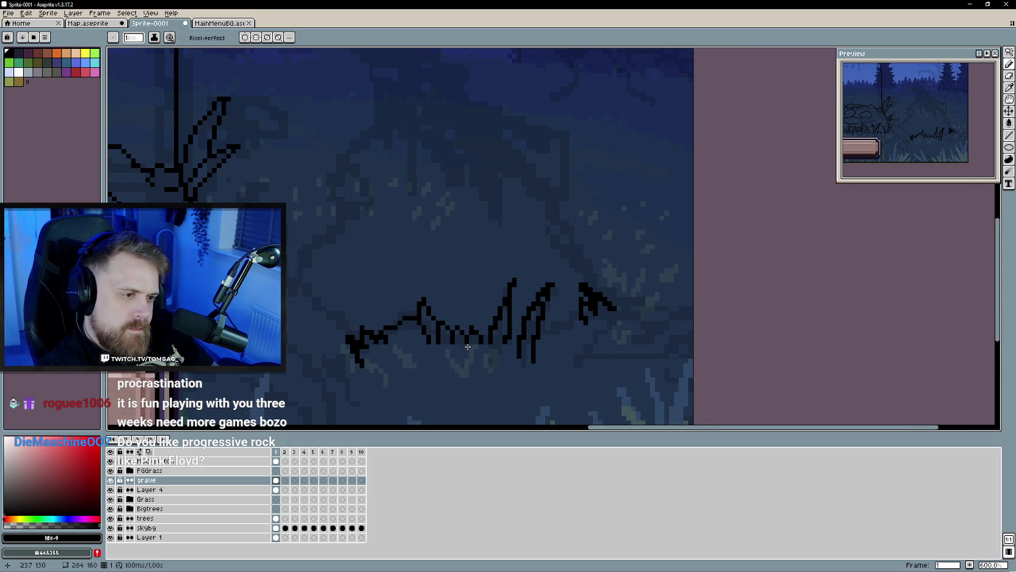
pyautogui.press('e')
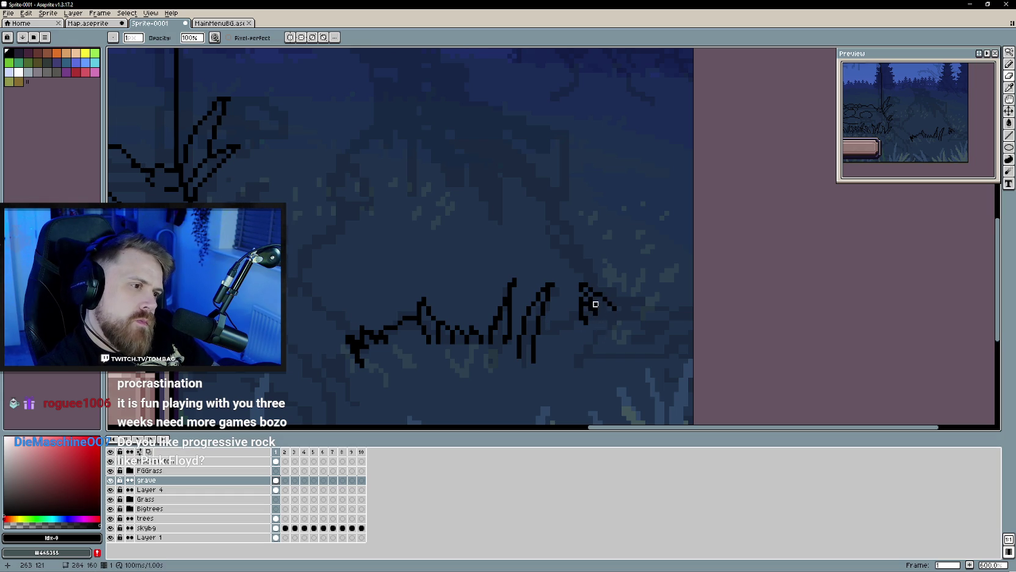
pyautogui.press('b')
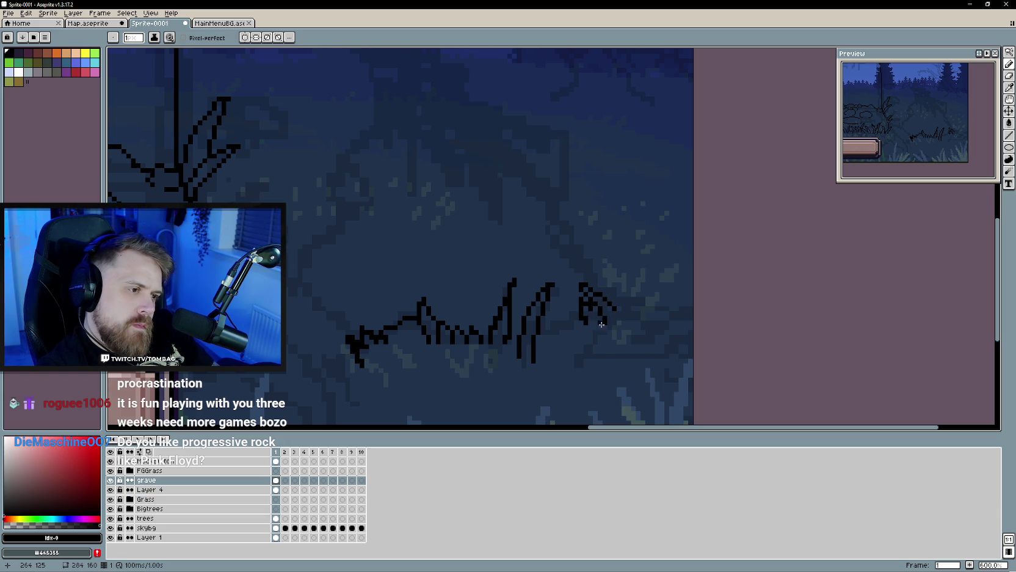
pyautogui.scroll(-3, 611, 324)
pyautogui.scroll(-1, 595, 363)
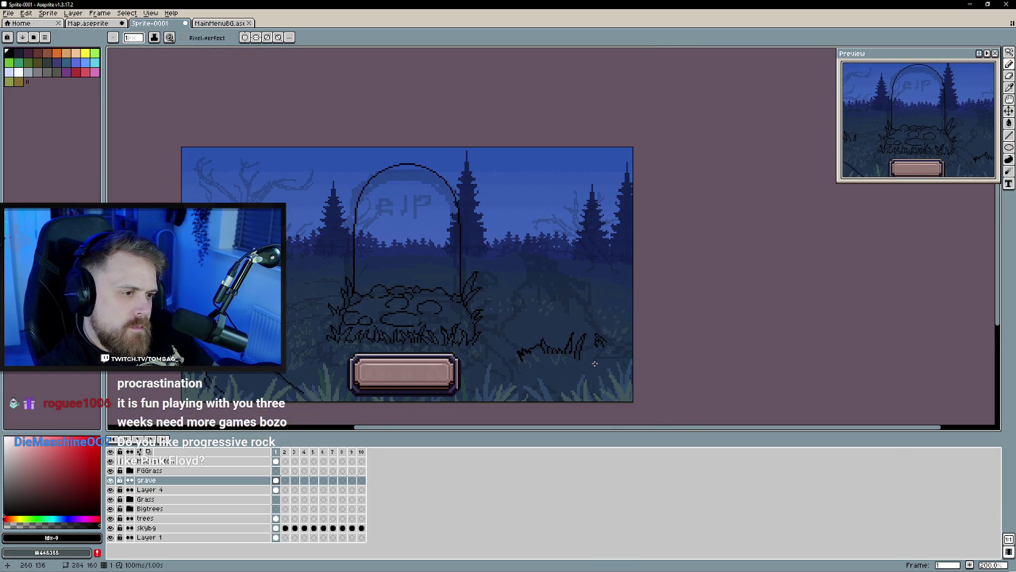
# Step: Add a short vertical grass blade and reshape the stroke at the clump's left end
pyautogui.scroll(1, 542, 371)
pyautogui.press('e')
pyautogui.press('b')
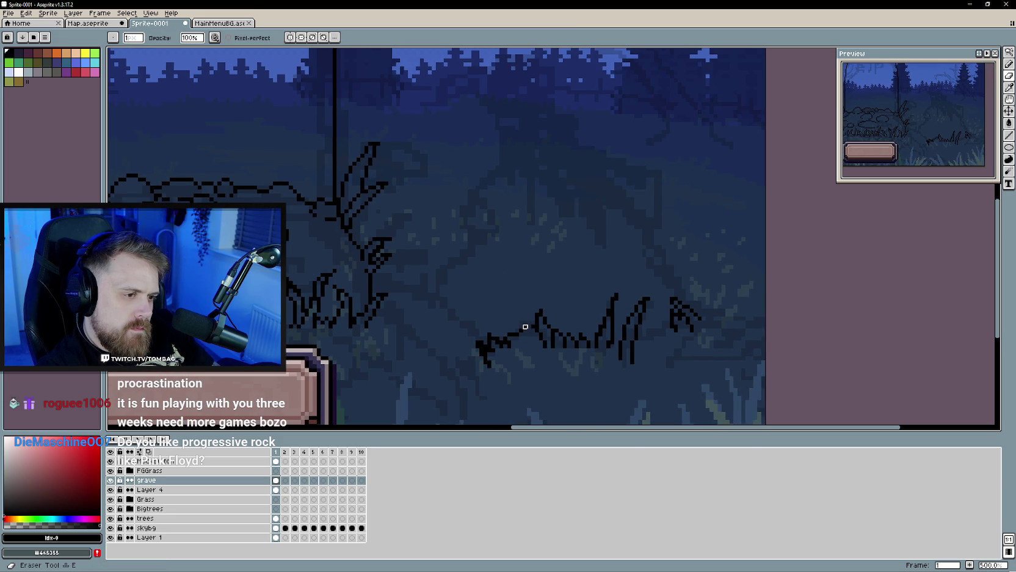
pyautogui.press('shift')
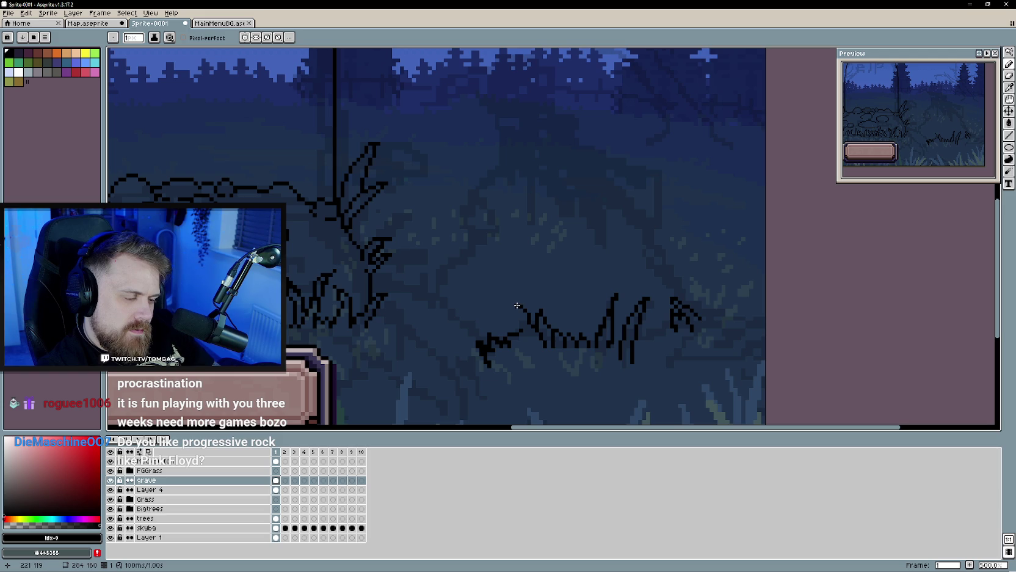
pyautogui.press('shift')
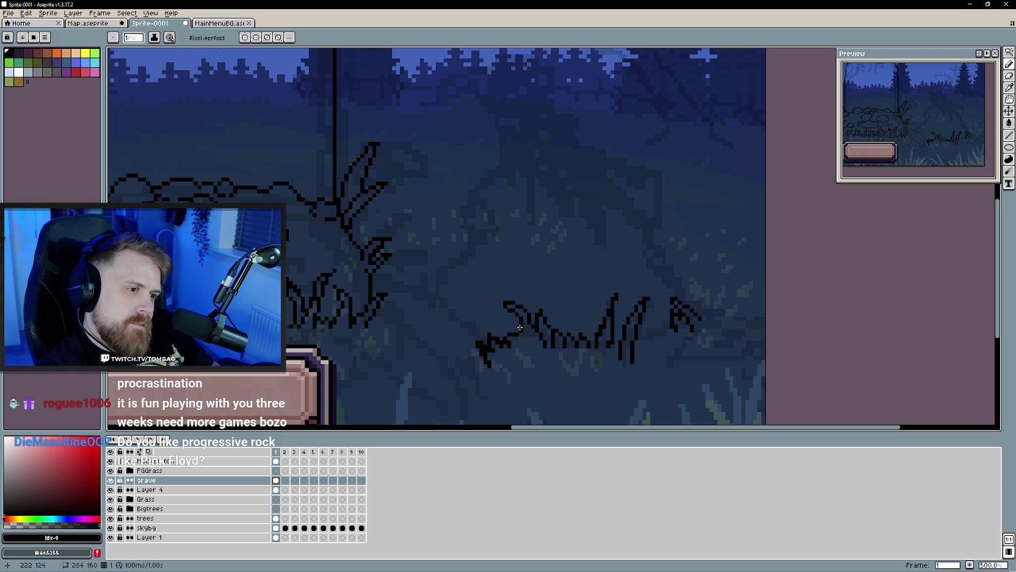
pyautogui.press('b')
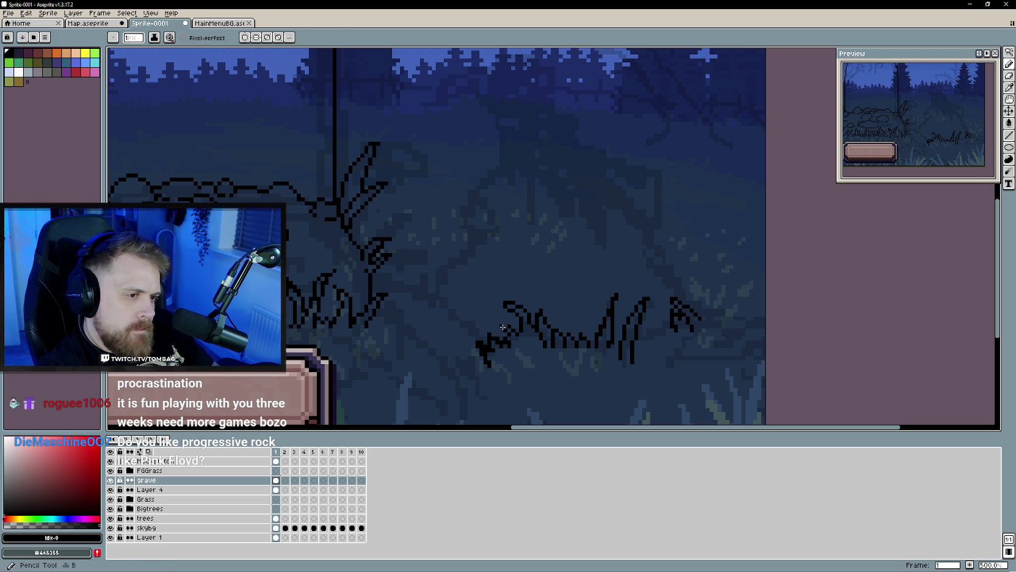
pyautogui.scroll(-1, 516, 381)
pyautogui.scroll(2, 525, 334)
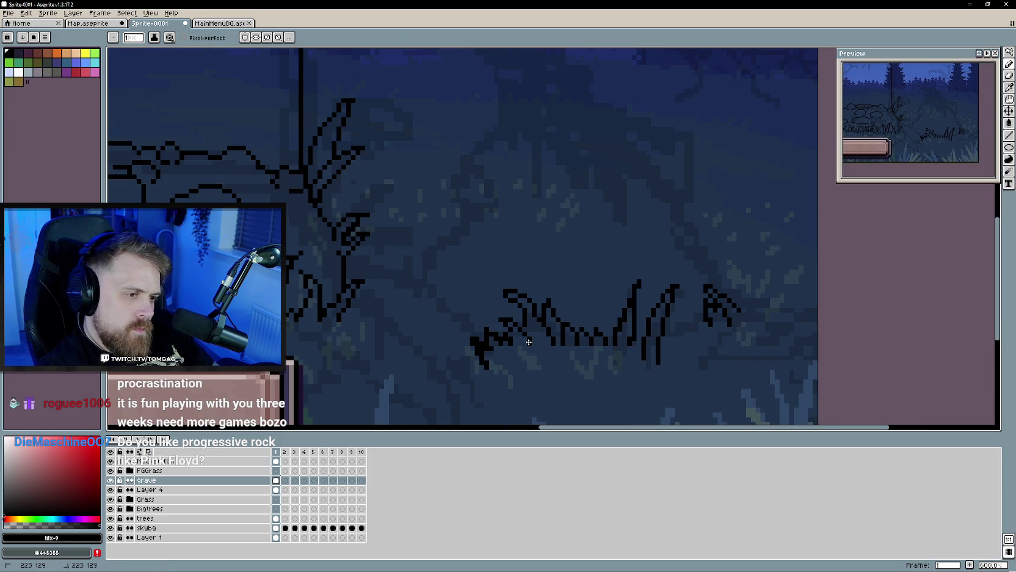
pyautogui.moveTo(535, 321); pyautogui.dragTo(535, 342)
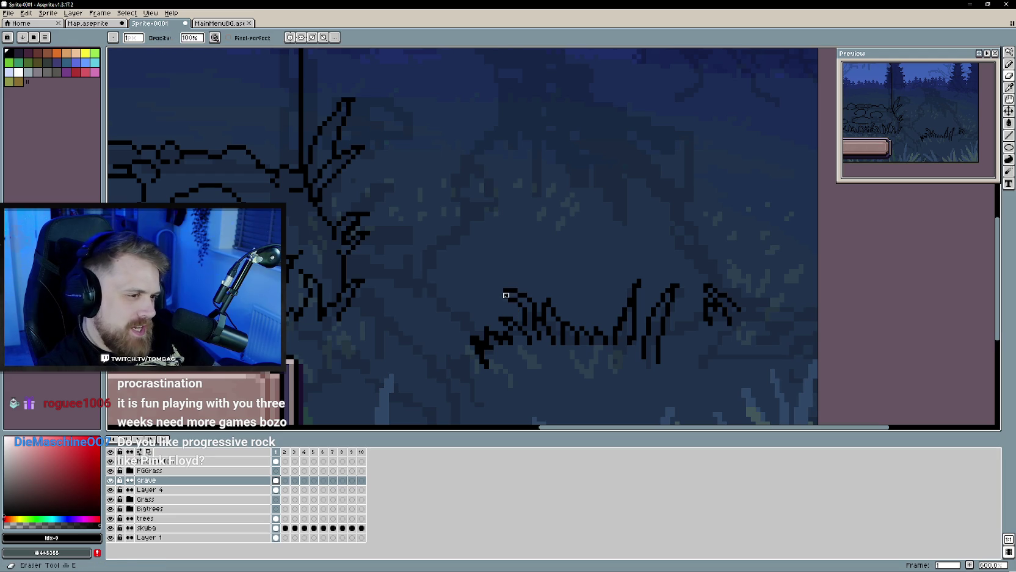
pyautogui.moveTo(503, 295); pyautogui.dragTo(498, 288)
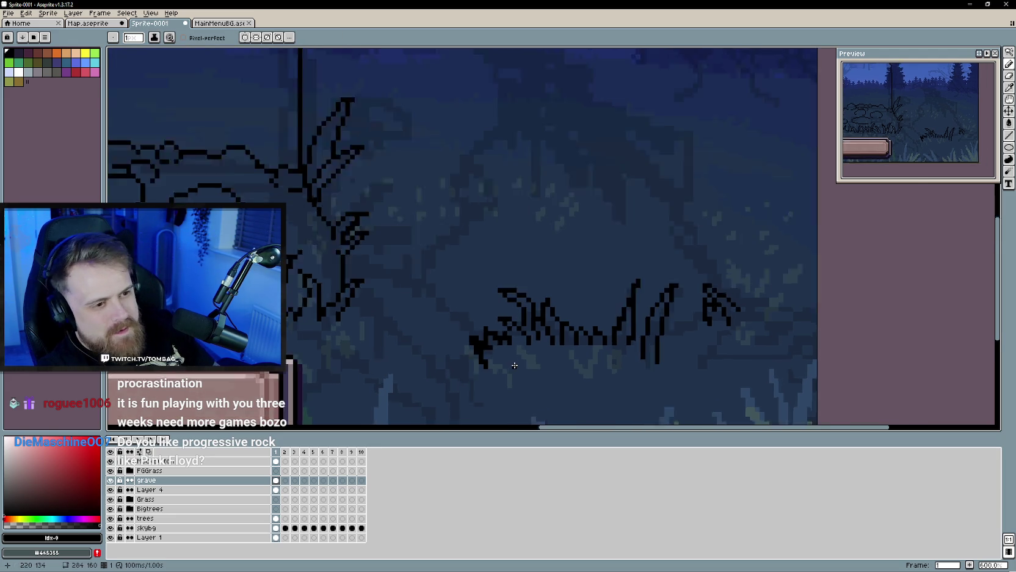
pyautogui.scroll(-2, 513, 366)
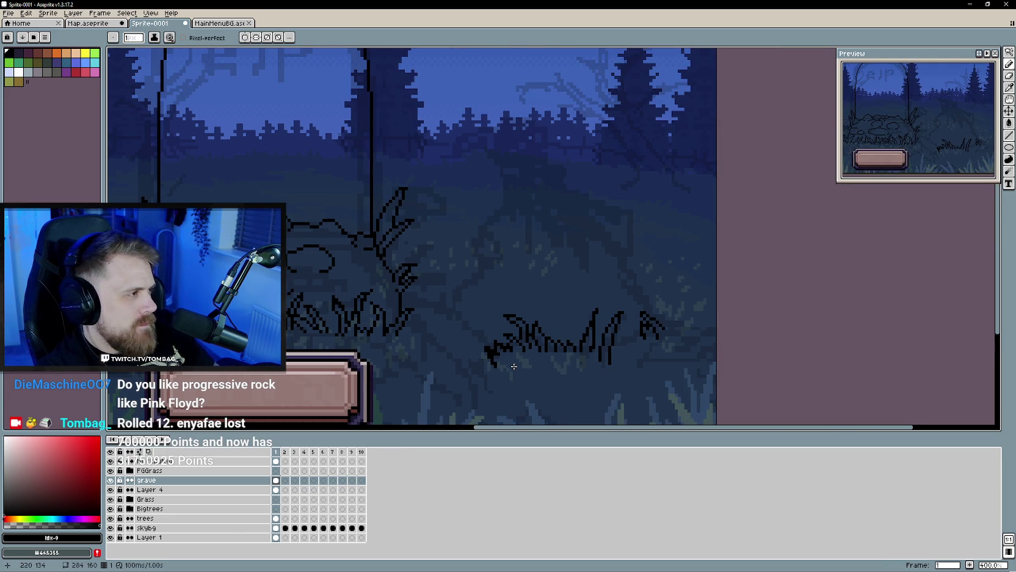
# Step: Extend the grass outline with a short stroke at its lower-left end
pyautogui.scroll(2, 514, 366)
pyautogui.scroll(1, 514, 364)
pyautogui.scroll(-3, 501, 348)
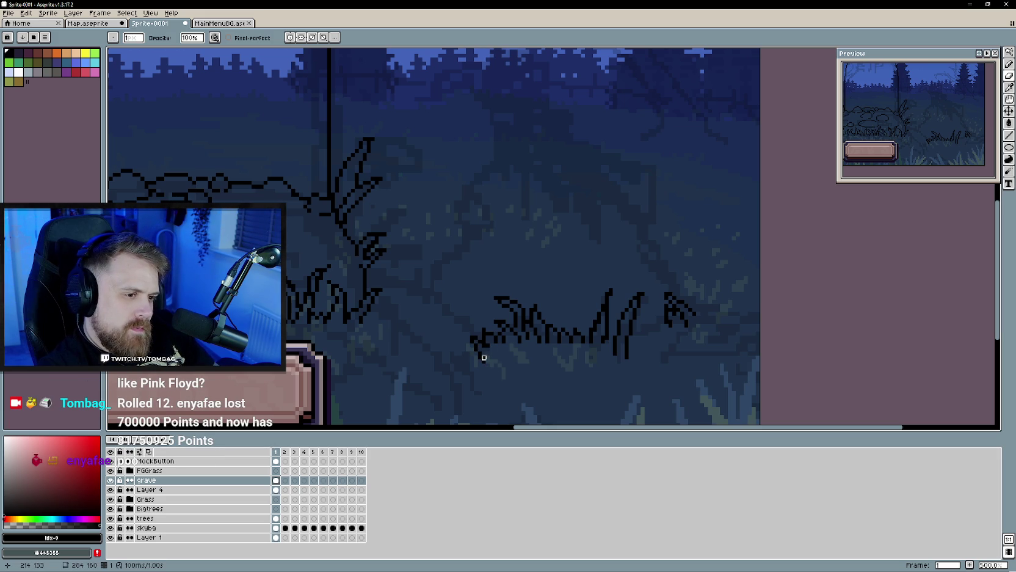
pyautogui.moveTo(475, 343); pyautogui.dragTo(484, 362)
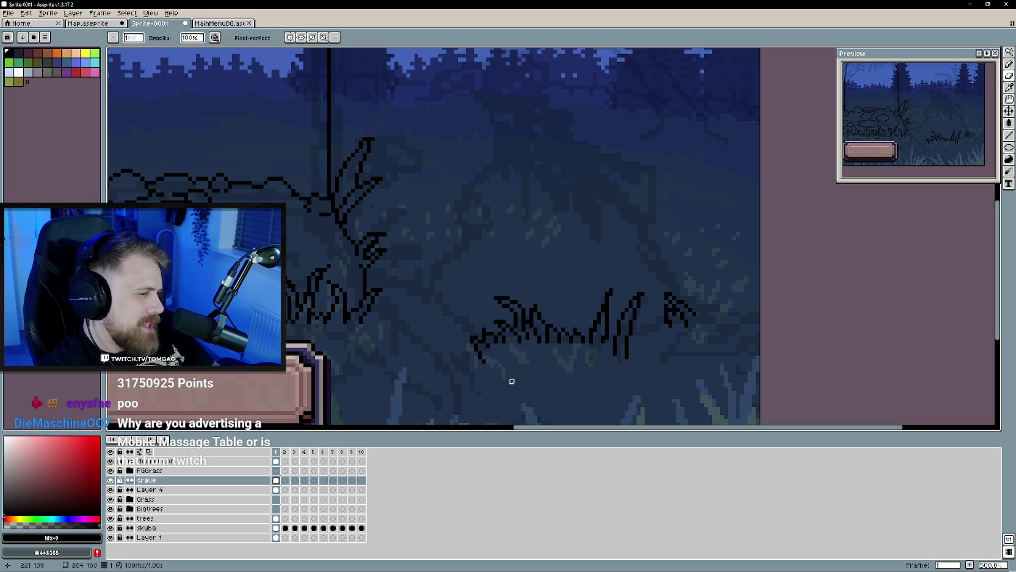
# Step: Draw a vertical line near the grass blades, then undo it
pyautogui.scroll(1, 525, 370)
pyautogui.scroll(1, 535, 338)
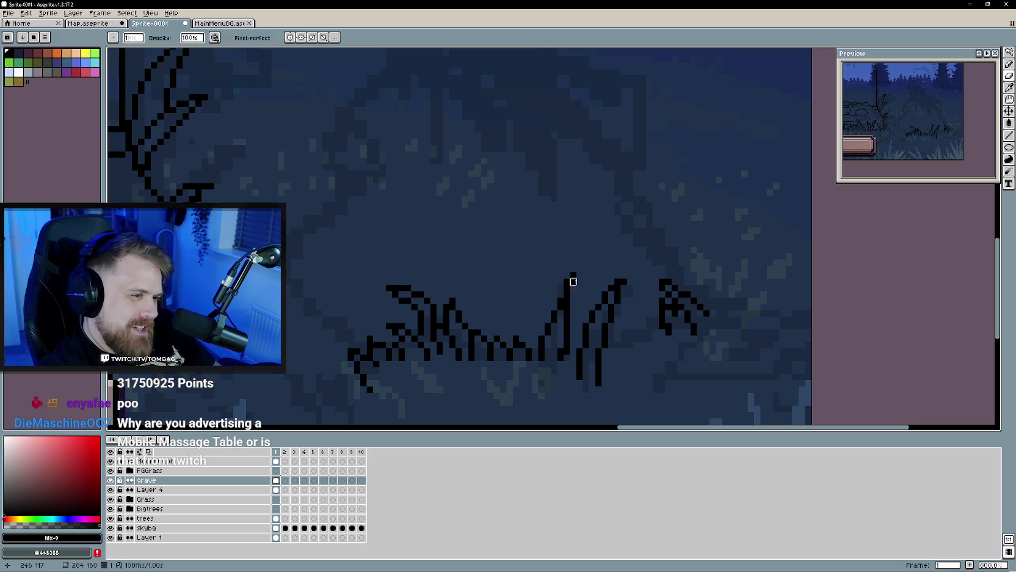
pyautogui.scroll(-1, 539, 408)
pyautogui.scroll(-1, 538, 406)
pyautogui.scroll(1, 528, 379)
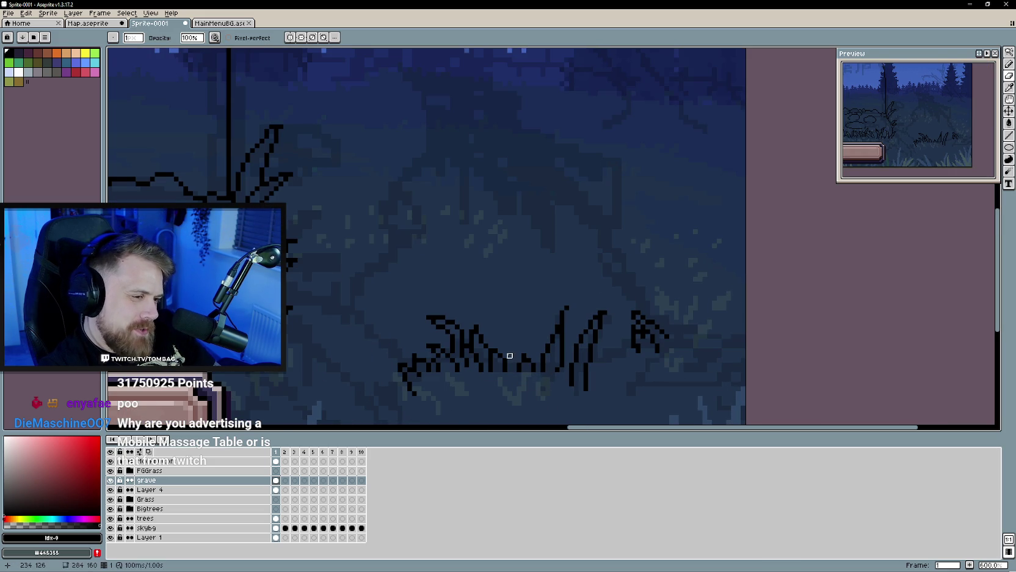
pyautogui.keyDown('shift'); pyautogui.click(514, 336); pyautogui.keyUp('shift')
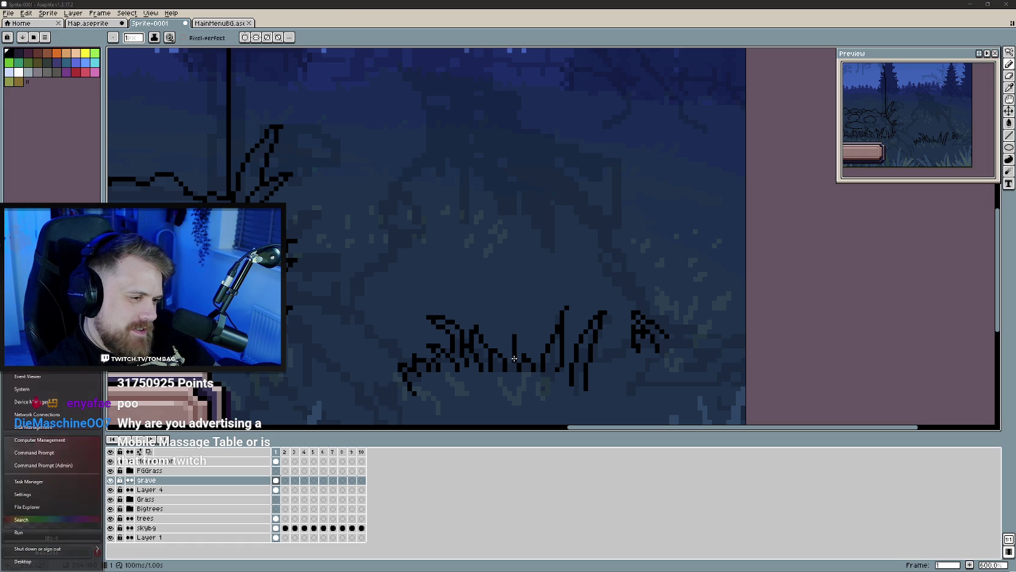
pyautogui.hotkey('ctrl', 'z')
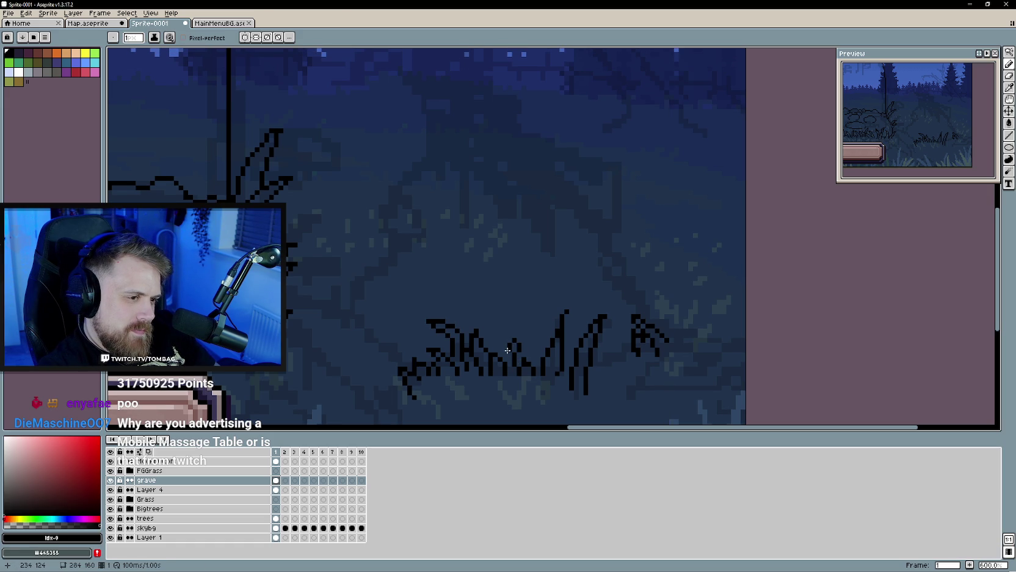
# Step: Toggle between Pencil and Eraser while zooming over the grass row
pyautogui.scroll(-1, 504, 403)
pyautogui.scroll(-2, 505, 404)
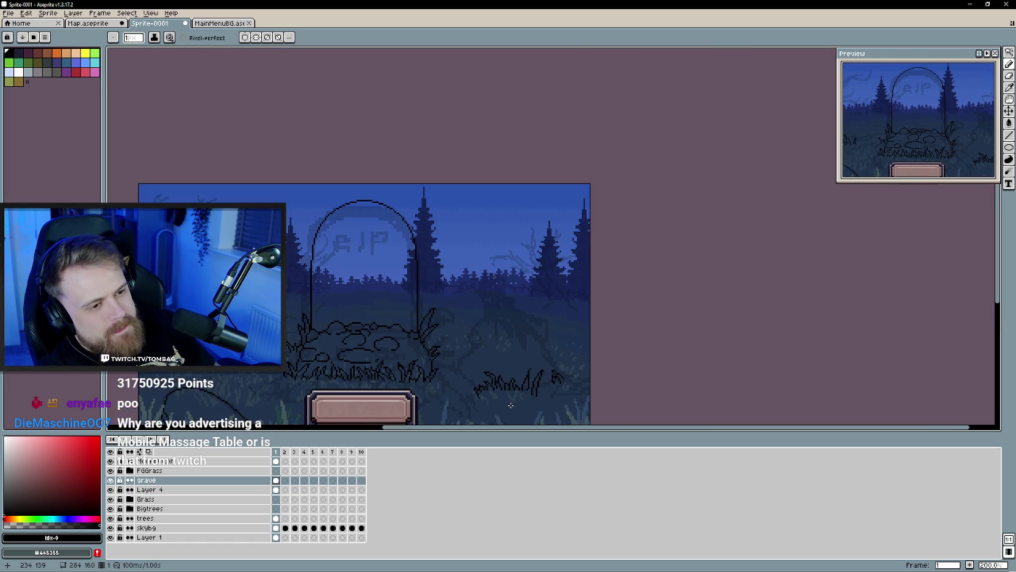
pyautogui.scroll(2, 504, 404)
pyautogui.scroll(2, 505, 404)
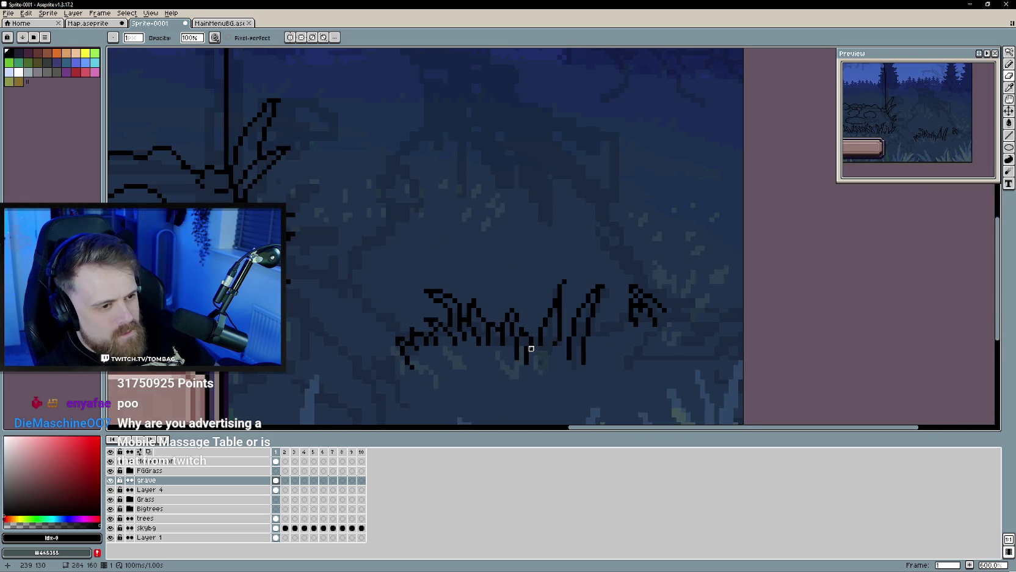
pyautogui.press('b')
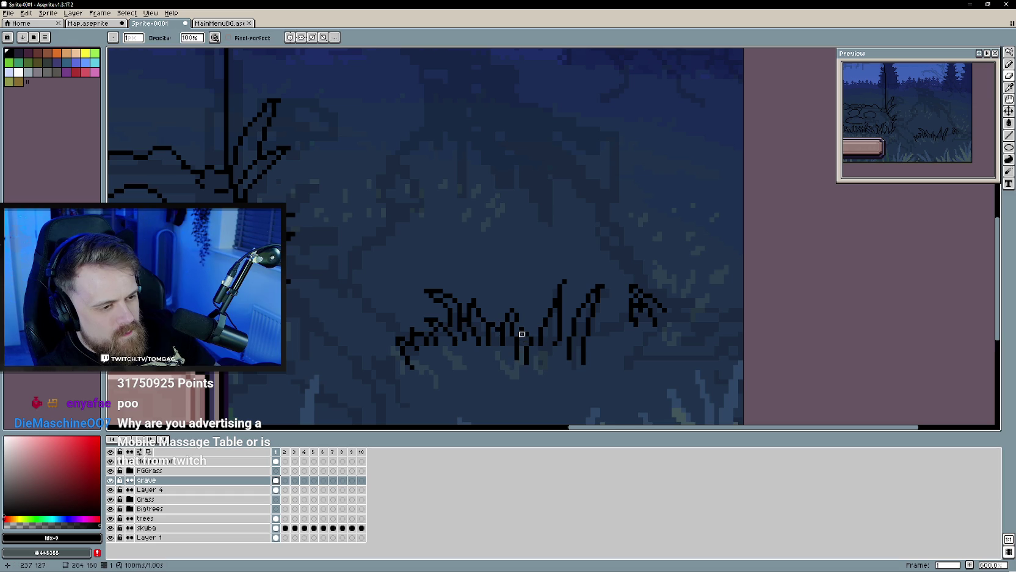
pyautogui.press('e')
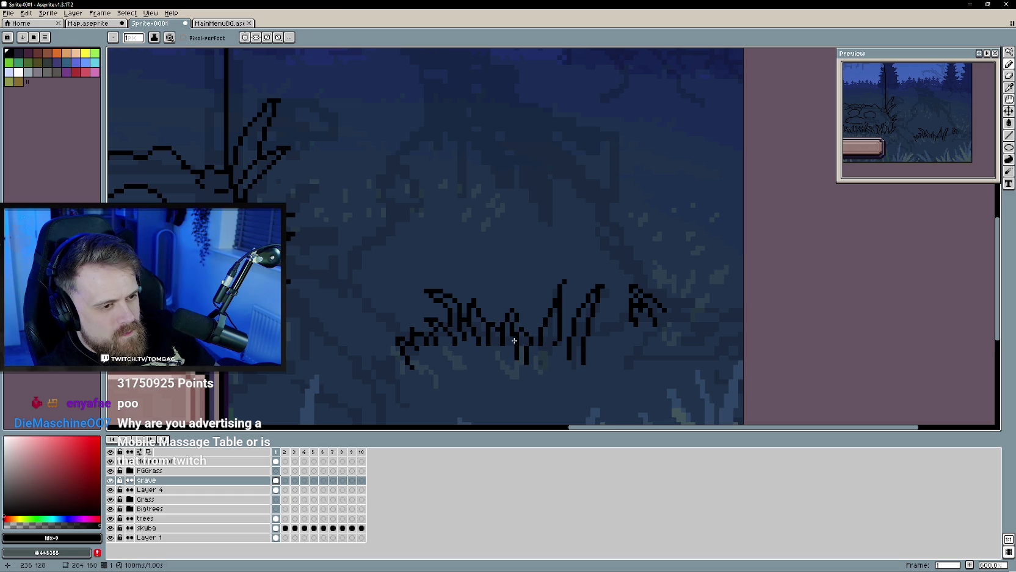
pyautogui.press('e')
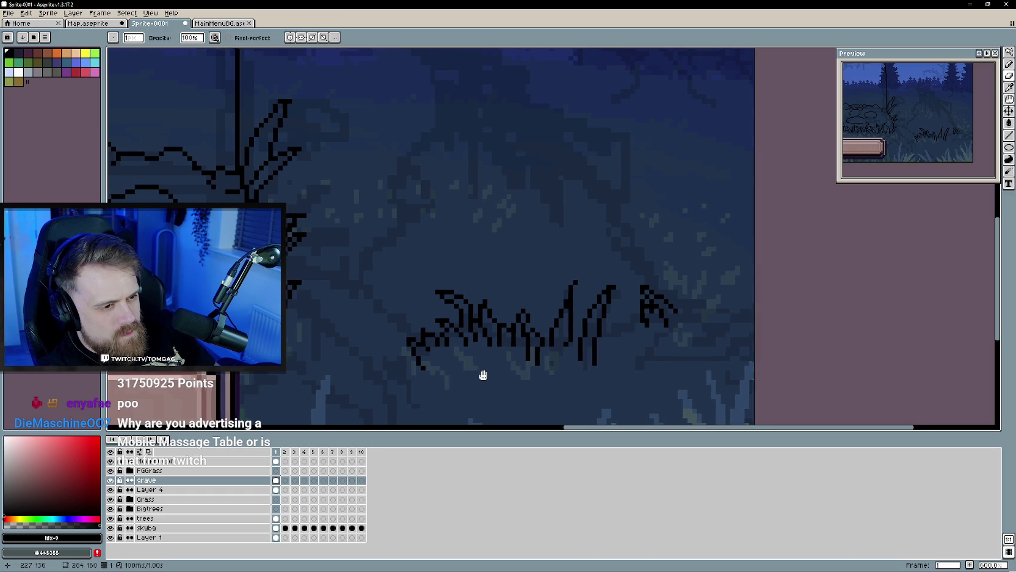
pyautogui.scroll(-3, 480, 378)
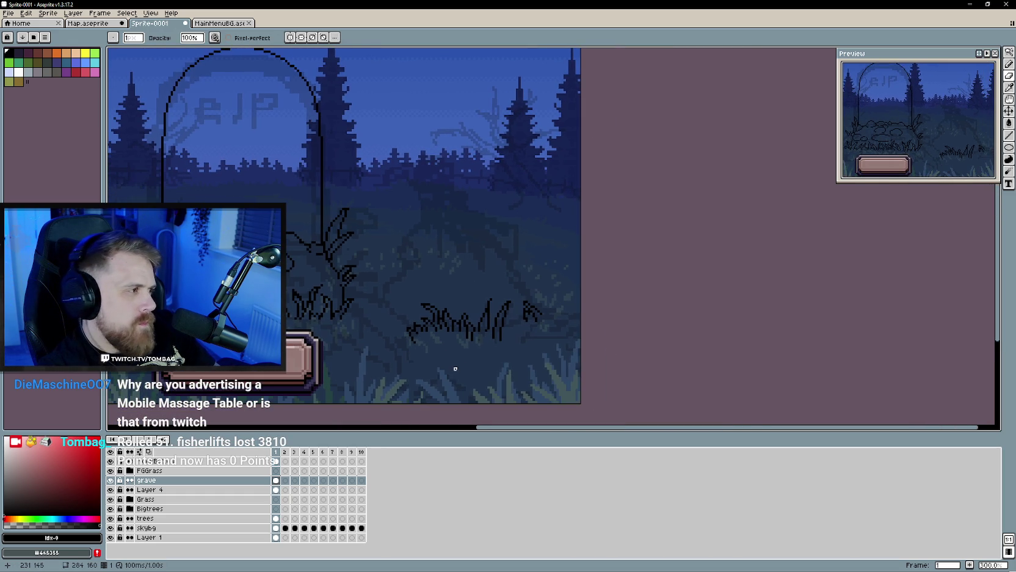
pyautogui.scroll(1, 428, 356)
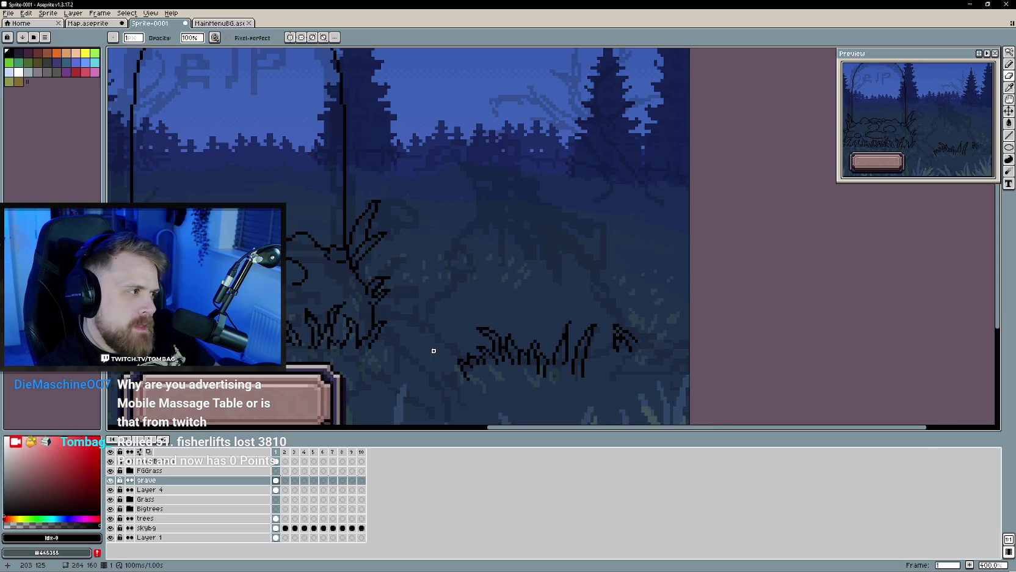
pyautogui.hscroll(2, 442, 344)
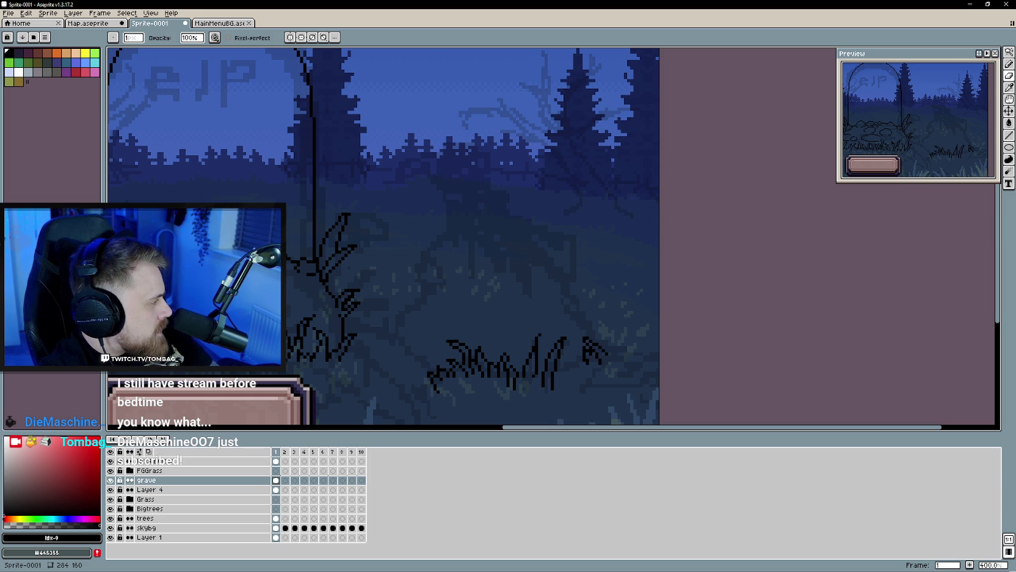
pyautogui.hscroll(-2, 474, 251)
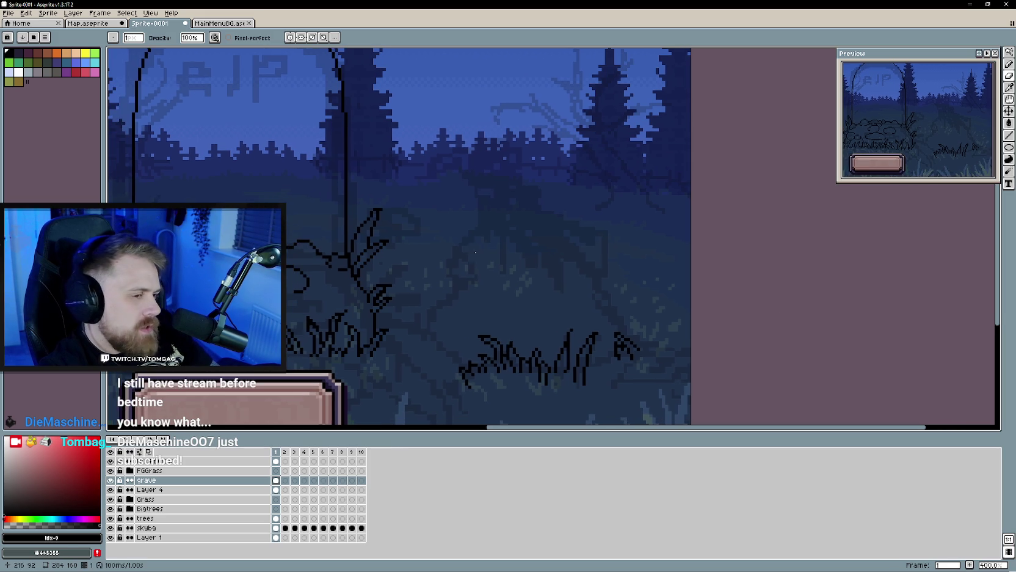
pyautogui.scroll(-2, 495, 310)
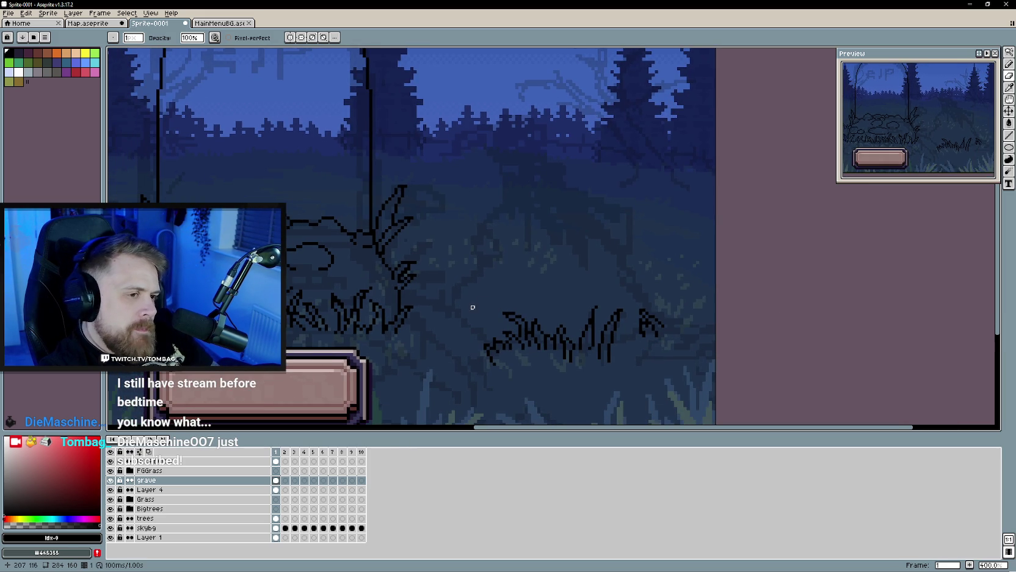
pyautogui.scroll(1, 464, 302)
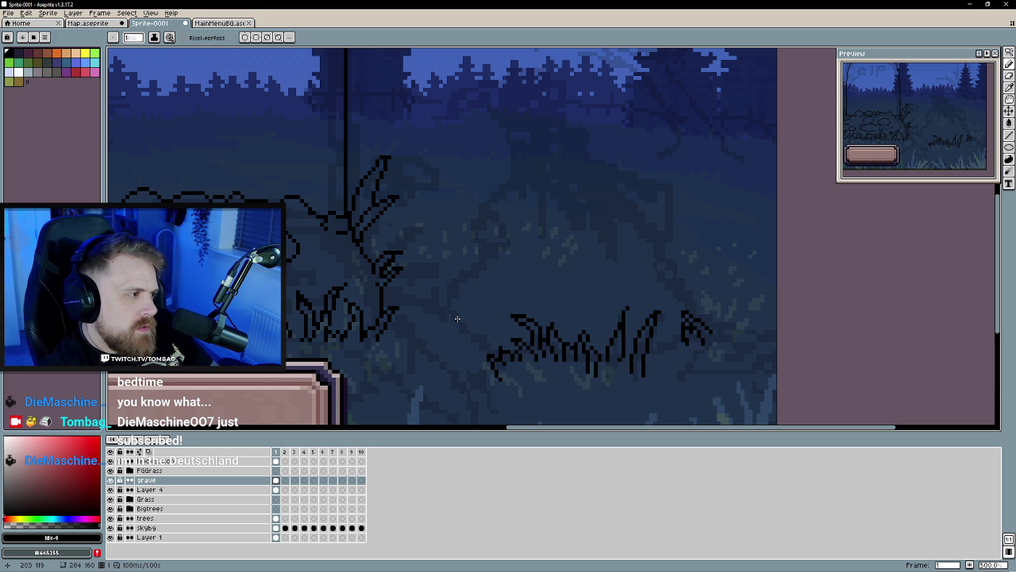
# Step: Start a curved grass blade left of the clump, undoing the extra strokes
pyautogui.moveTo(457, 320)
pyautogui.mouseDown()
pyautogui.moveTo(435, 267)
pyautogui.moveTo(449, 317)
pyautogui.mouseUp()
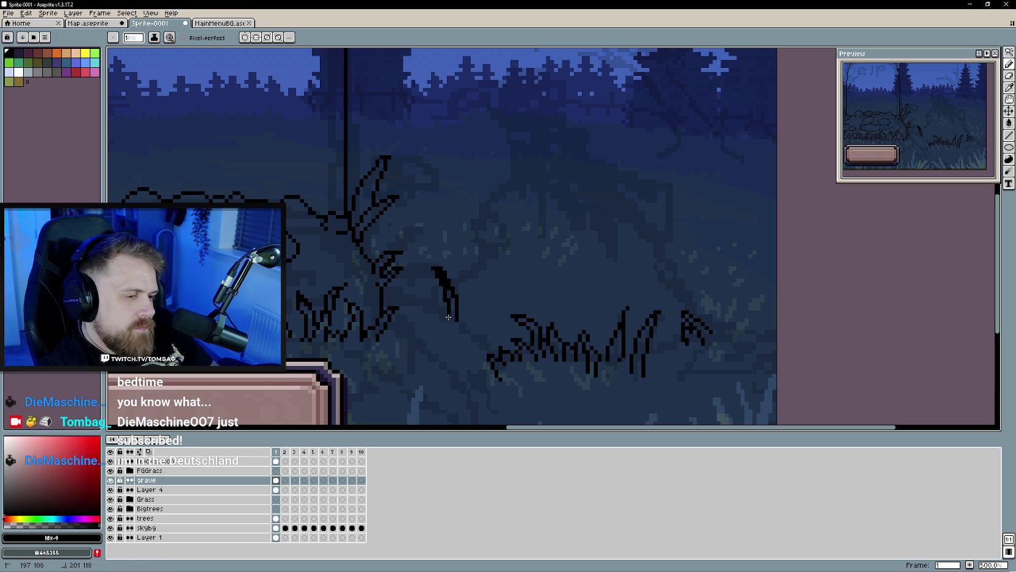
pyautogui.press('e')
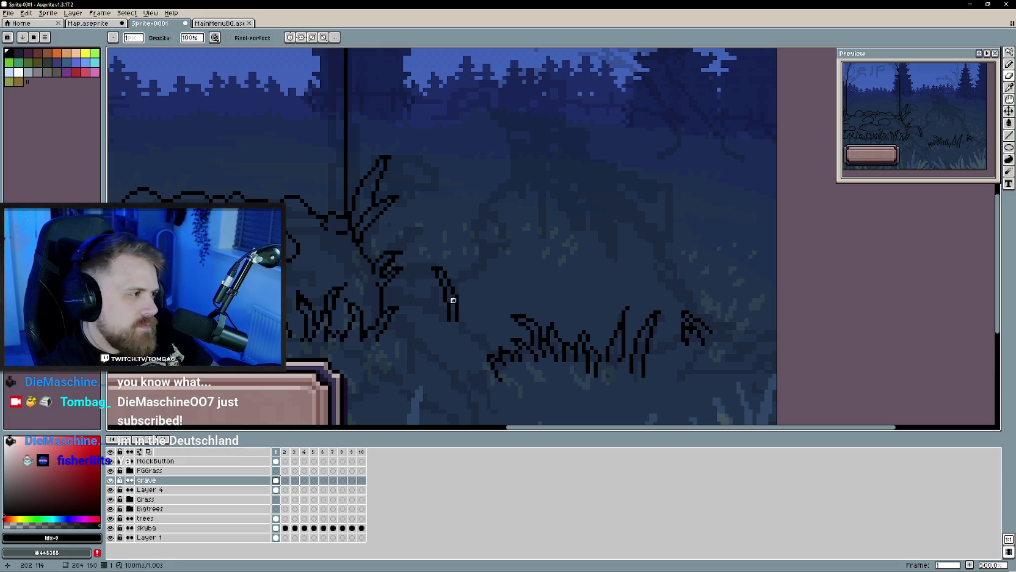
pyautogui.hscroll(1, 425, 302)
pyautogui.hscroll(1, 426, 302)
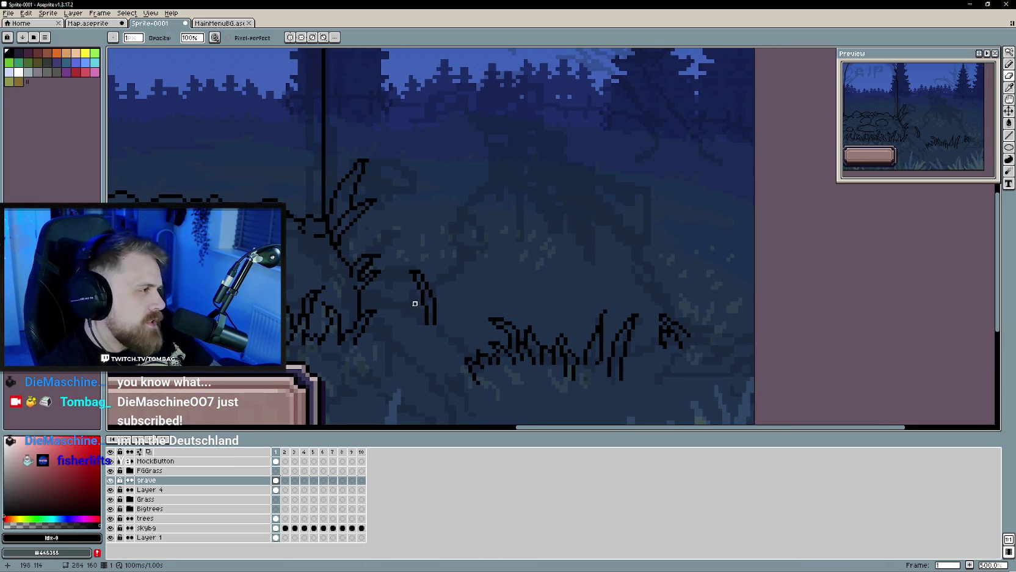
pyautogui.scroll(-1, 406, 305)
pyautogui.press('b')
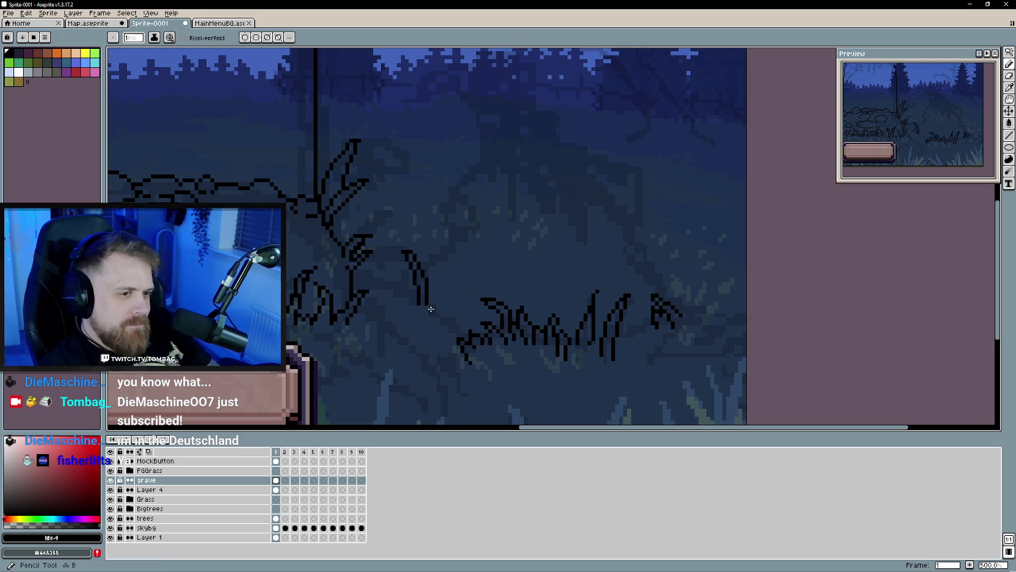
pyautogui.moveTo(448, 284)
pyautogui.mouseDown()
pyautogui.moveTo(437, 309)
pyautogui.moveTo(447, 281)
pyautogui.mouseUp()
pyautogui.hotkey('ctrl', 'z')
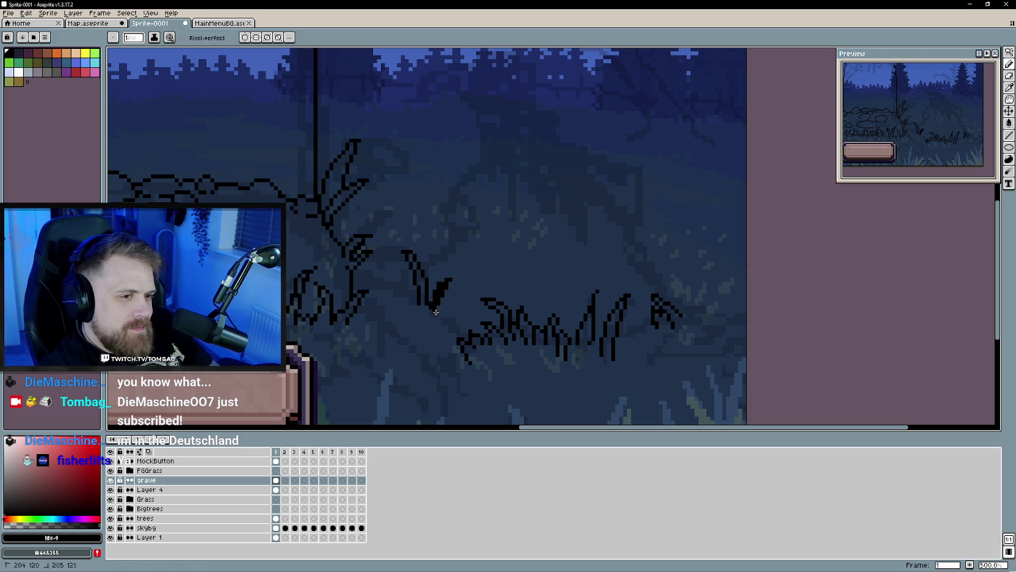
pyautogui.hotkey('ctrl', 'z')
# Step: Redraw and fill in the blade's right-hand stroke, touching up with the Eraser
pyautogui.moveTo(431, 310); pyautogui.dragTo(446, 282)
pyautogui.scroll(1, 438, 313)
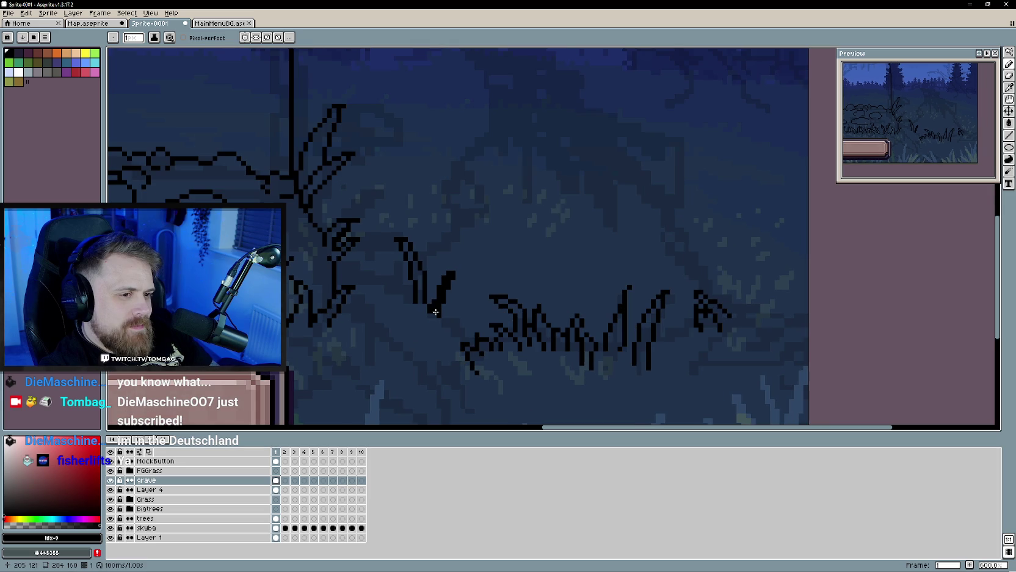
pyautogui.hotkey('ctrl', 'z')
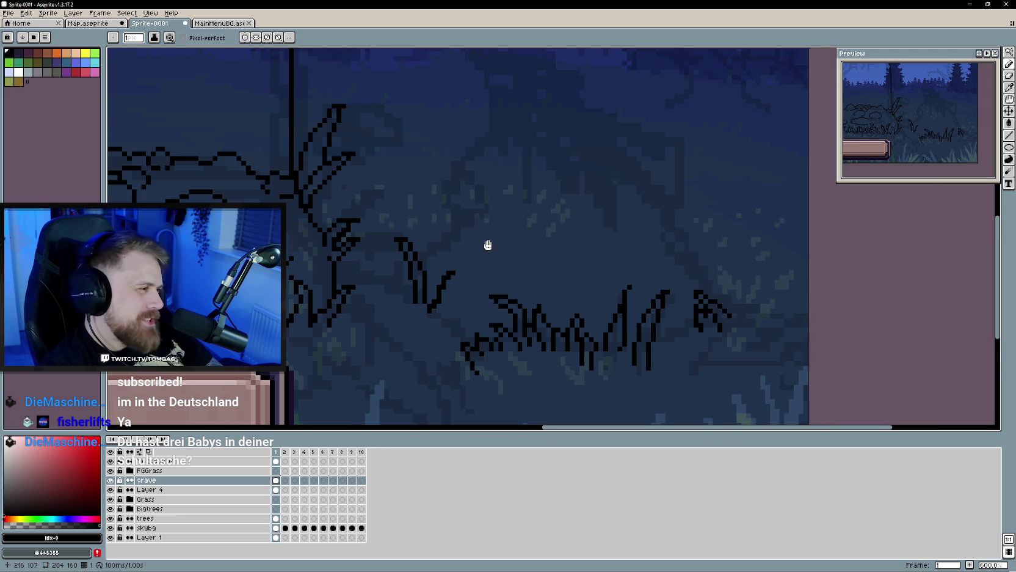
pyautogui.scroll(1, 461, 274)
pyautogui.moveTo(459, 275); pyautogui.dragTo(444, 321)
pyautogui.press('e')
pyautogui.press('e')
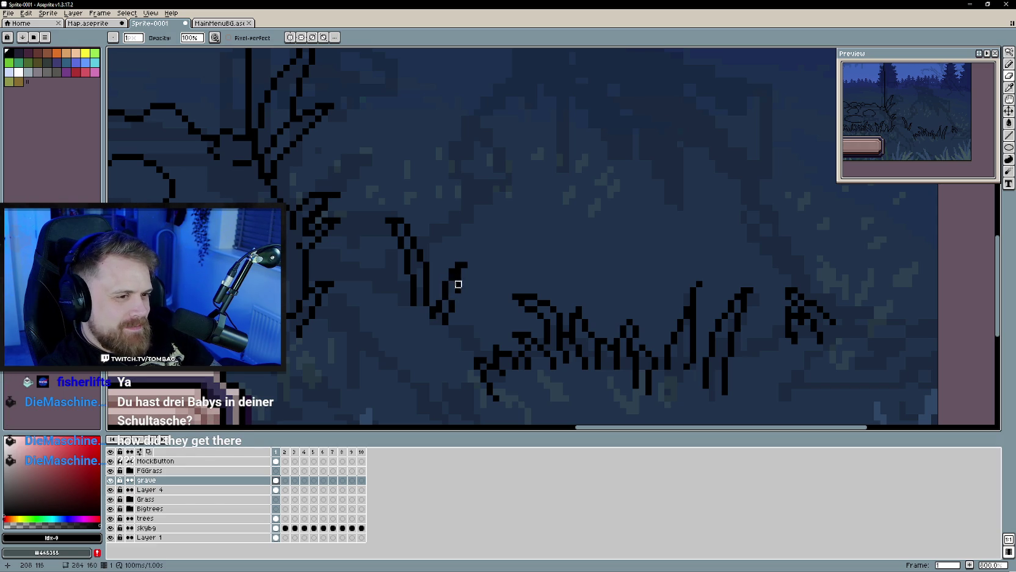
pyautogui.press('b')
pyautogui.press('e')
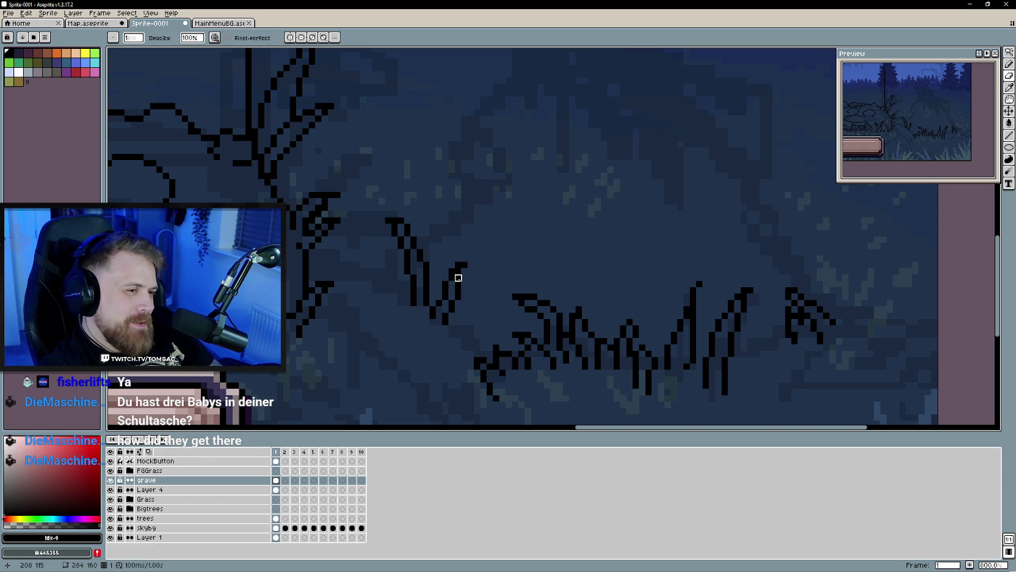
pyautogui.press('b')
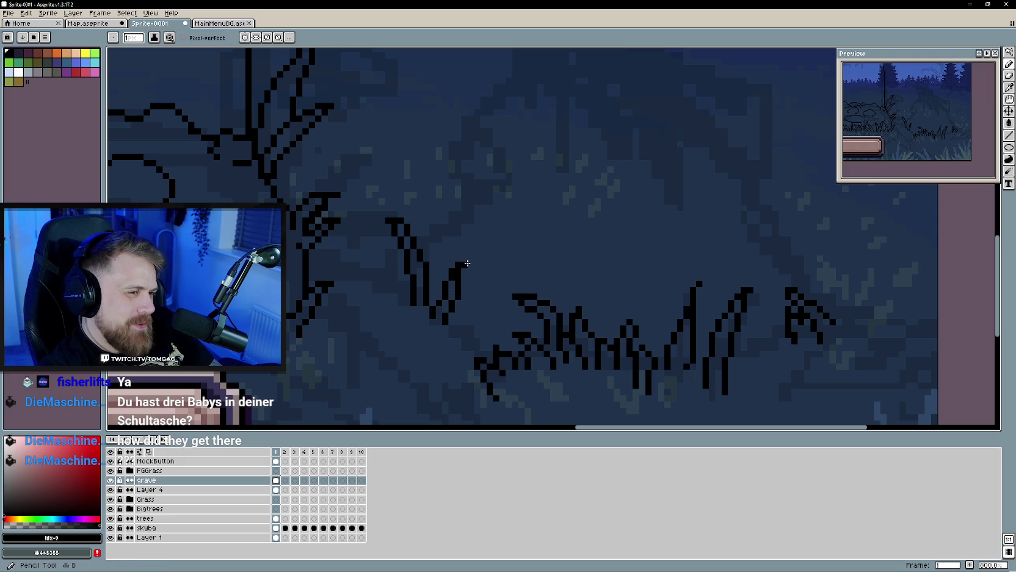
# Step: Add pixels to the grass stroke's left end and draw a new blade in the middle tuft
pyautogui.scroll(-2, 463, 328)
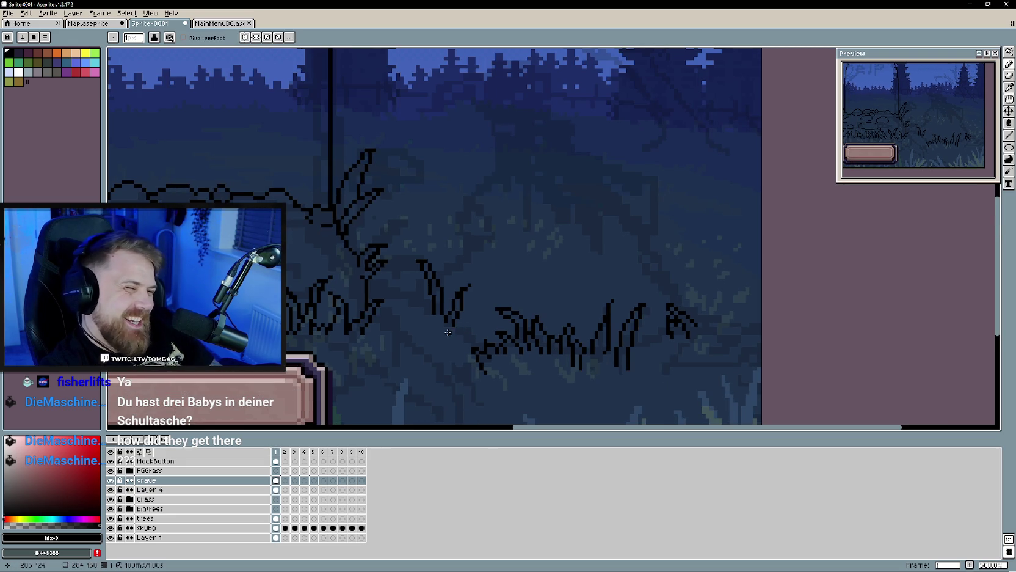
pyautogui.moveTo(430, 338); pyautogui.dragTo(428, 326)
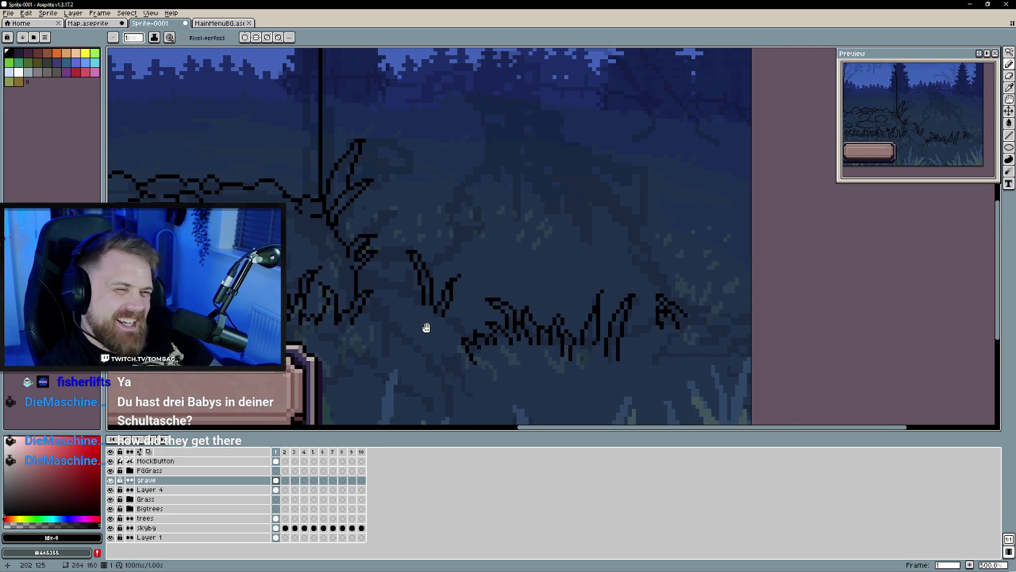
pyautogui.scroll(2, 431, 324)
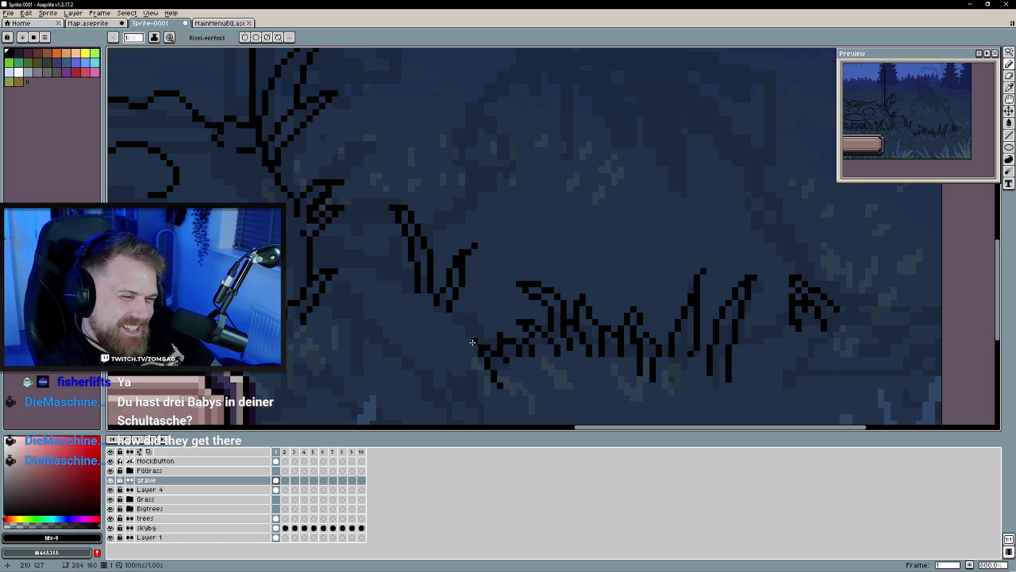
pyautogui.click(470, 341)
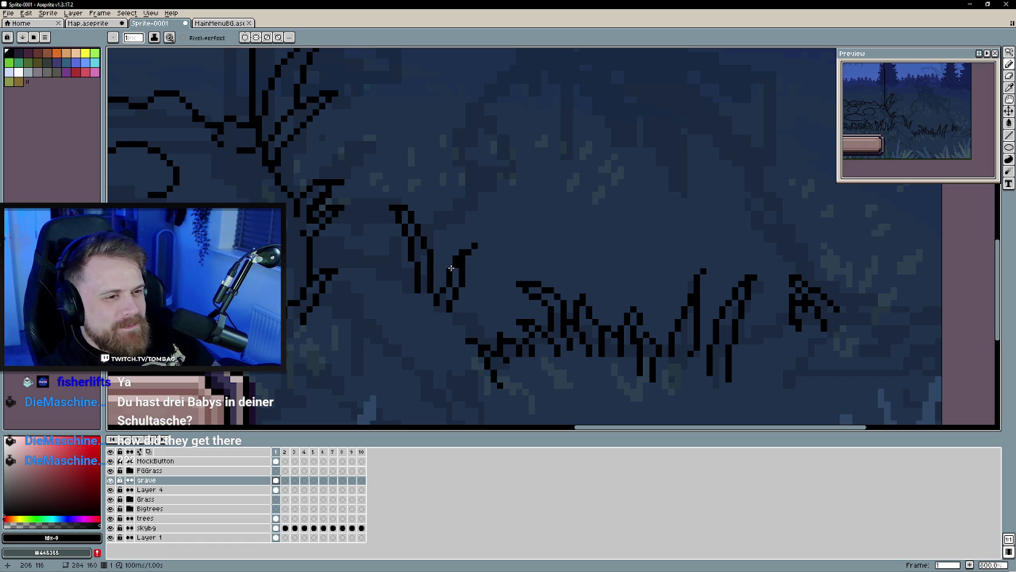
pyautogui.moveTo(437, 261)
pyautogui.mouseDown()
pyautogui.moveTo(456, 214)
pyautogui.moveTo(445, 265)
pyautogui.mouseUp()
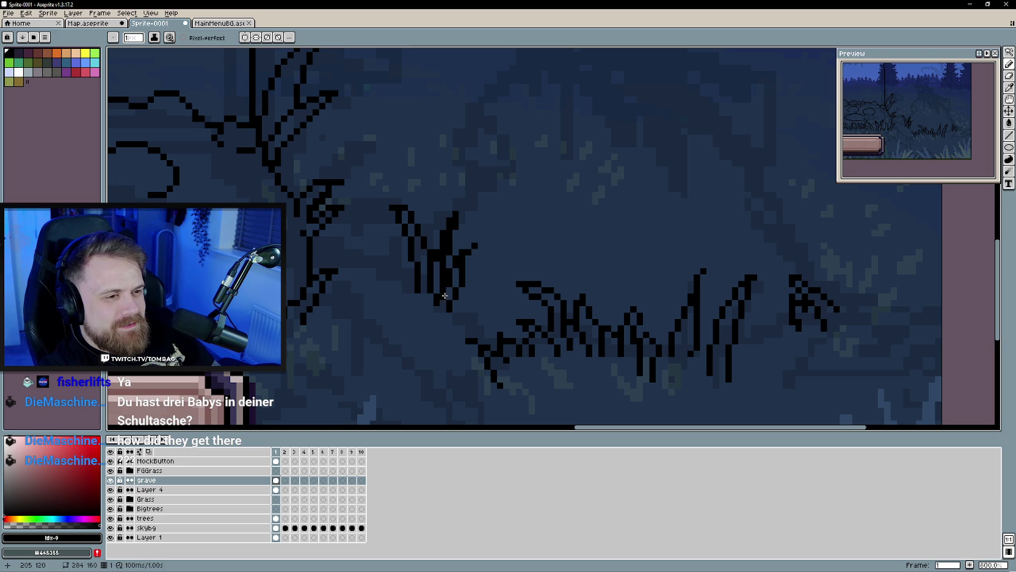
pyautogui.press('e')
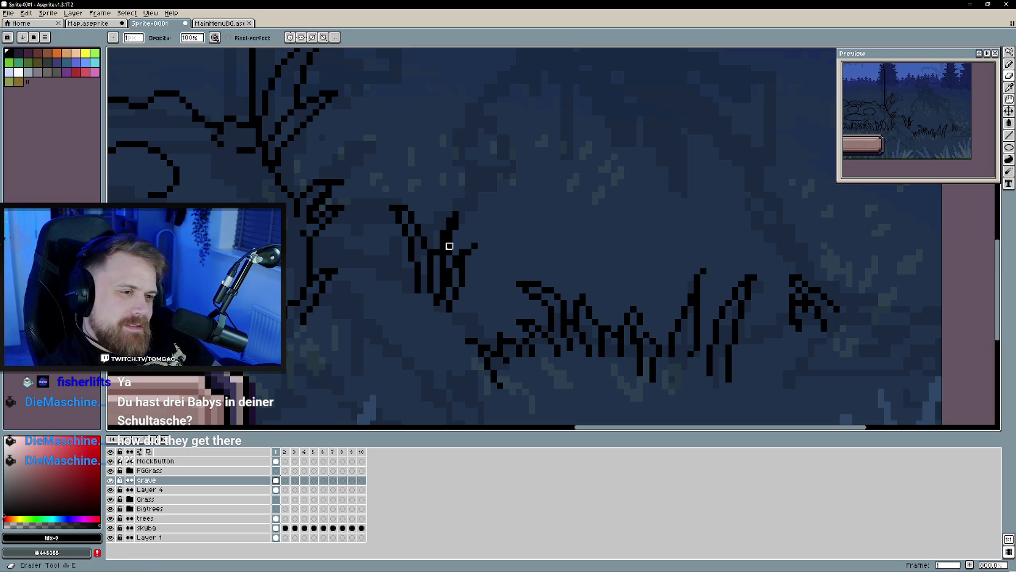
pyautogui.press('b')
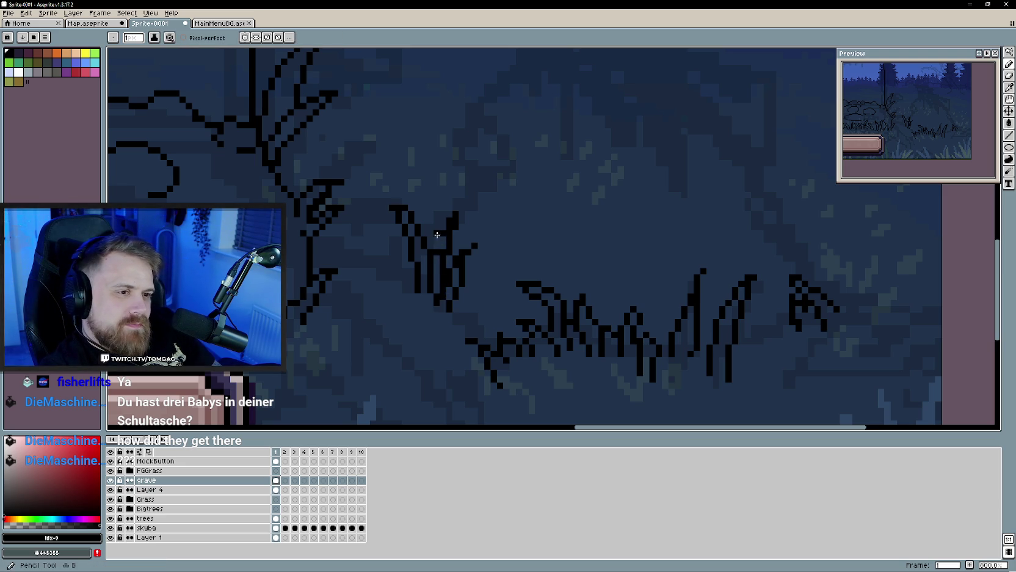
pyautogui.press('e')
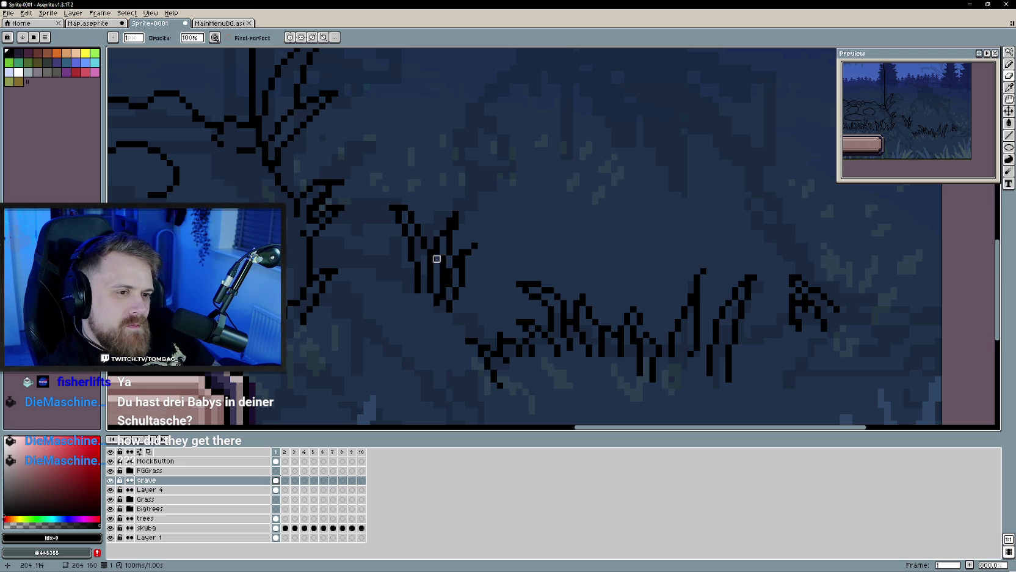
pyautogui.scroll(-2, 423, 334)
pyautogui.scroll(2, 429, 358)
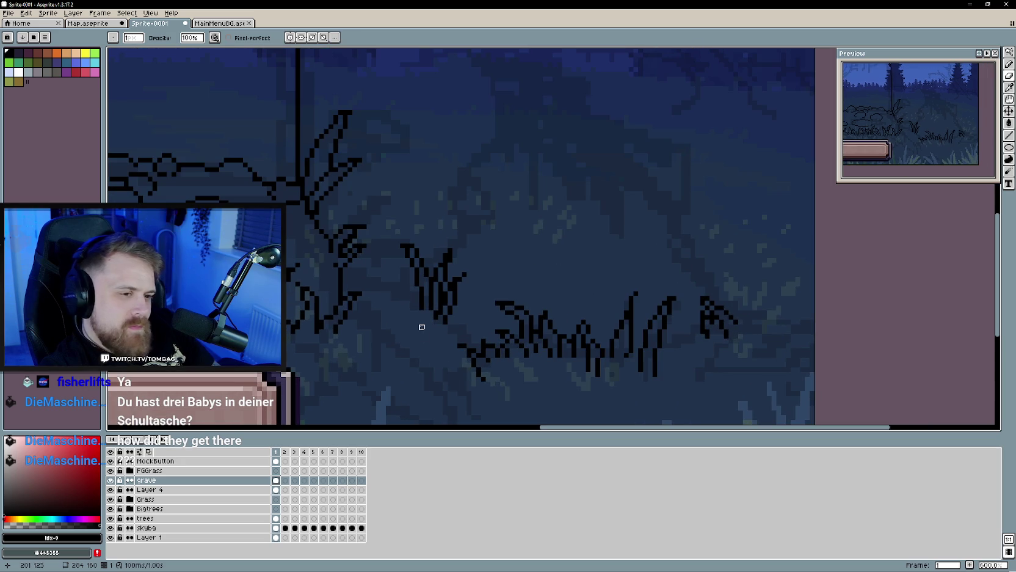
pyautogui.scroll(-6, 418, 342)
pyautogui.scroll(1, 418, 357)
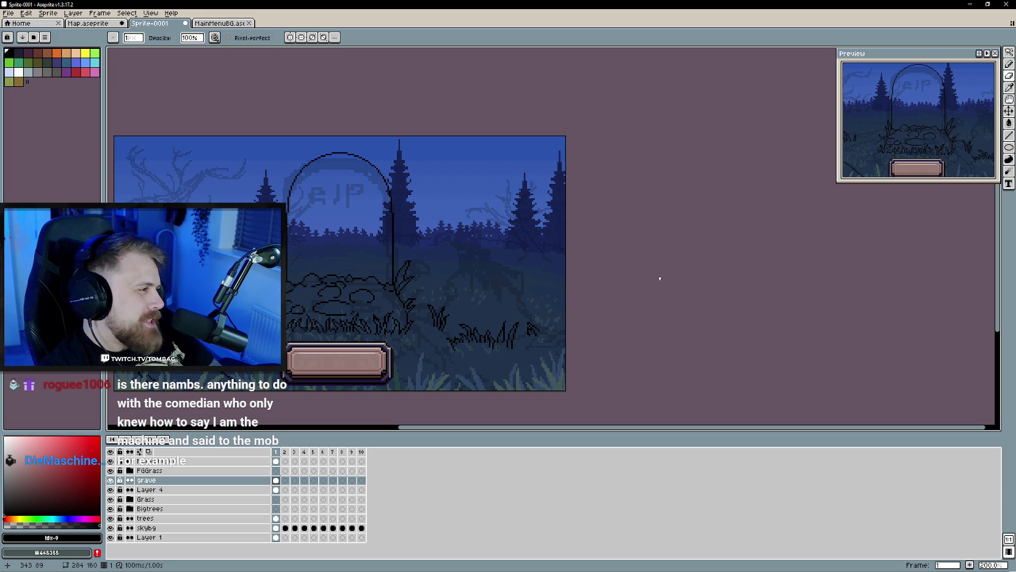
# Step: Draw a large curved black arc over the grass right of the gravestone on the grave layer
pyautogui.scroll(1, 428, 330)
pyautogui.scroll(1, 427, 330)
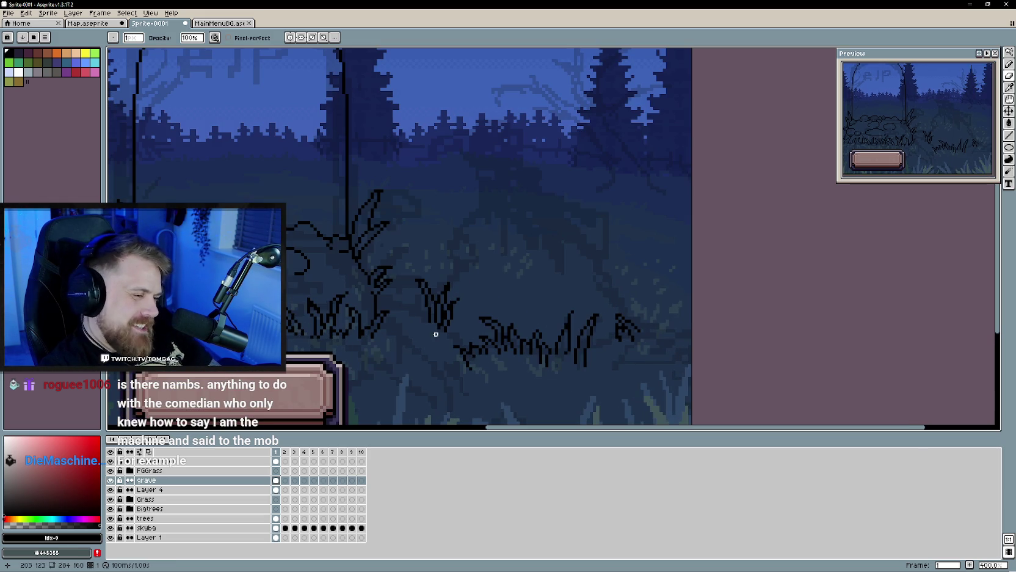
pyautogui.press('b')
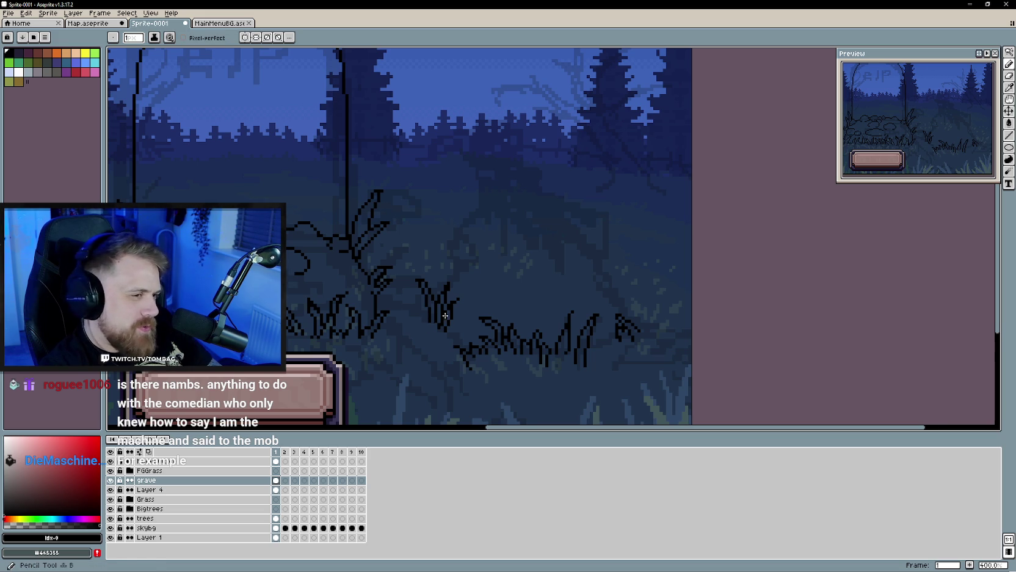
pyautogui.moveTo(470, 287); pyautogui.dragTo(484, 307)
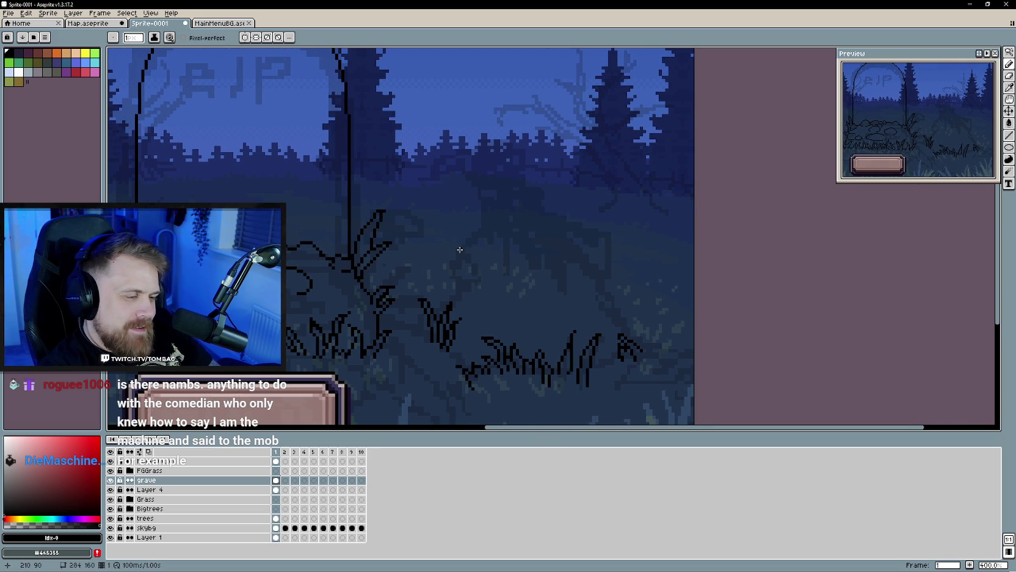
pyautogui.moveTo(564, 321); pyautogui.dragTo(544, 288)
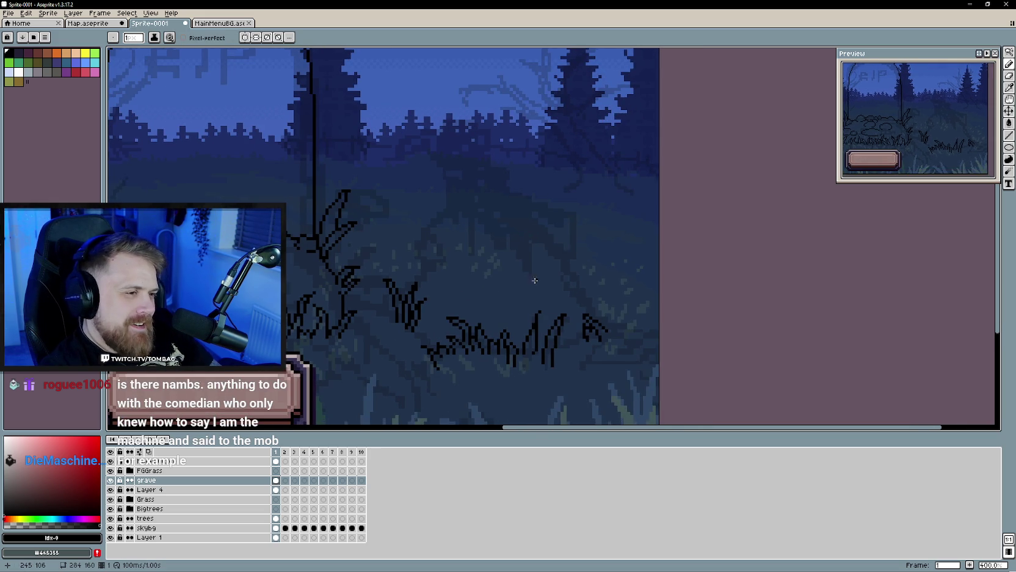
pyautogui.moveTo(612, 333)
pyautogui.mouseDown()
pyautogui.moveTo(547, 235)
pyautogui.moveTo(495, 216)
pyautogui.moveTo(449, 248)
pyautogui.moveTo(440, 274)
pyautogui.mouseUp()
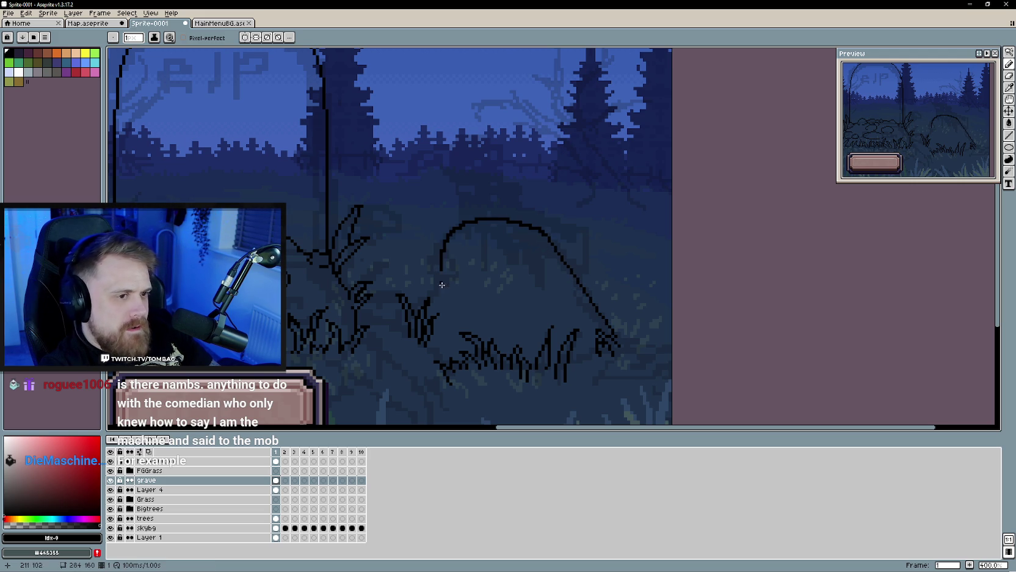
pyautogui.press('b')
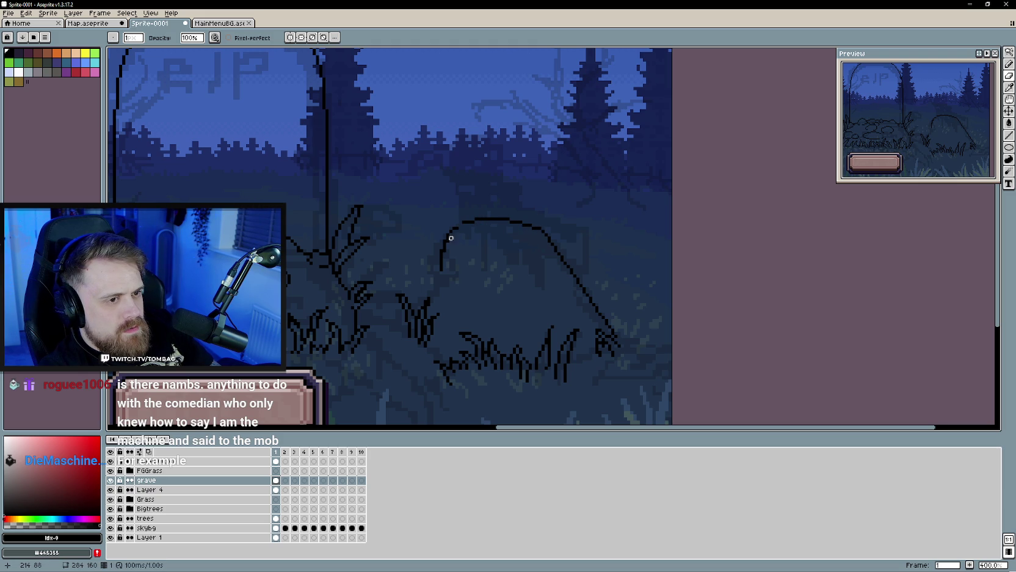
pyautogui.press('b')
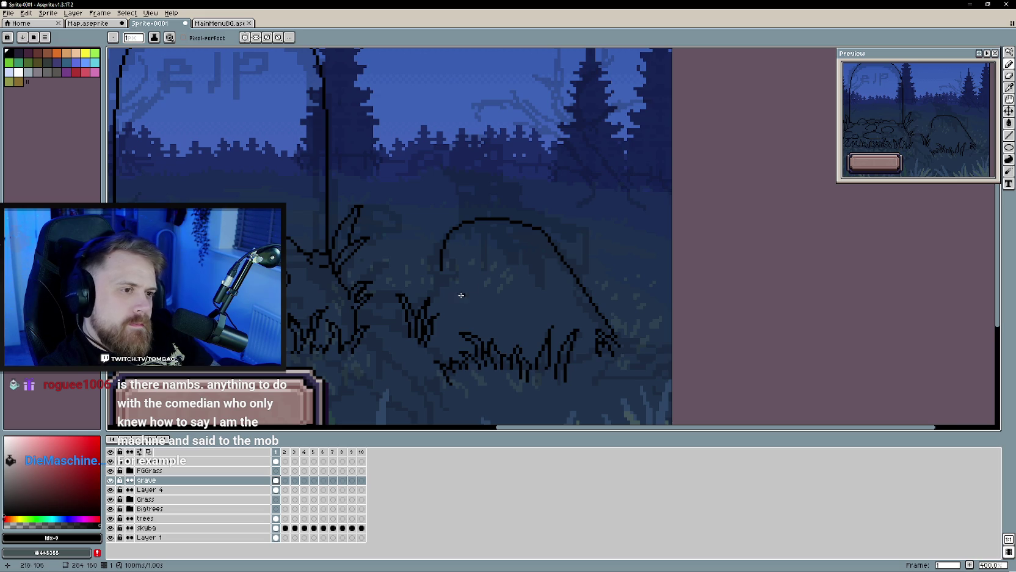
pyautogui.scroll(-2, 465, 285)
pyautogui.scroll(1, 446, 288)
pyautogui.press('b')
pyautogui.scroll(2, 459, 241)
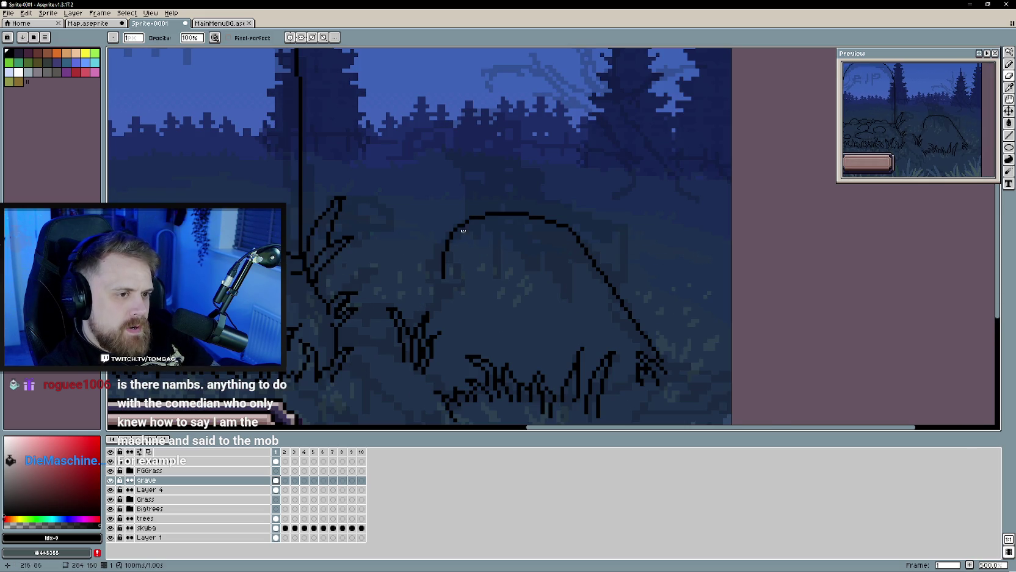
# Step: Erase the arc's left part and redraw it curving down-left toward the grass
pyautogui.moveTo(471, 226); pyautogui.dragTo(444, 280)
pyautogui.press('b')
pyautogui.moveTo(466, 219); pyautogui.dragTo(458, 222)
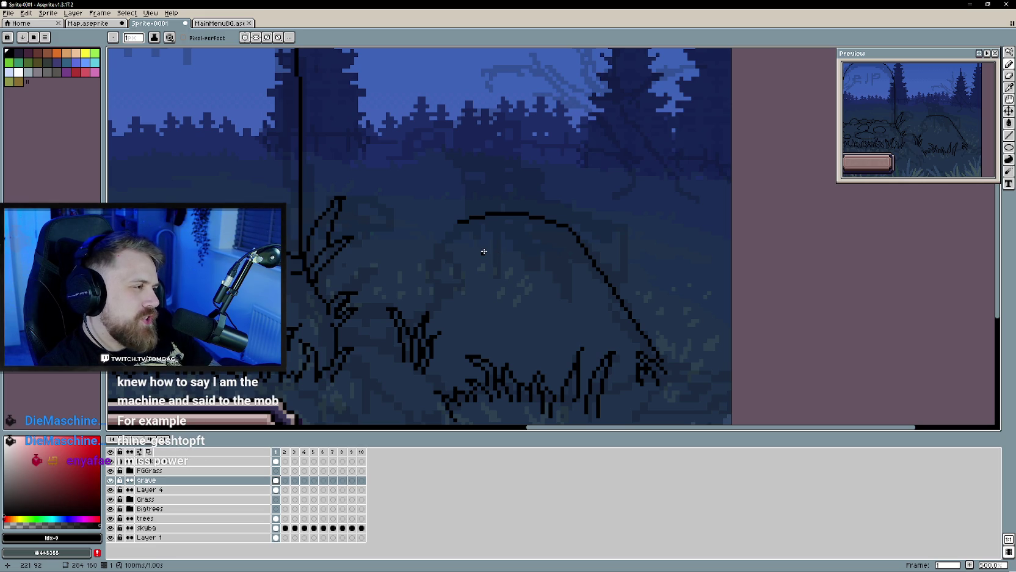
pyautogui.moveTo(457, 222)
pyautogui.mouseDown()
pyautogui.moveTo(421, 302)
pyautogui.moveTo(432, 250)
pyautogui.mouseUp()
pyautogui.press('e')
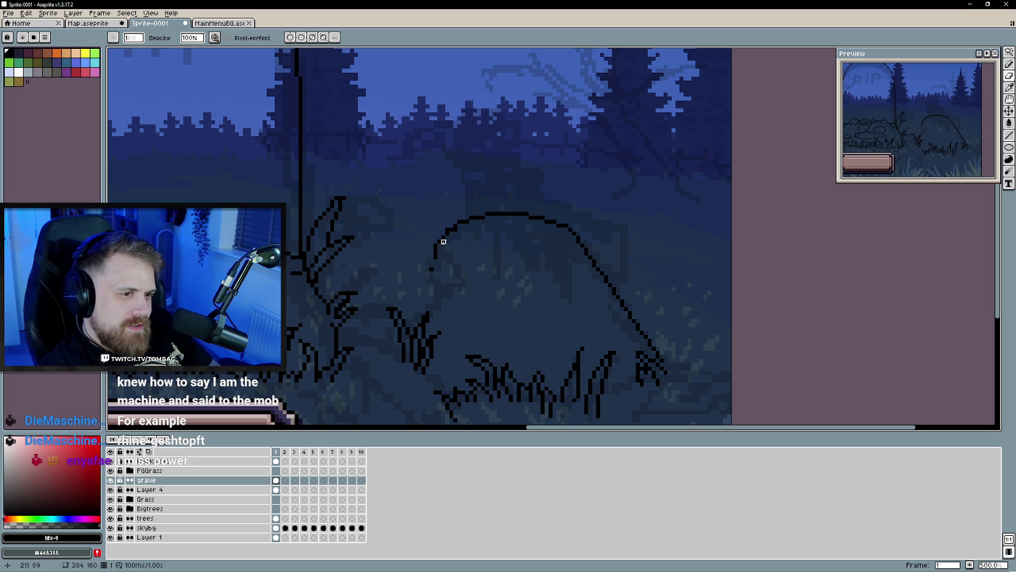
pyautogui.moveTo(427, 276); pyautogui.dragTo(442, 245)
# Step: Extend the arc's lower-left end downward and hook it into the grass
pyautogui.press('b')
pyautogui.press('e')
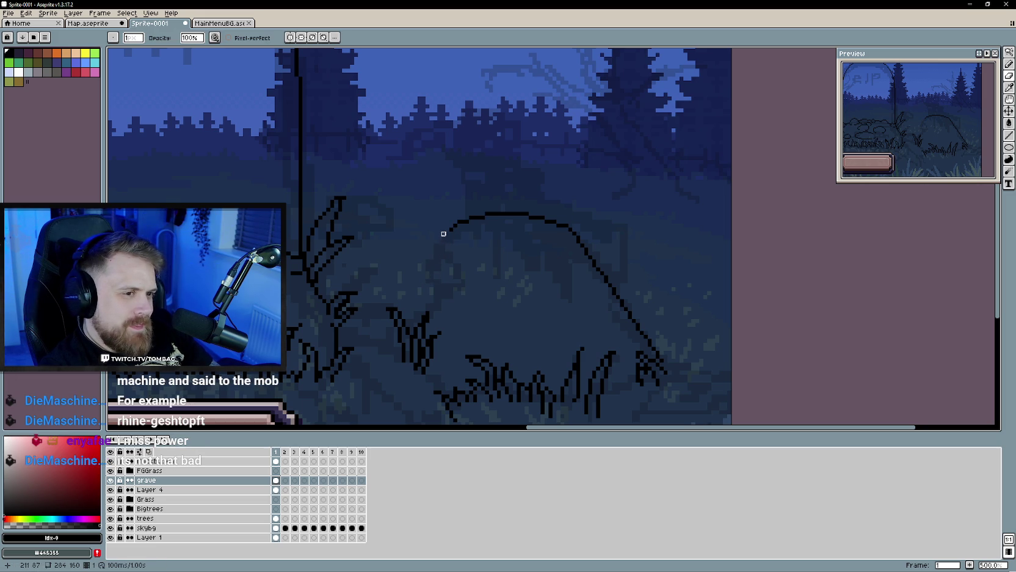
pyautogui.press('b')
pyautogui.moveTo(444, 239); pyautogui.dragTo(445, 246)
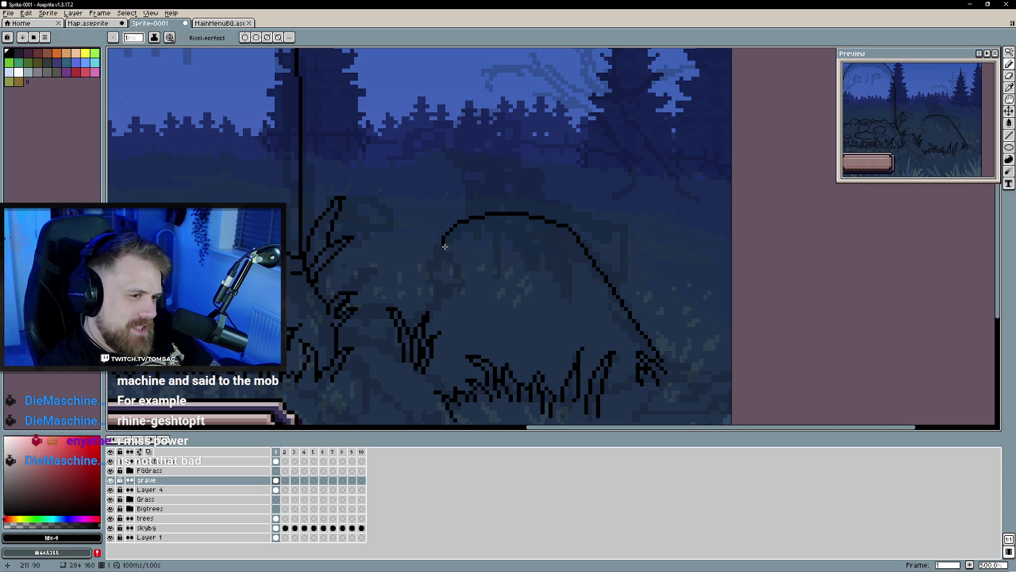
pyautogui.moveTo(445, 247); pyautogui.dragTo(460, 286)
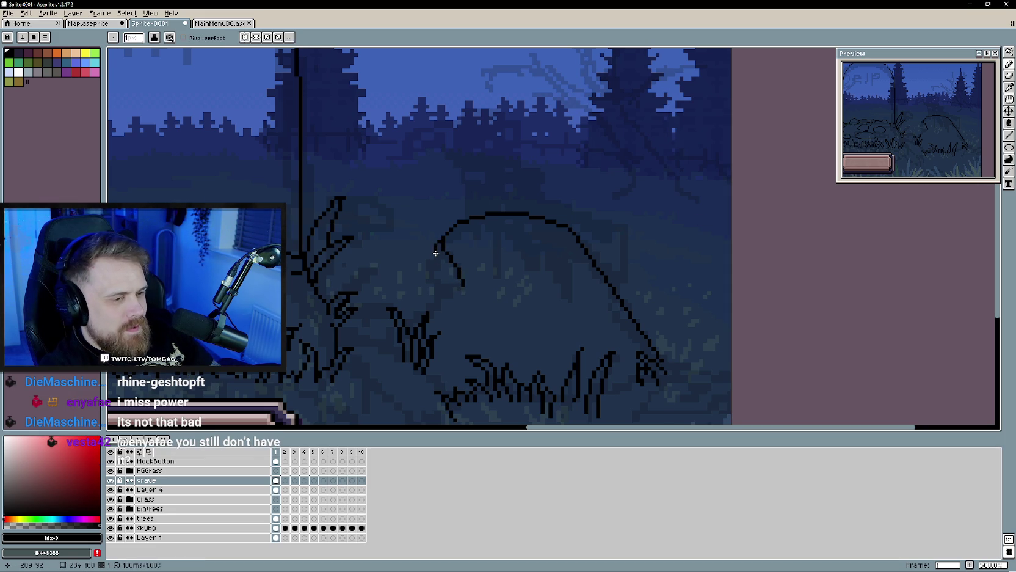
pyautogui.moveTo(459, 286); pyautogui.dragTo(444, 294)
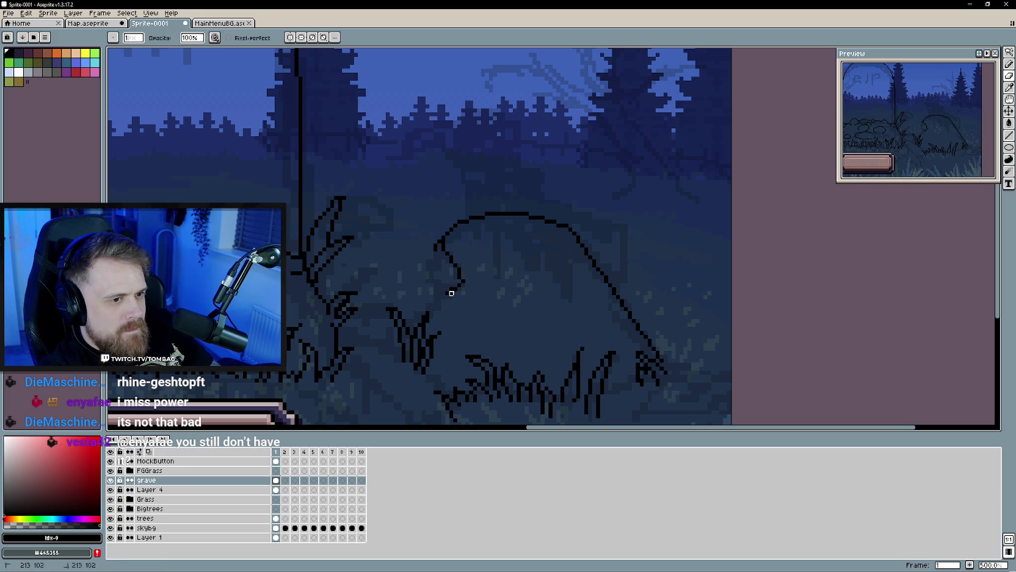
pyautogui.moveTo(442, 295); pyautogui.dragTo(428, 309)
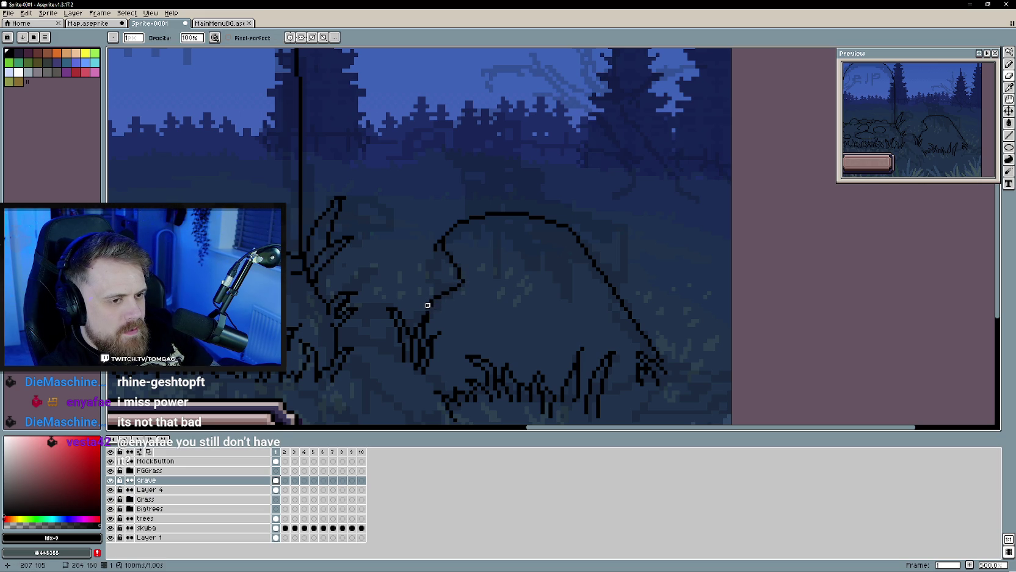
# Step: Zoom out and back in to check the hooked mound outline
pyautogui.press('e')
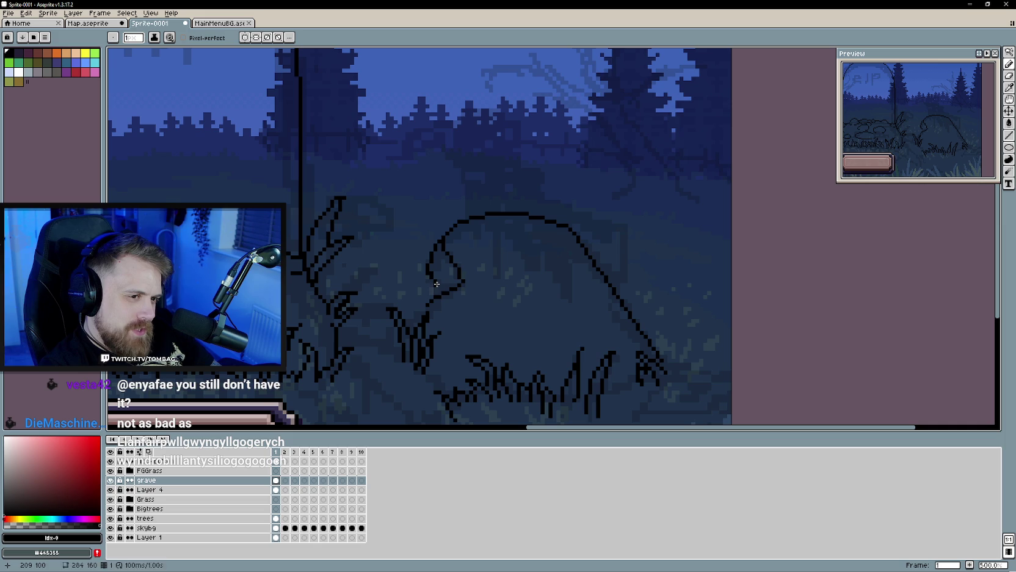
pyautogui.press('b')
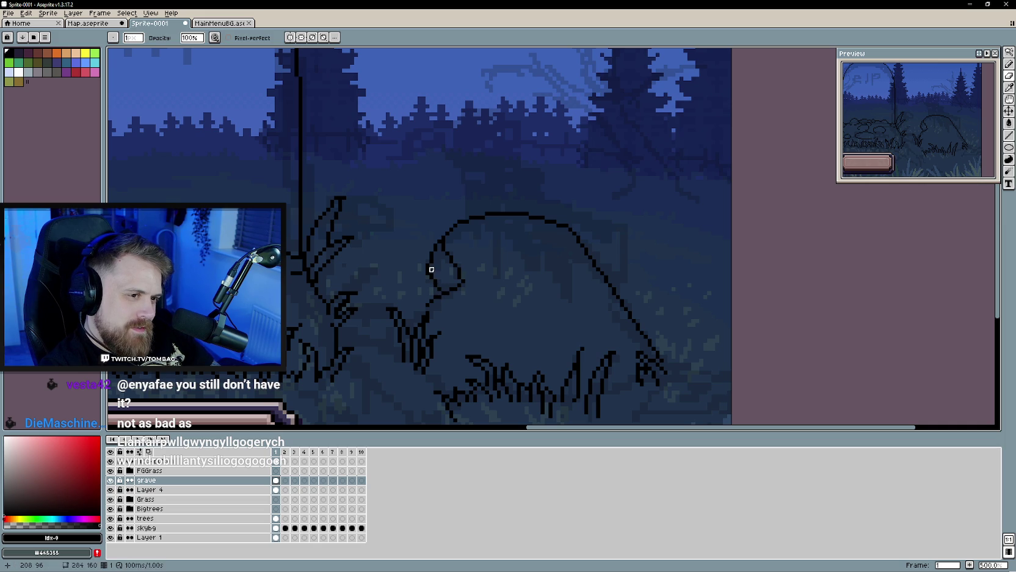
pyautogui.scroll(-1, 420, 314)
pyautogui.scroll(-3, 420, 313)
pyautogui.scroll(3, 428, 312)
pyautogui.press('b')
pyautogui.scroll(2, 434, 312)
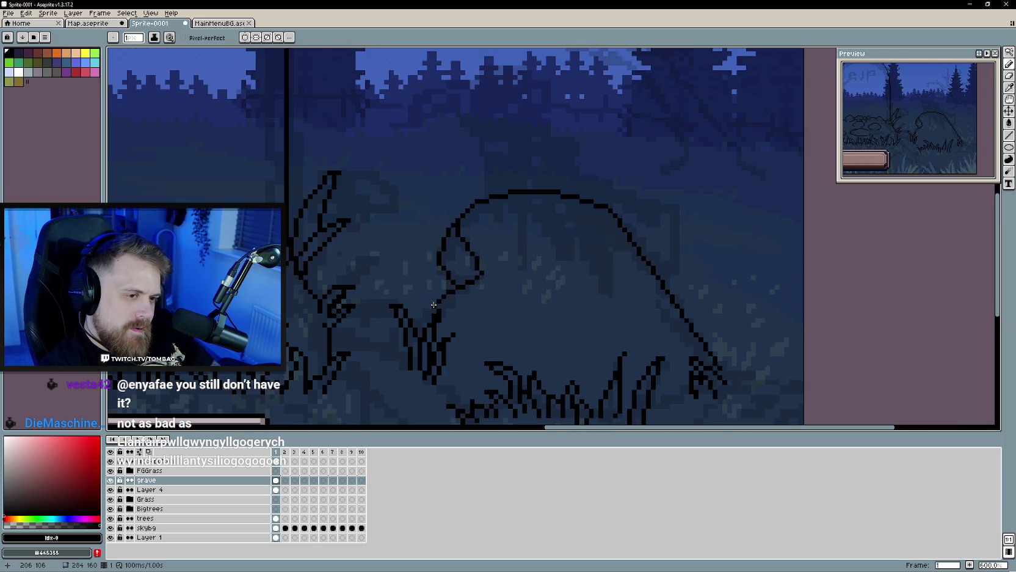
pyautogui.scroll(-3, 464, 324)
pyautogui.scroll(2, 479, 334)
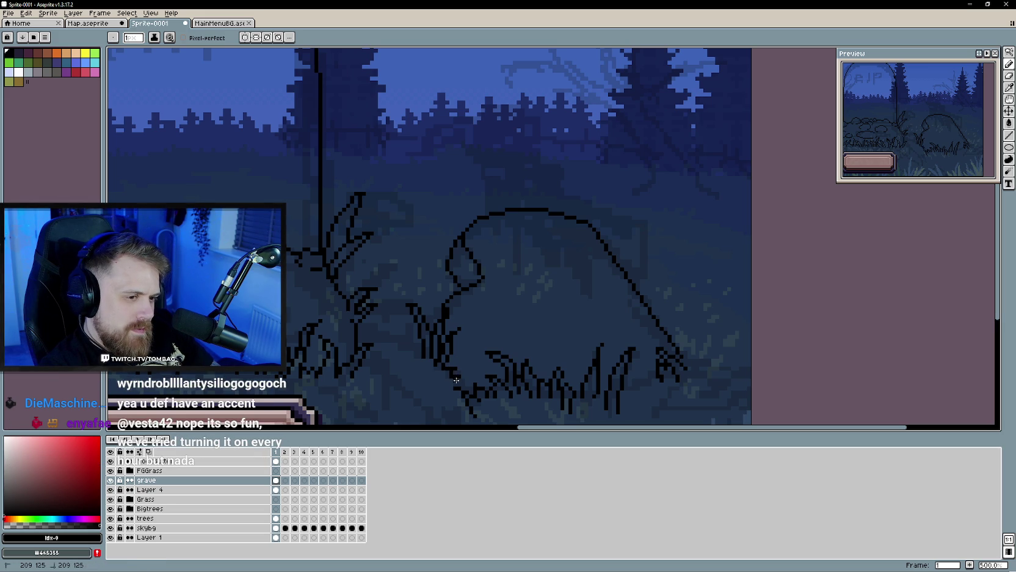
pyautogui.press('e')
pyautogui.press('b')
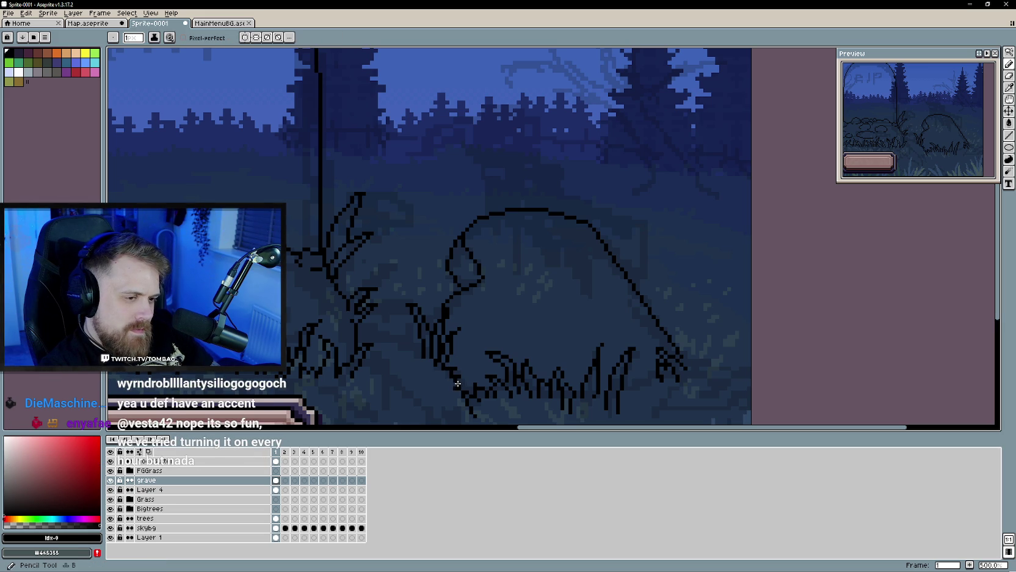
pyautogui.scroll(-2, 463, 382)
pyautogui.scroll(-2, 458, 403)
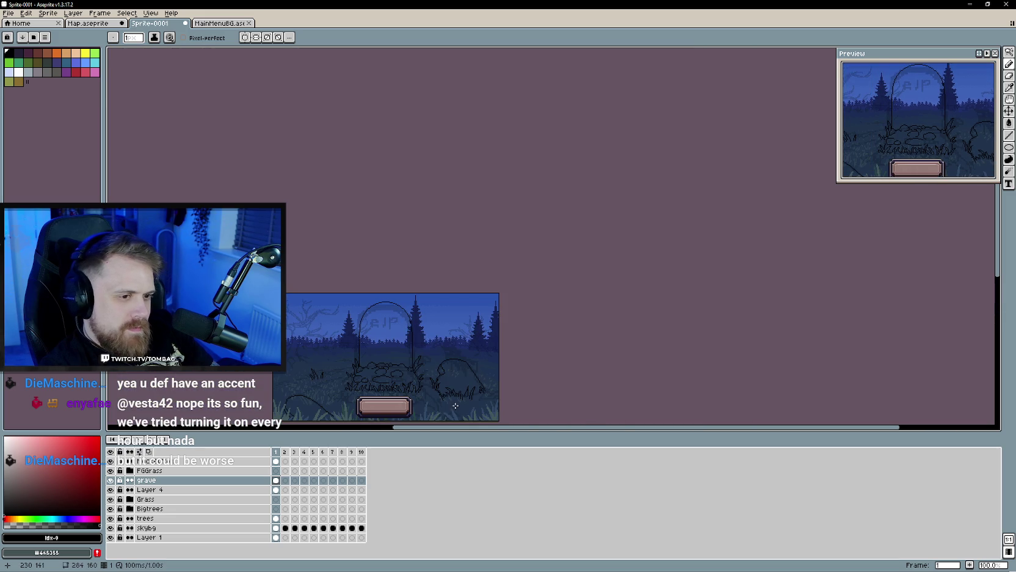
# Step: Zoom in on the bush and add a short dark pencil stroke to its right-end grass
pyautogui.scroll(1, 457, 406)
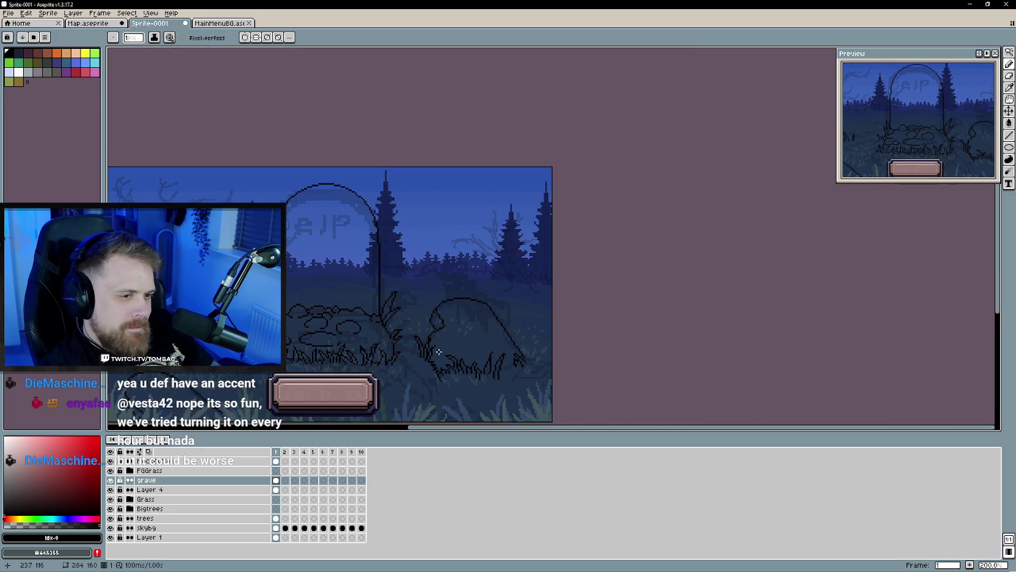
pyautogui.scroll(2, 451, 345)
pyautogui.moveTo(526, 367); pyautogui.dragTo(455, 347)
pyautogui.scroll(1, 452, 346)
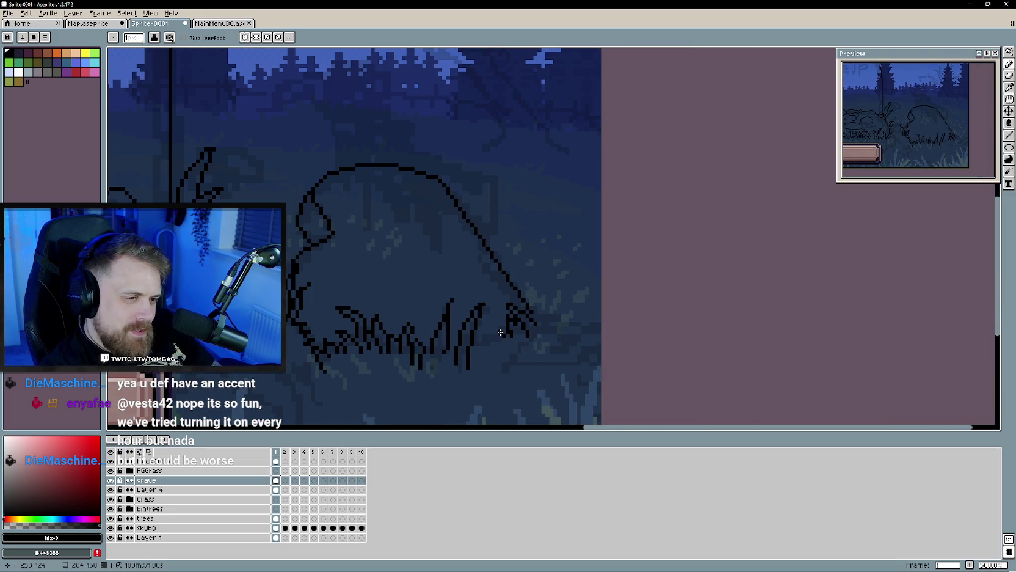
pyautogui.moveTo(503, 334); pyautogui.dragTo(486, 341)
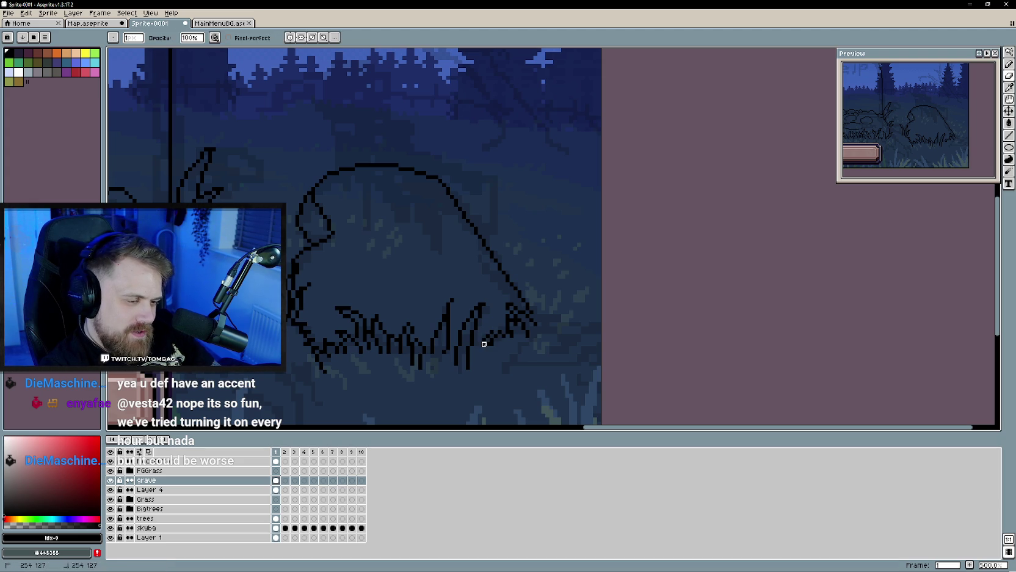
pyautogui.press('b')
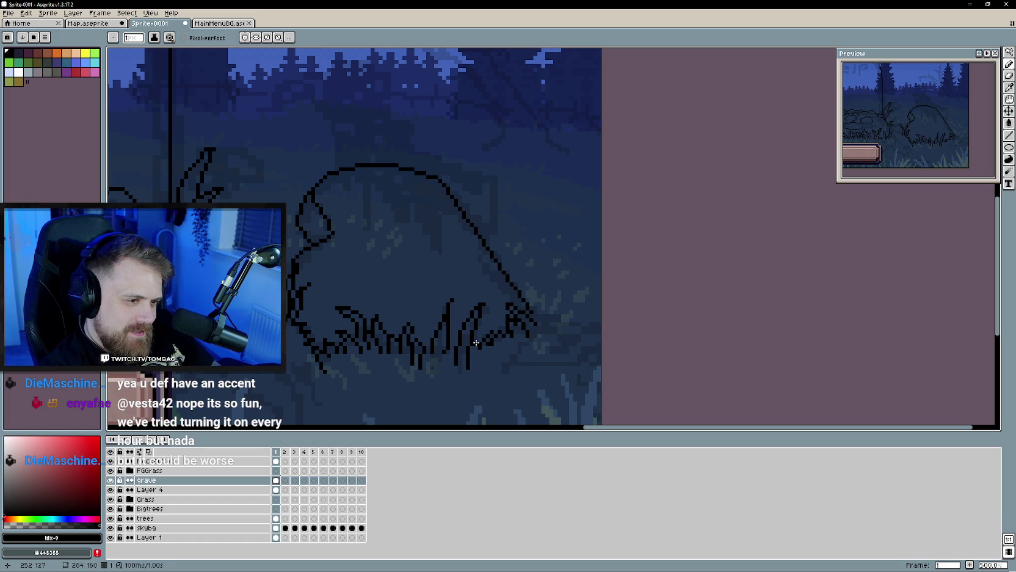
pyautogui.scroll(-1, 485, 382)
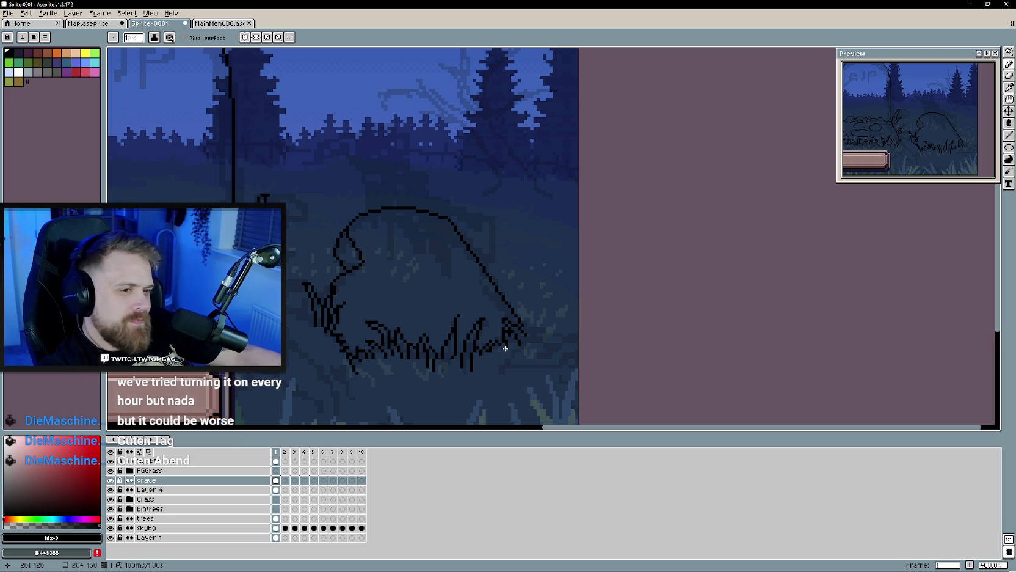
# Step: Enlarge the Preview panel so the whole night forest scene shows bigger
pyautogui.scroll(-1, 636, 312)
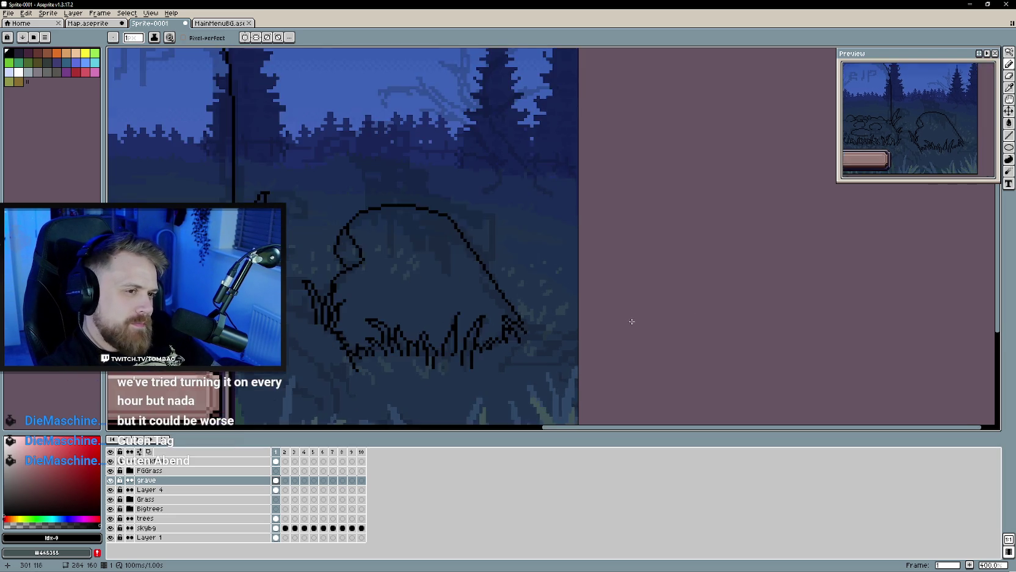
pyautogui.scroll(-1, 586, 313)
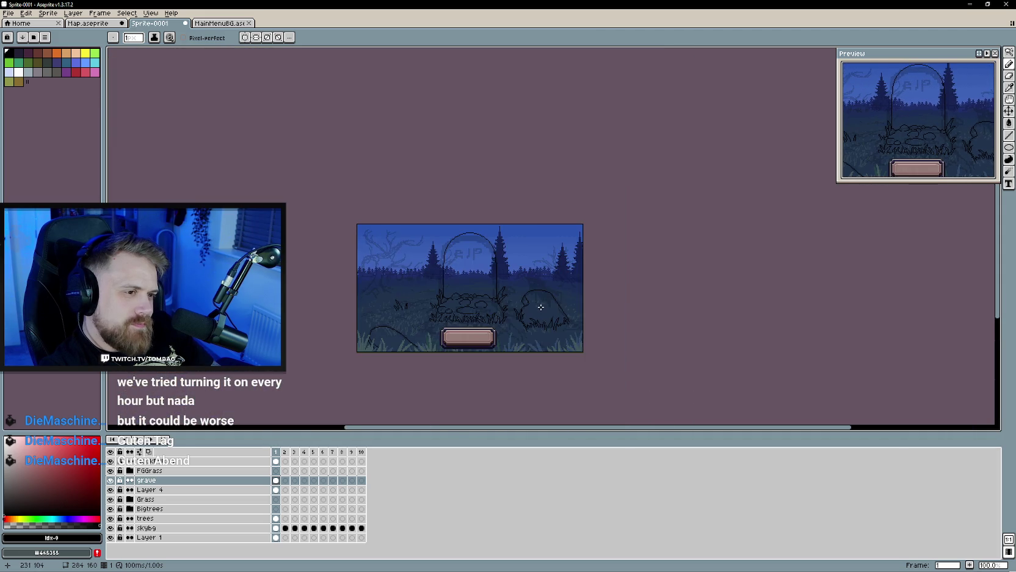
pyautogui.hscroll(1, 540, 307)
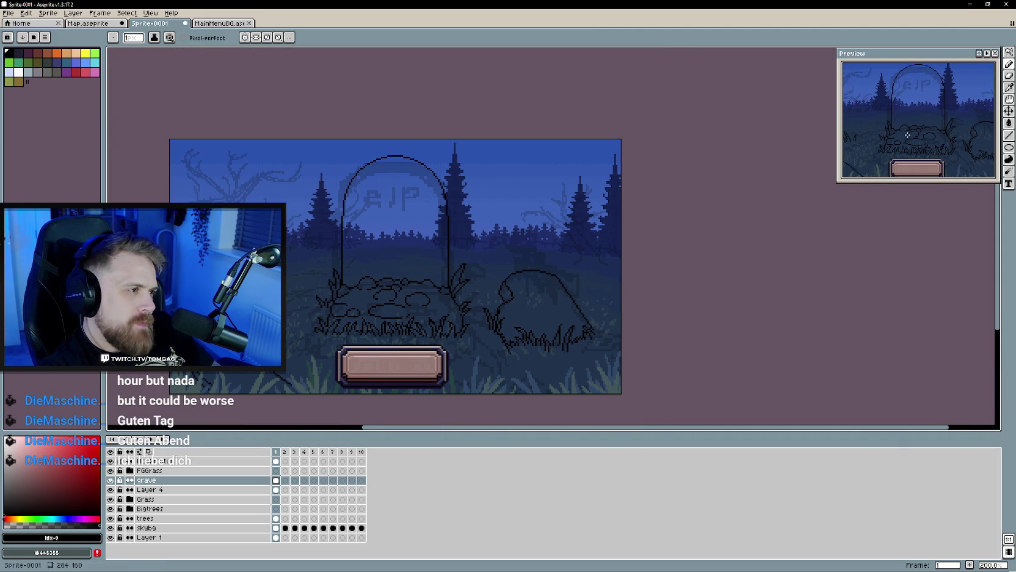
pyautogui.moveTo(838, 181)
pyautogui.mouseDown()
pyautogui.moveTo(735, 216)
pyautogui.moveTo(758, 203)
pyautogui.mouseUp()
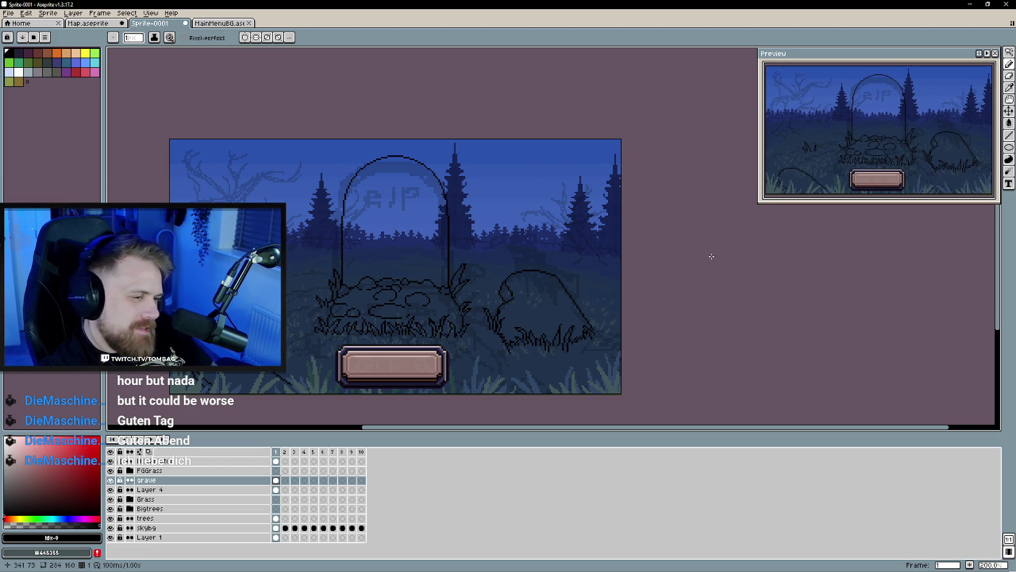
# Step: Scroll and zoom around the canvas to inspect the scene
pyautogui.hscroll(-2, 301, 334)
pyautogui.scroll(1, 302, 330)
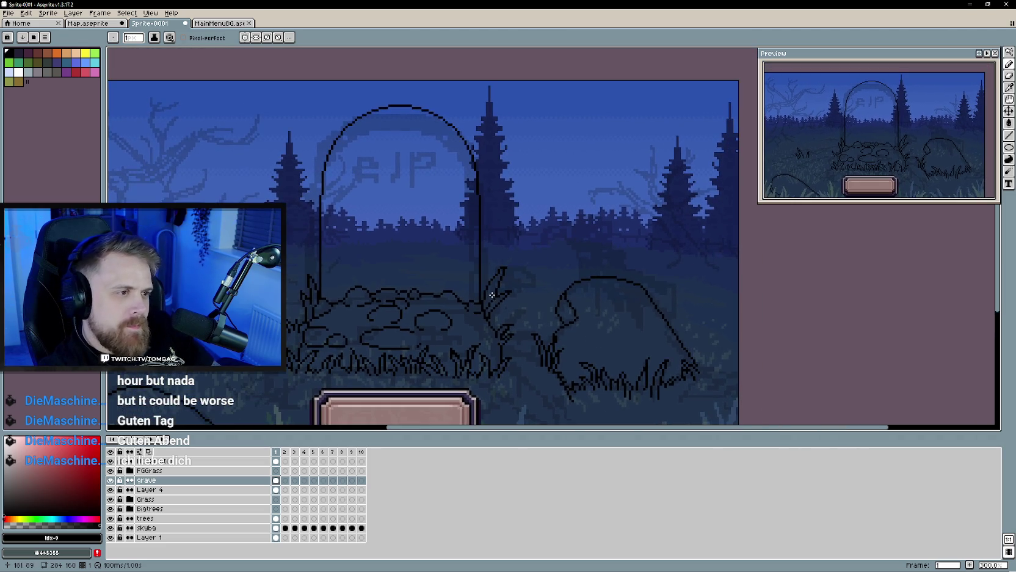
pyautogui.hscroll(-5, 410, 250)
pyautogui.hscroll(-3, 410, 251)
pyautogui.hscroll(4, 411, 250)
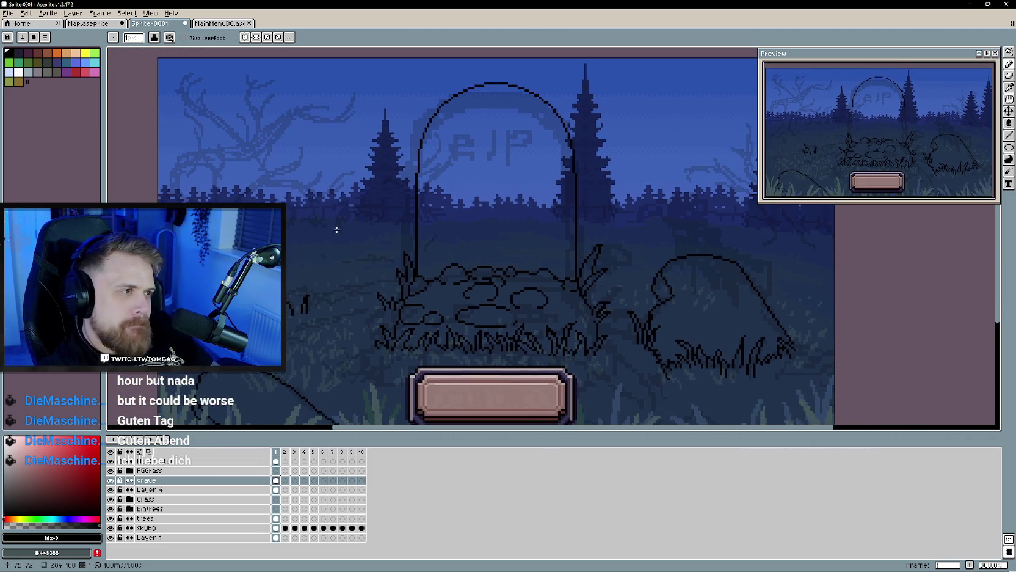
pyautogui.hscroll(2, 455, 256)
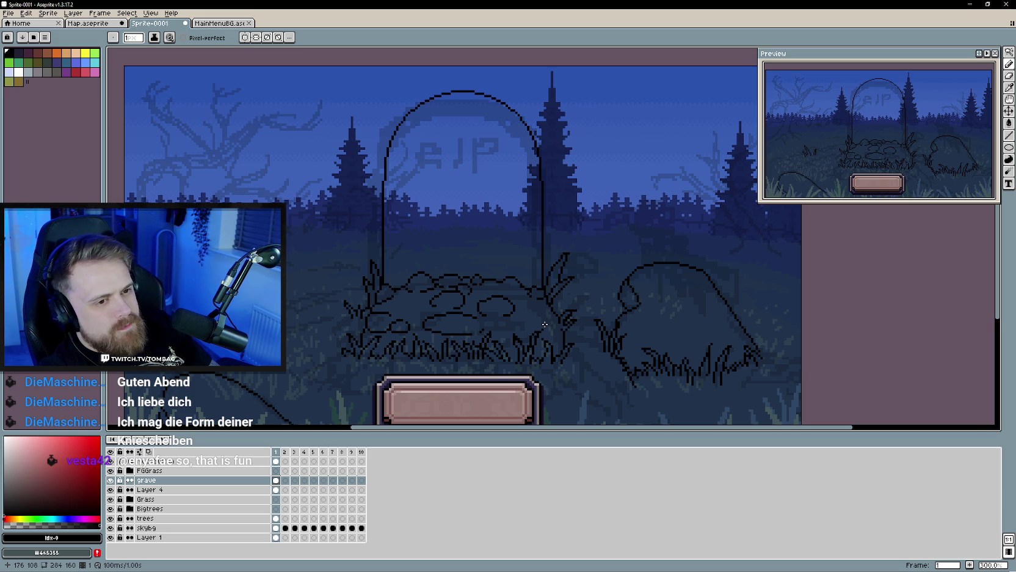
pyautogui.scroll(-1, 544, 324)
pyautogui.scroll(-1, 545, 325)
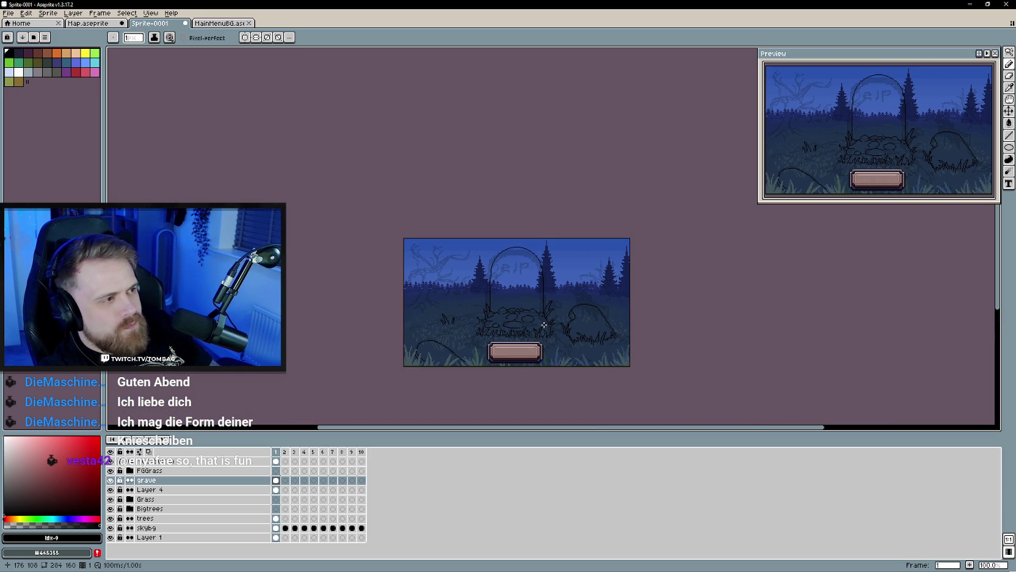
pyautogui.scroll(1, 544, 325)
# Step: Pan from the gravestone area across to the faint left-hand tree
pyautogui.moveTo(595, 285); pyautogui.dragTo(503, 291)
pyautogui.scroll(1, 521, 278)
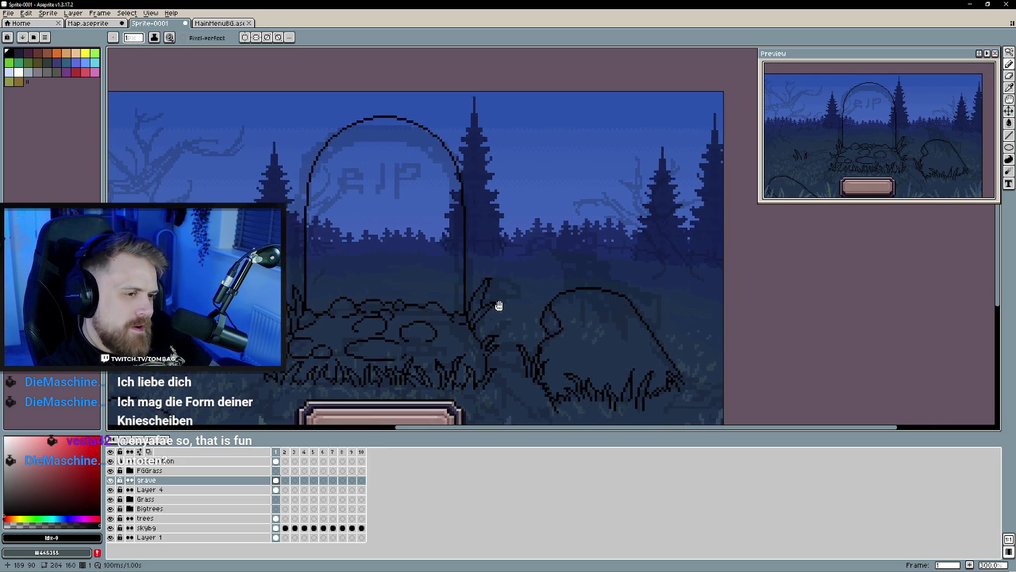
pyautogui.scroll(1, 495, 302)
pyautogui.hscroll(-4, 416, 271)
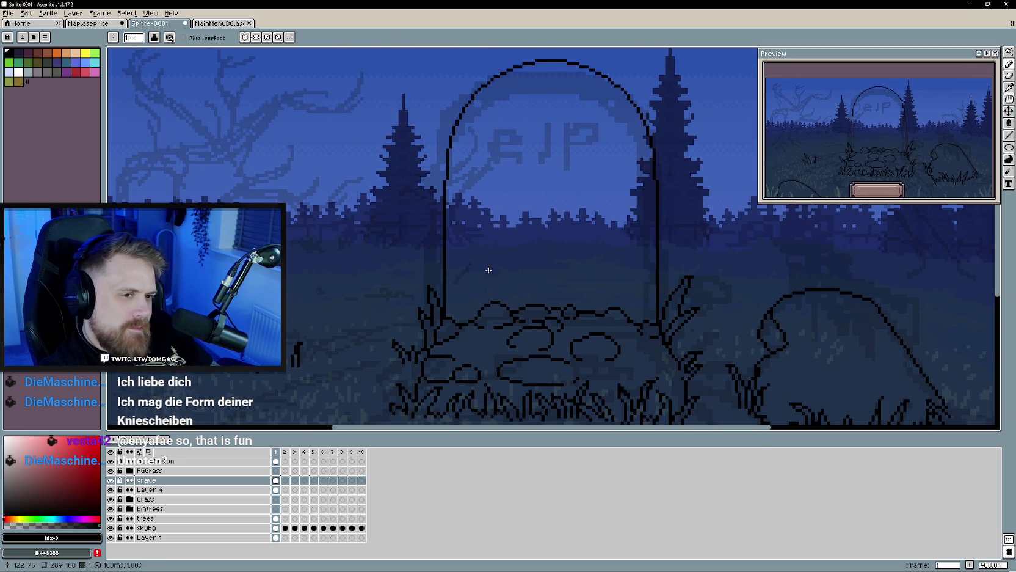
pyautogui.moveTo(386, 281); pyautogui.dragTo(462, 270)
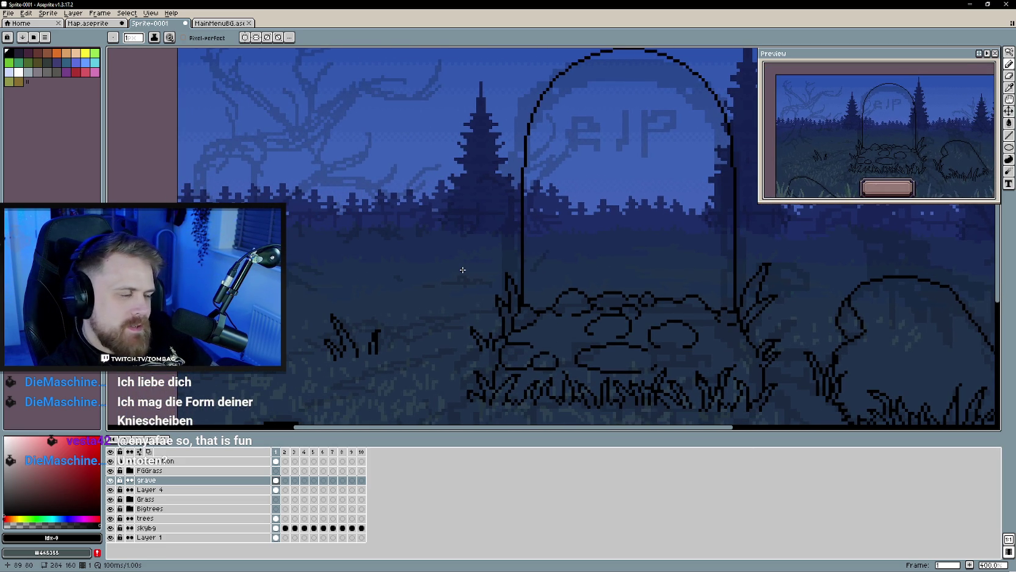
pyautogui.moveTo(390, 273); pyautogui.dragTo(440, 302)
pyautogui.scroll(-1, 413, 298)
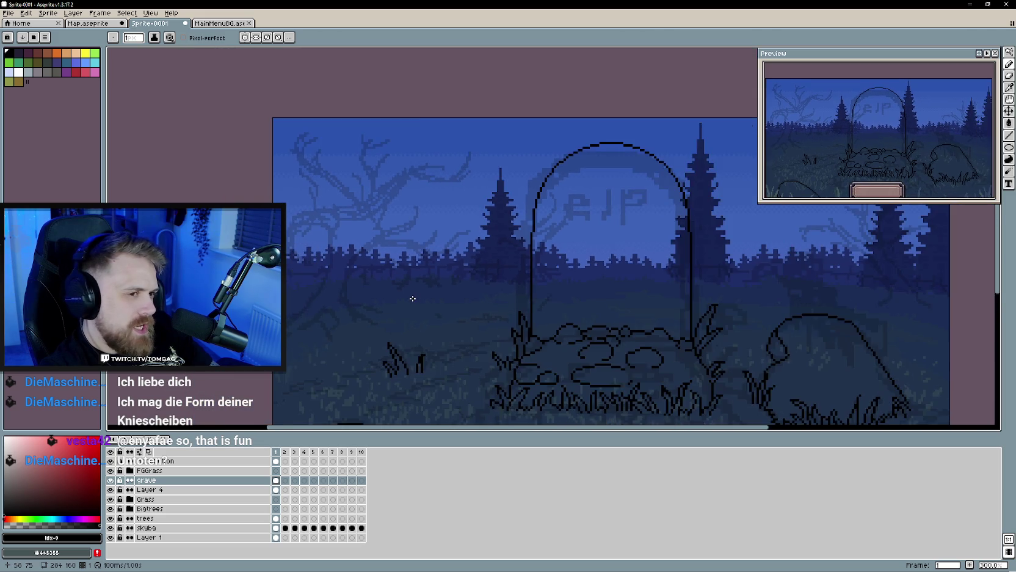
pyautogui.scroll(1, 413, 298)
pyautogui.scroll(-1, 465, 315)
pyautogui.scroll(1, 469, 292)
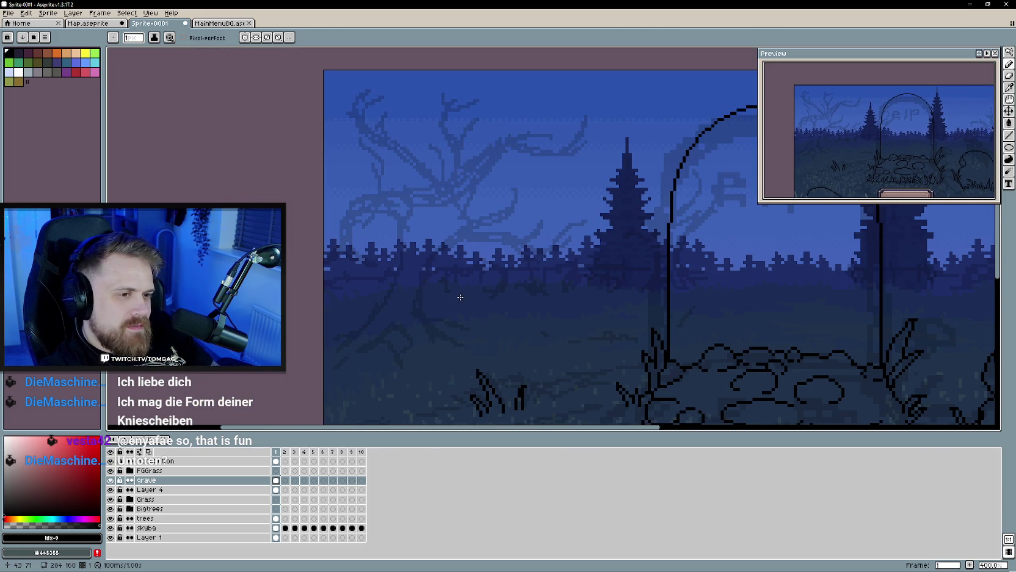
pyautogui.scroll(-1, 438, 283)
pyautogui.scroll(-1, 364, 255)
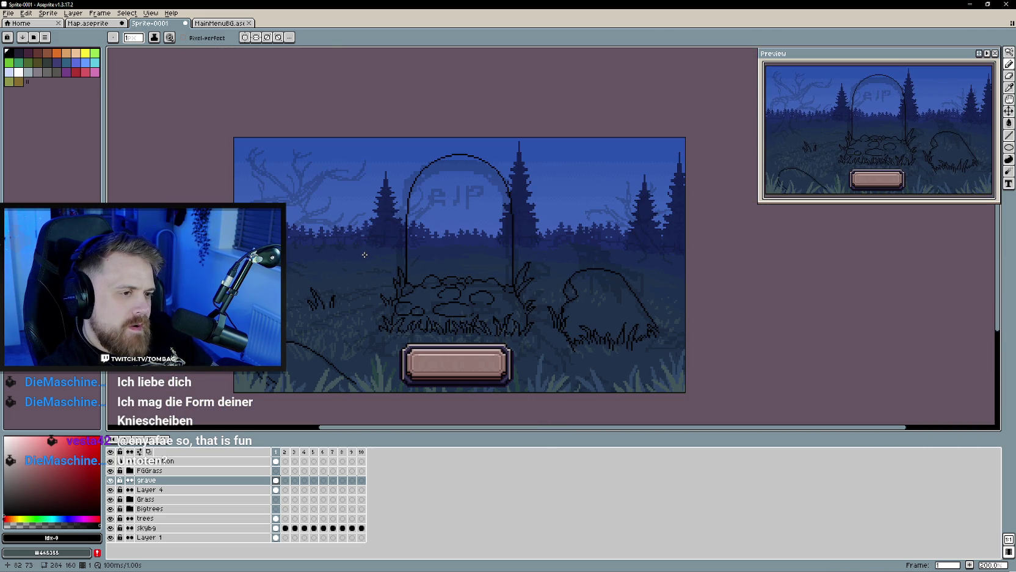
pyautogui.hscroll(2, 427, 281)
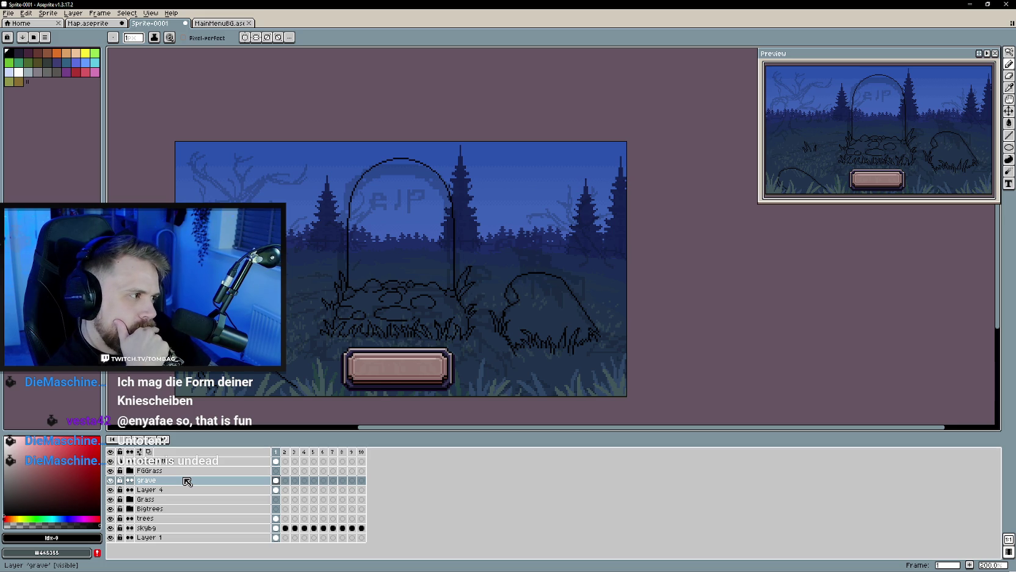
pyautogui.rightClick(187, 482)
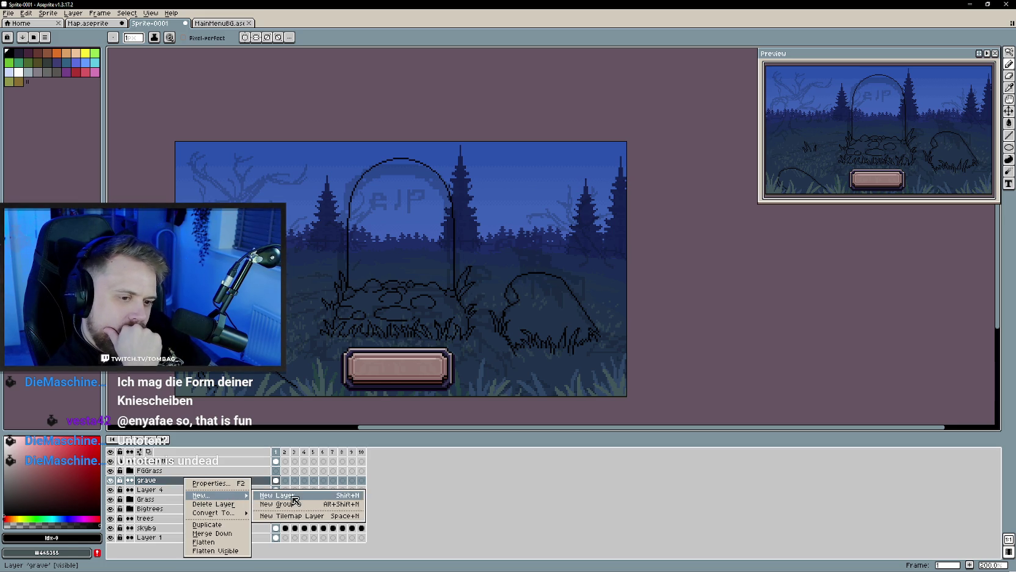
# Step: Add a new layer named 'Birb' above the grave layer
pyautogui.click(217, 490)
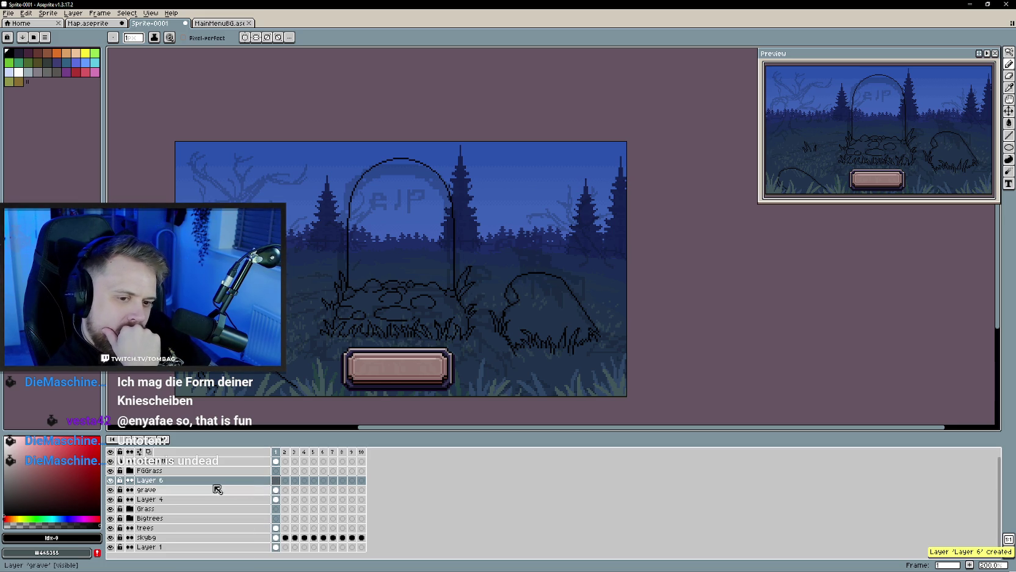
pyautogui.doubleClick(156, 482)
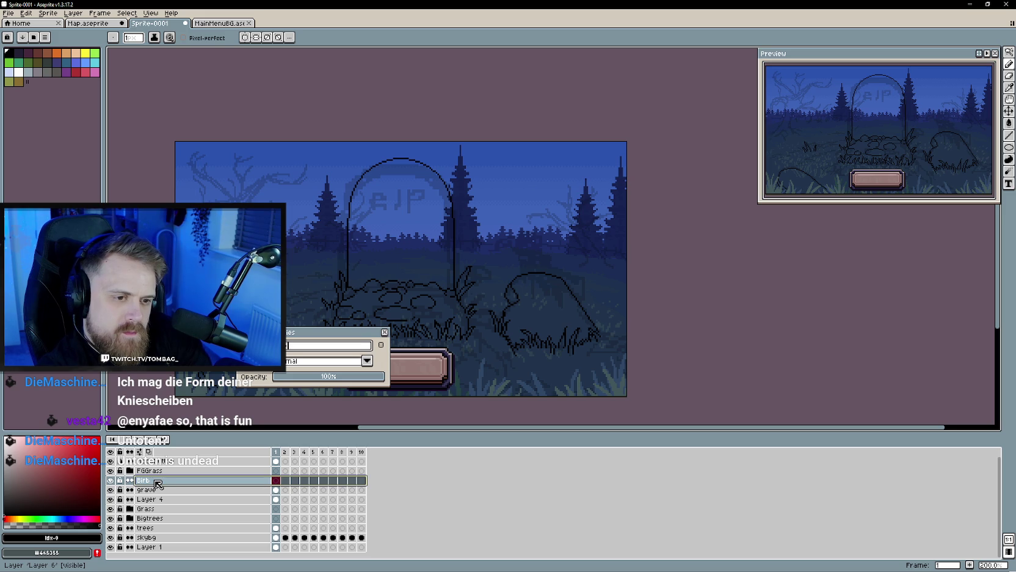
pyautogui.press('Return')
# Step: Sketch bird arc strokes above the bush, review them, then undo them
pyautogui.moveTo(530, 269); pyautogui.dragTo(468, 285)
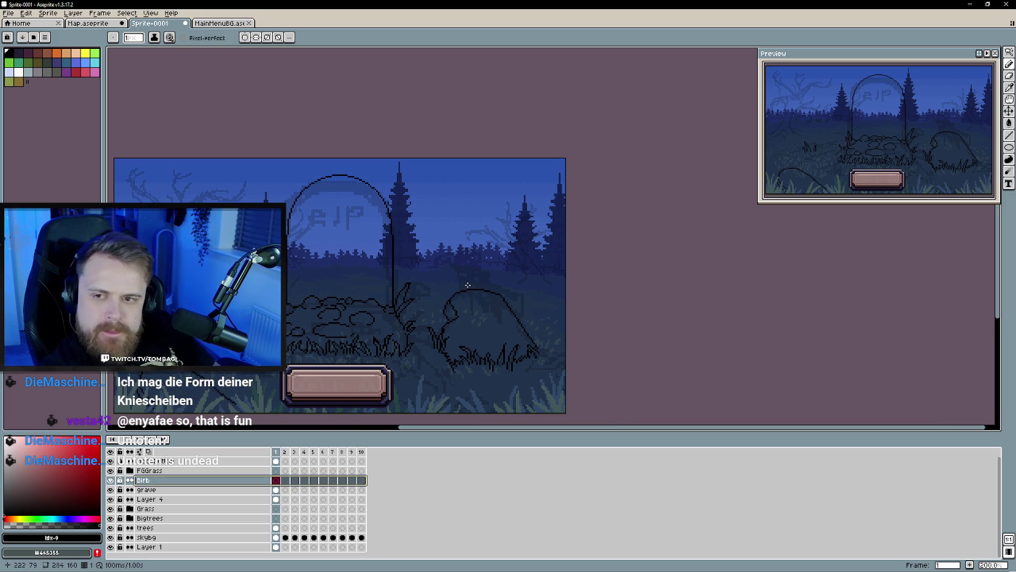
pyautogui.scroll(1, 459, 248)
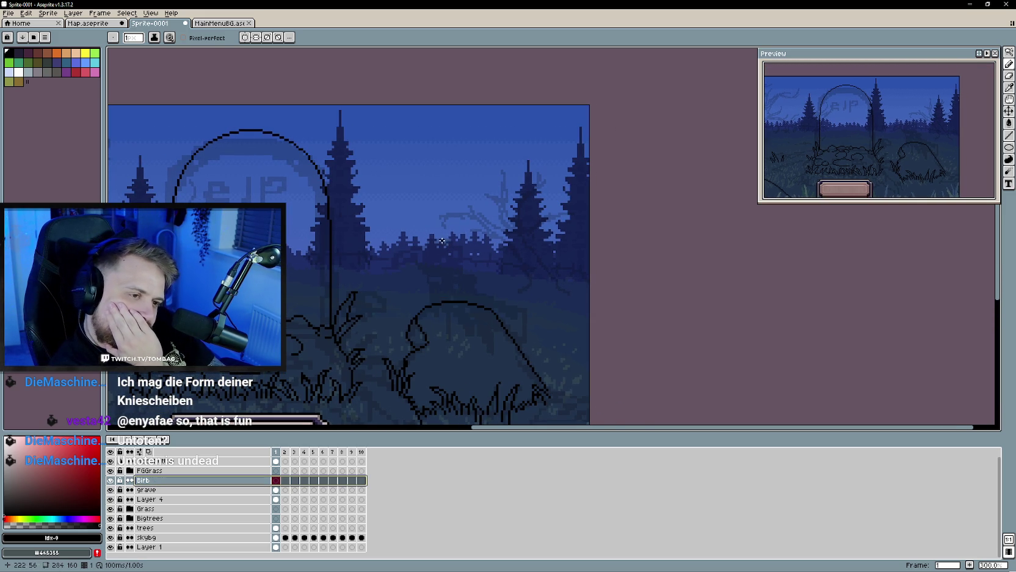
pyautogui.click(422, 247)
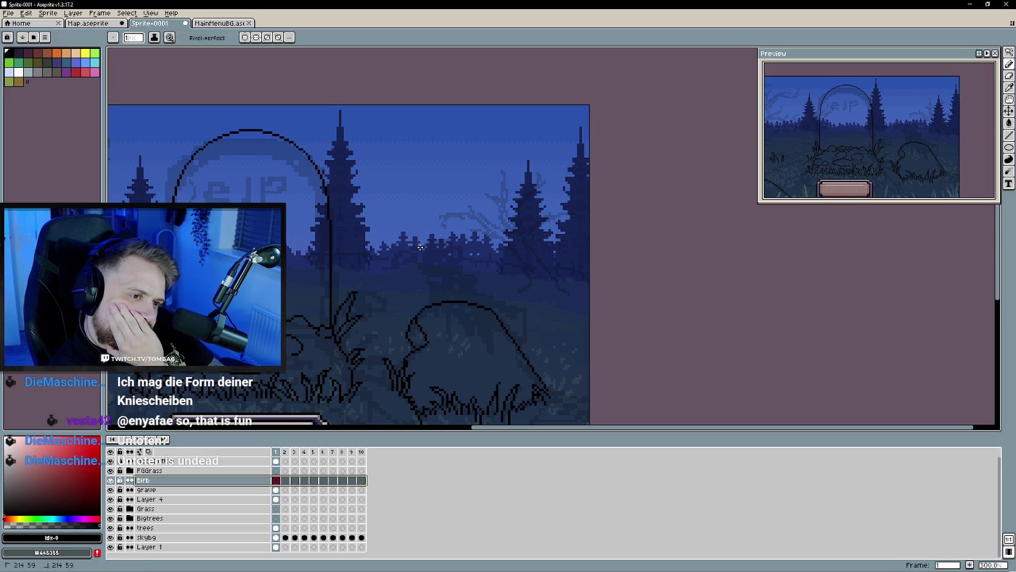
pyautogui.moveTo(404, 256); pyautogui.dragTo(458, 259)
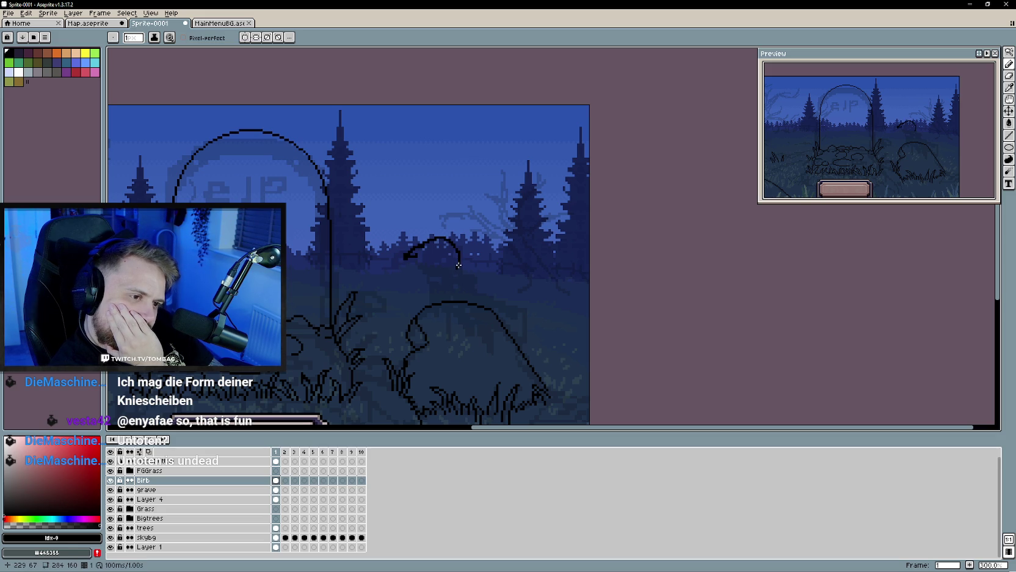
pyautogui.moveTo(450, 273)
pyautogui.mouseDown()
pyautogui.moveTo(496, 333)
pyautogui.moveTo(499, 296)
pyautogui.moveTo(465, 271)
pyautogui.mouseUp()
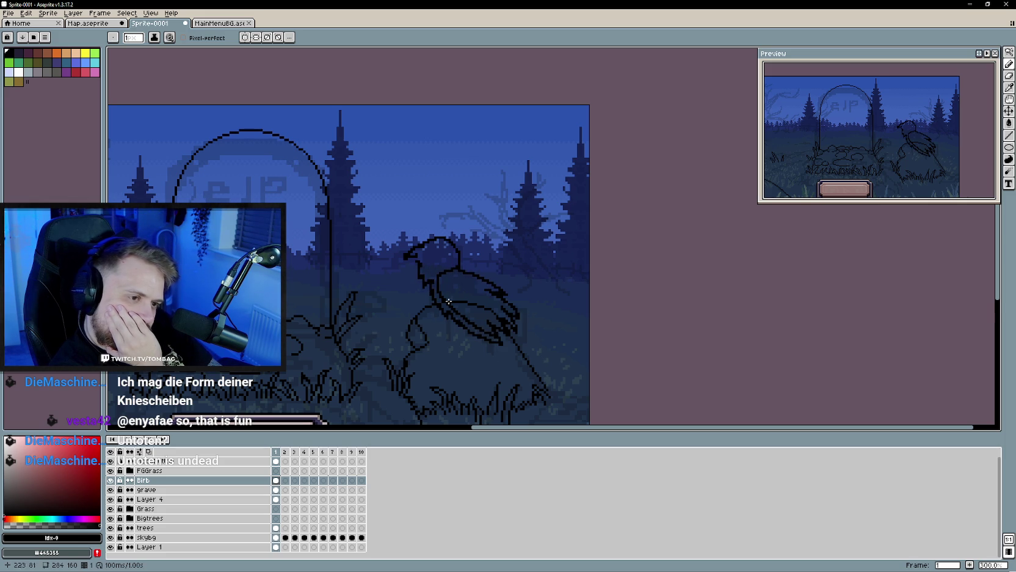
pyautogui.scroll(-1, 453, 321)
pyautogui.scroll(1, 457, 308)
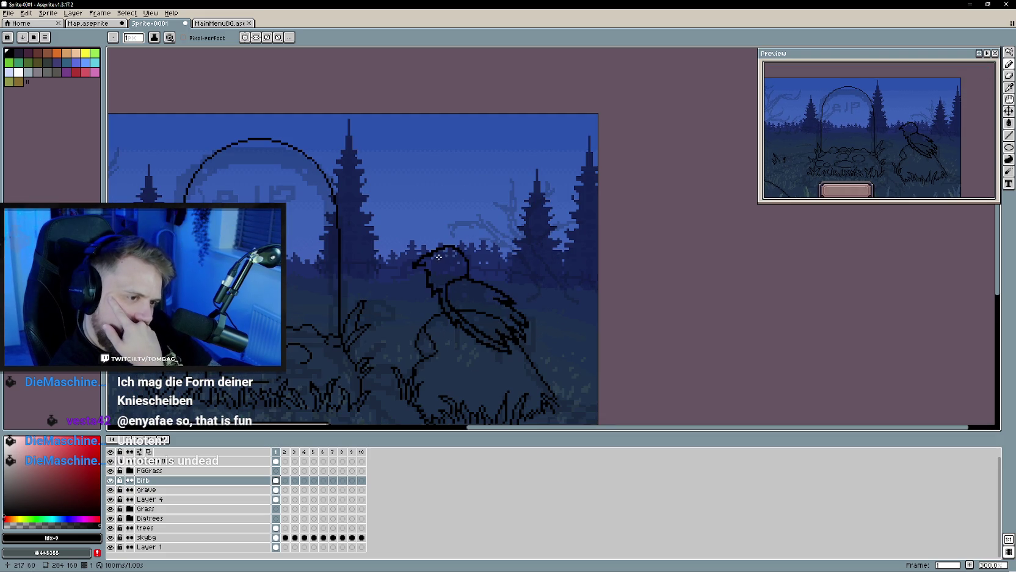
pyautogui.scroll(-1, 455, 308)
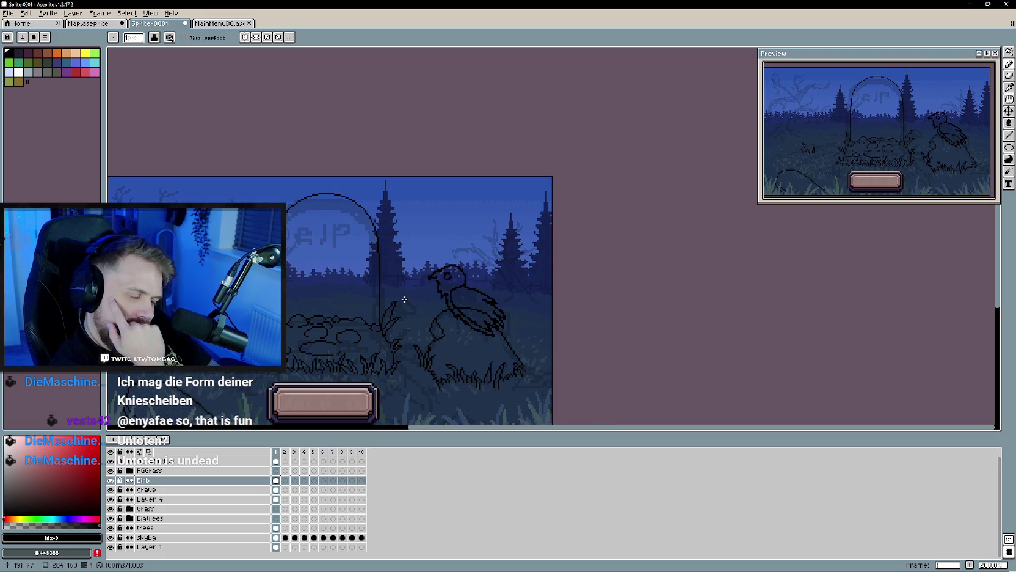
pyautogui.hotkey('ctrl', 'z')
pyautogui.hotkey('ctrl', 'z')
pyautogui.hotkey('ctrl', 'z')
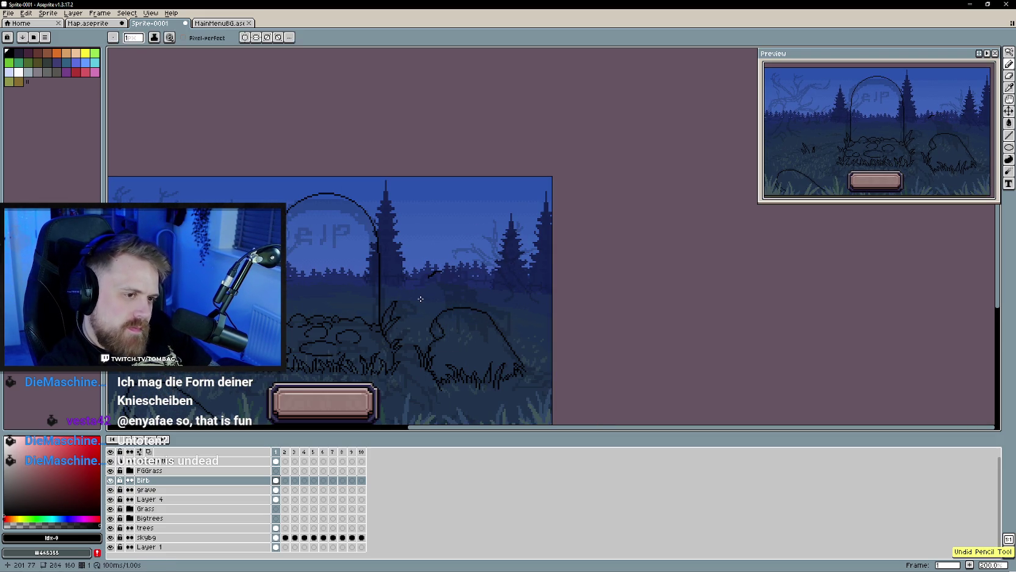
# Step: Add a new Layer 6 above the grave layer
pyautogui.moveTo(433, 288); pyautogui.dragTo(489, 276)
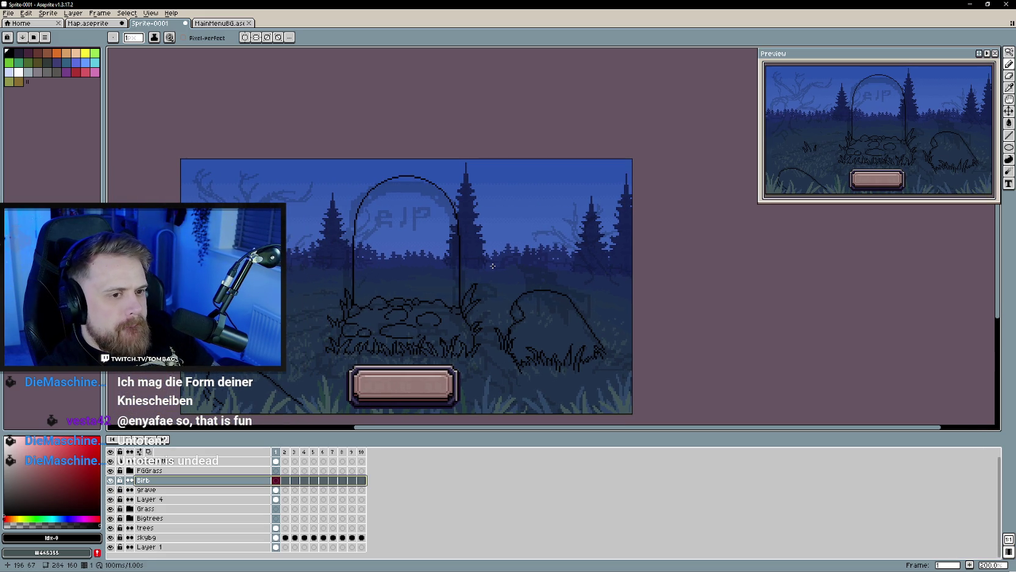
pyautogui.moveTo(493, 265); pyautogui.dragTo(647, 260)
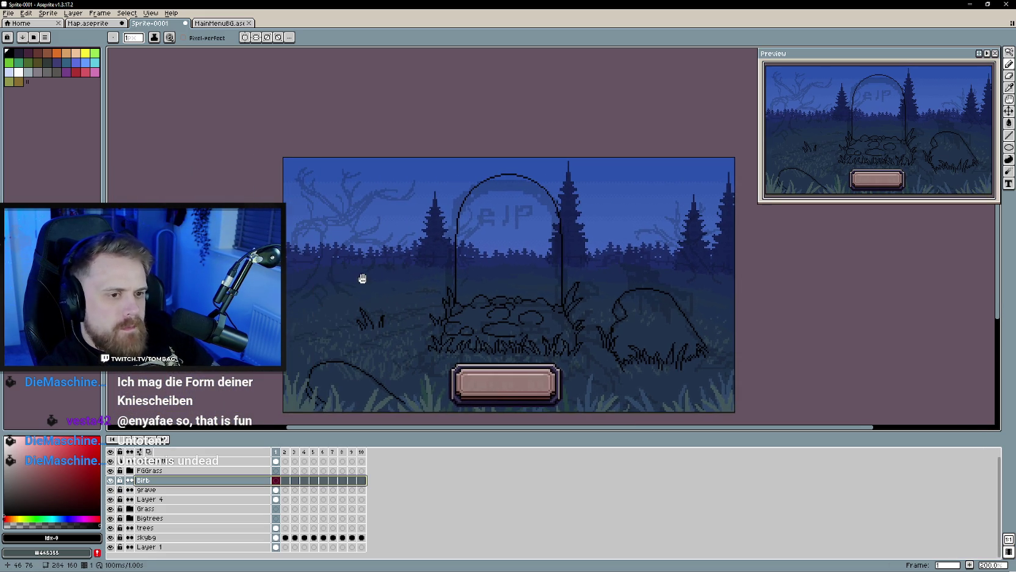
pyautogui.click(163, 489)
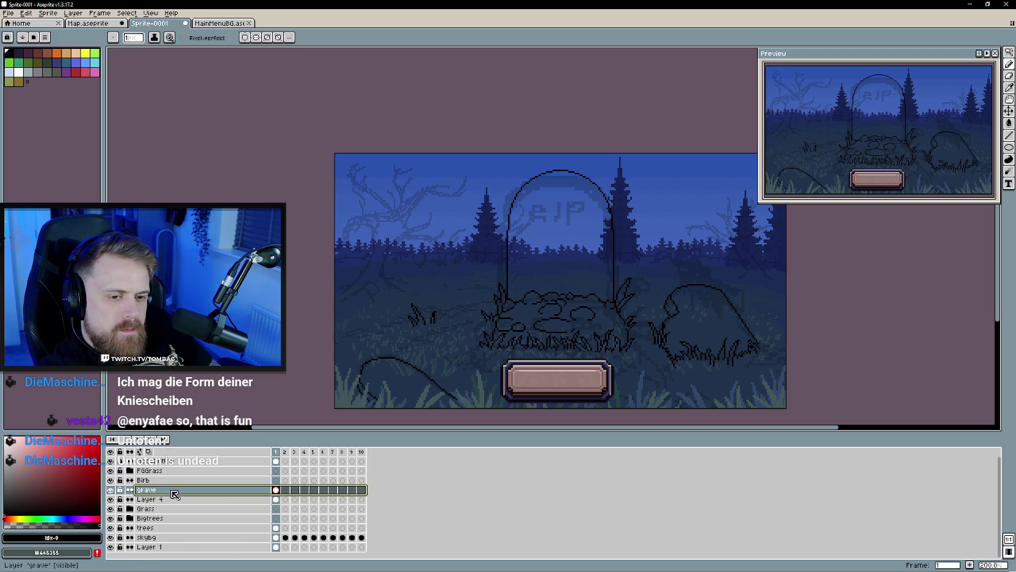
pyautogui.rightClick(170, 491)
pyautogui.click(259, 512)
# Step: Draw a curved trunk stroke left of the gravestone, running down then down-right
pyautogui.scroll(2, 392, 265)
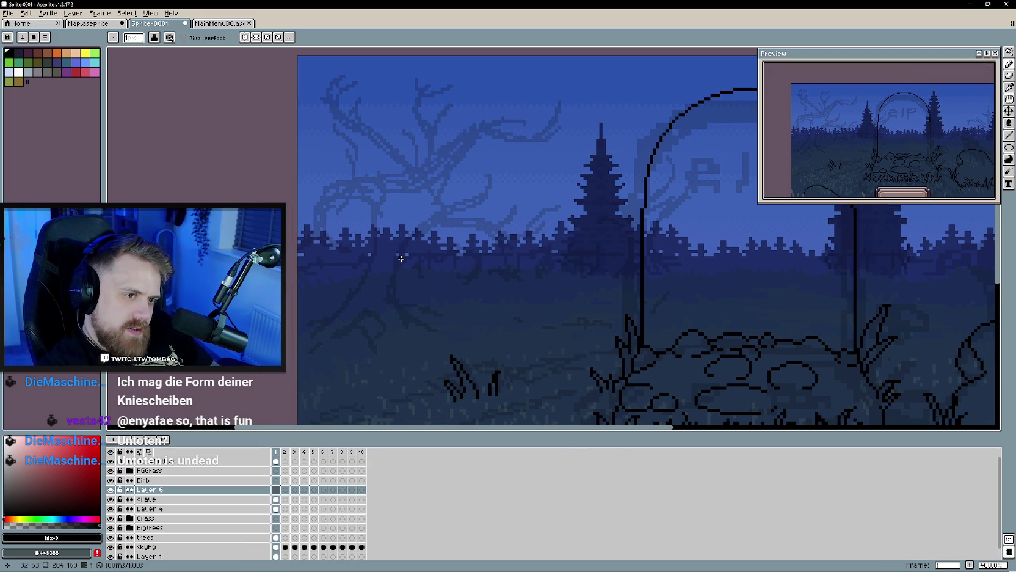
pyautogui.click(399, 262)
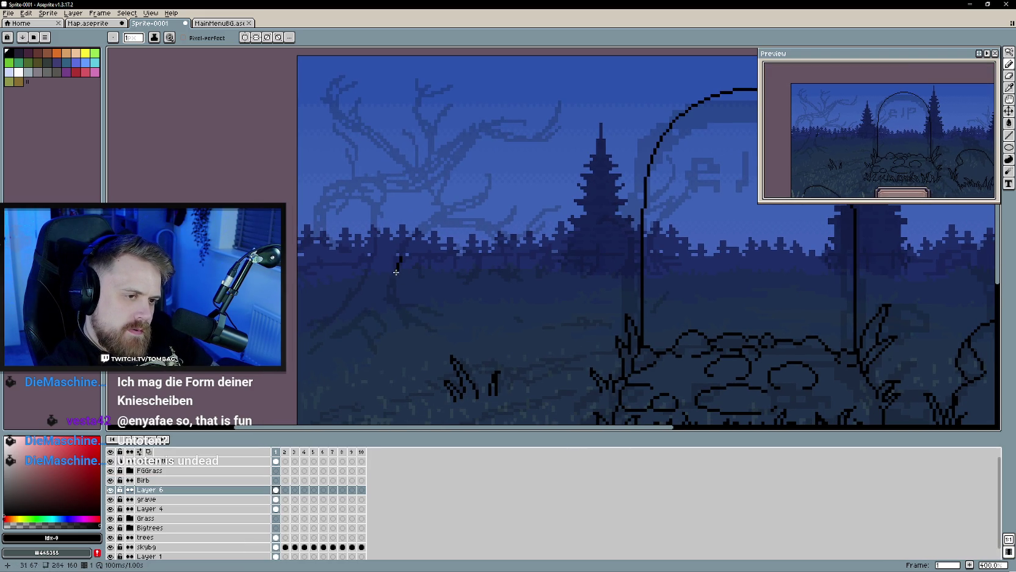
pyautogui.moveTo(396, 271); pyautogui.dragTo(393, 295)
pyautogui.scroll(1, 408, 322)
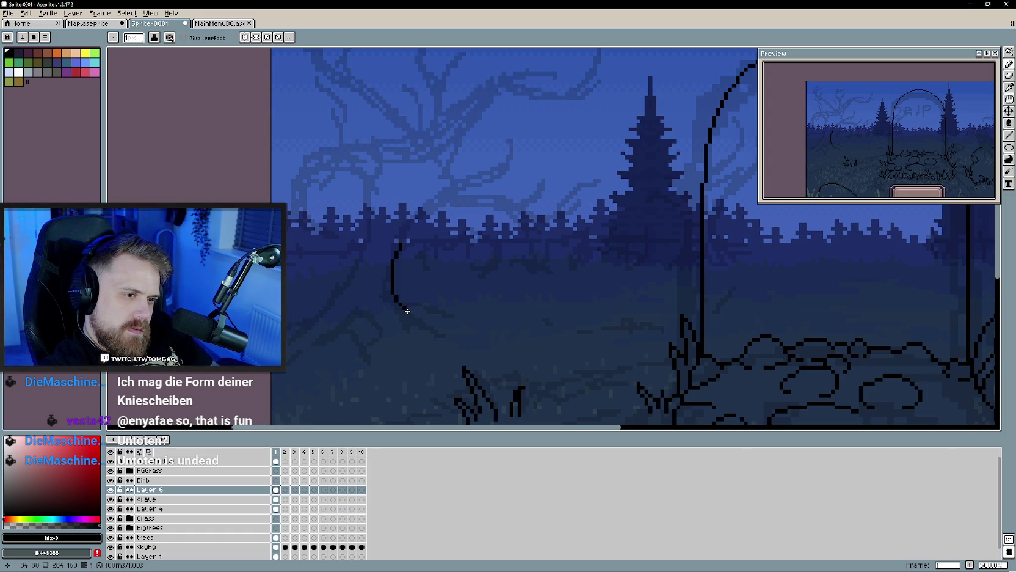
pyautogui.moveTo(408, 311); pyautogui.dragTo(444, 337)
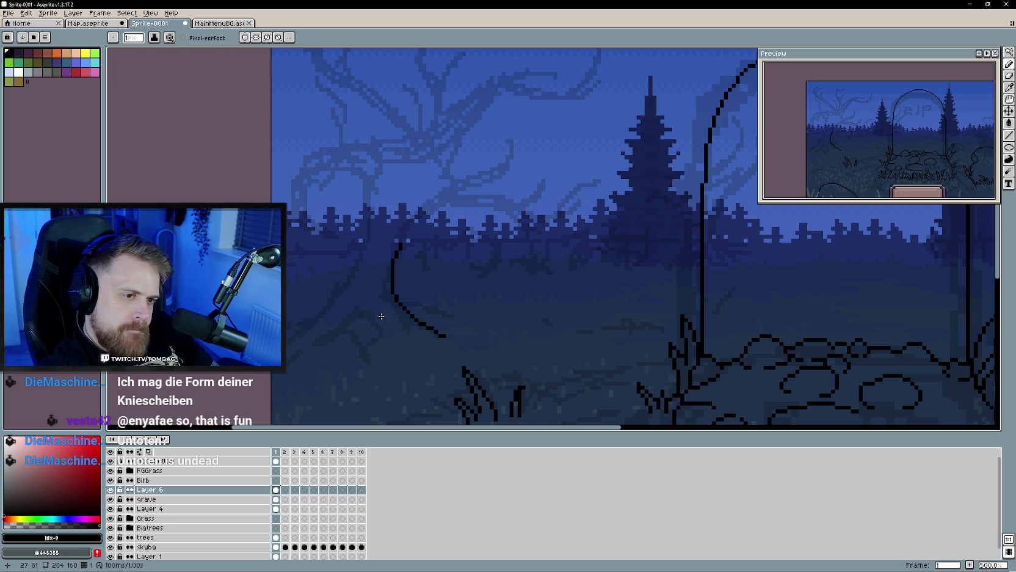
# Step: Draw the trunk's left edge and root lines flaring out at the tree base on Layer 6
pyautogui.click(379, 335)
pyautogui.moveTo(381, 330); pyautogui.dragTo(369, 311)
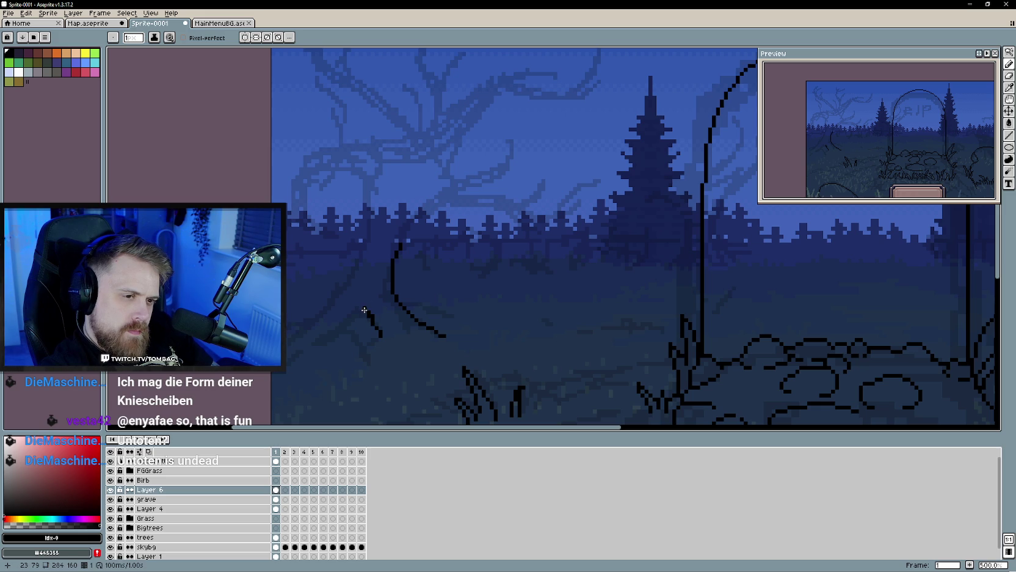
pyautogui.moveTo(364, 308); pyautogui.dragTo(360, 304)
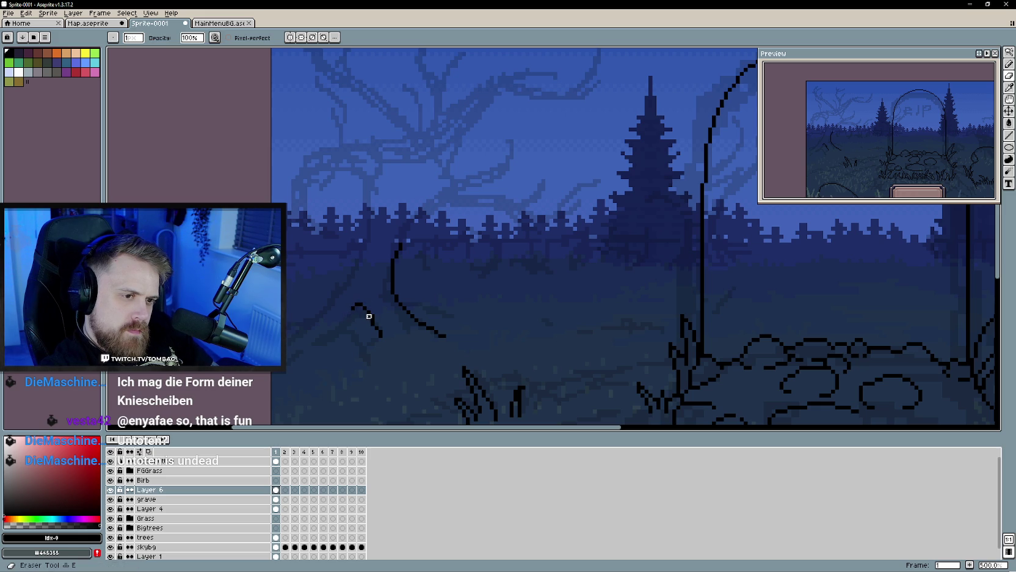
pyautogui.moveTo(353, 267); pyautogui.dragTo(333, 293)
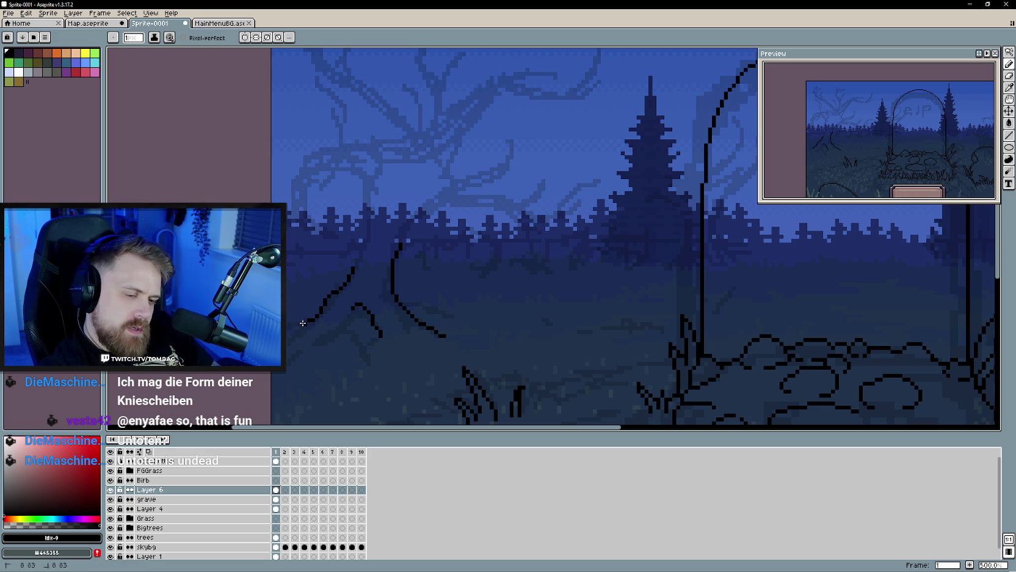
pyautogui.moveTo(296, 331); pyautogui.dragTo(289, 335)
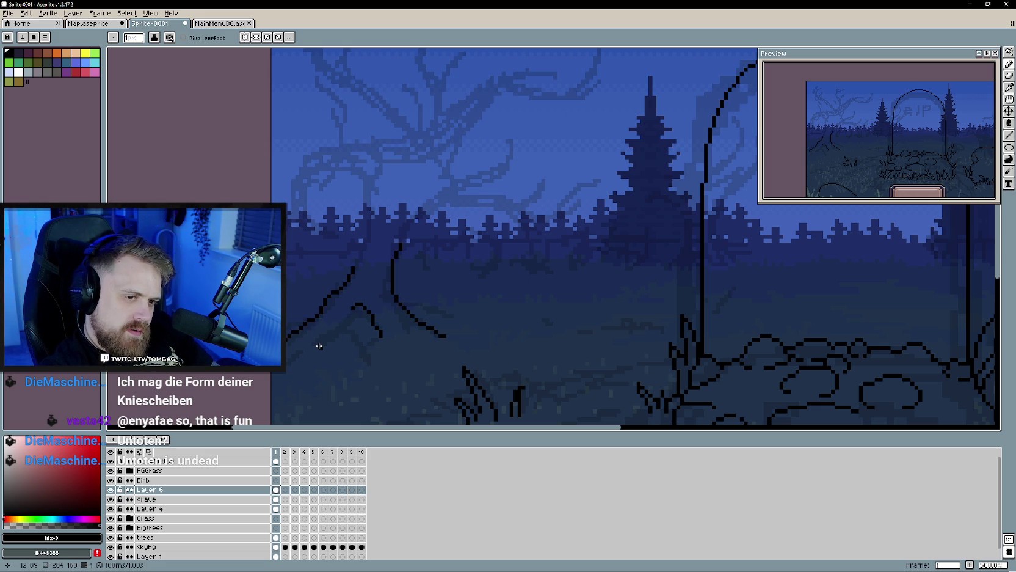
pyautogui.moveTo(356, 269); pyautogui.dragTo(363, 304)
pyautogui.moveTo(365, 256); pyautogui.dragTo(355, 290)
pyautogui.scroll(1, 361, 275)
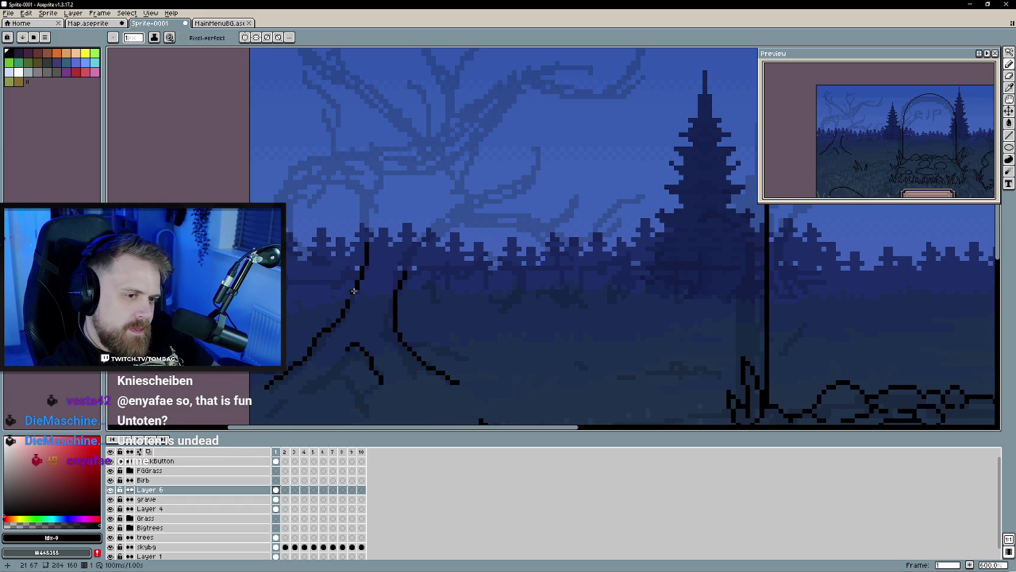
pyautogui.scroll(-1, 366, 312)
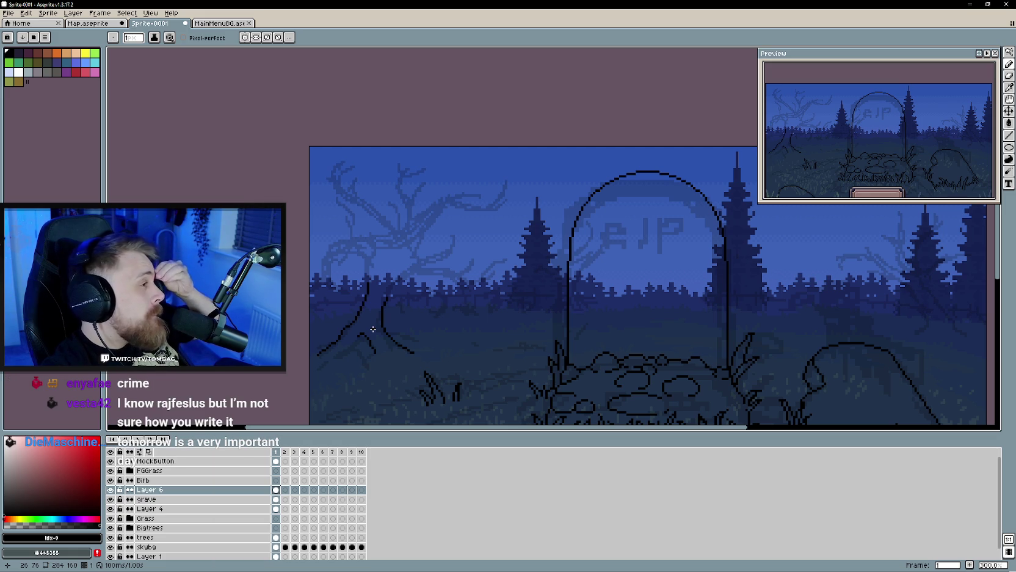
pyautogui.scroll(1, 375, 333)
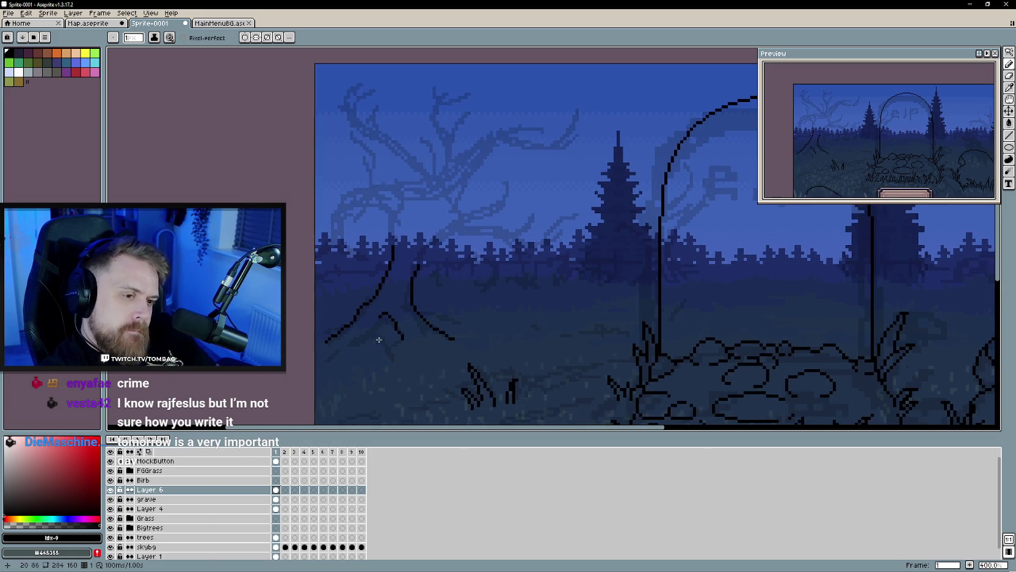
pyautogui.scroll(1, 378, 339)
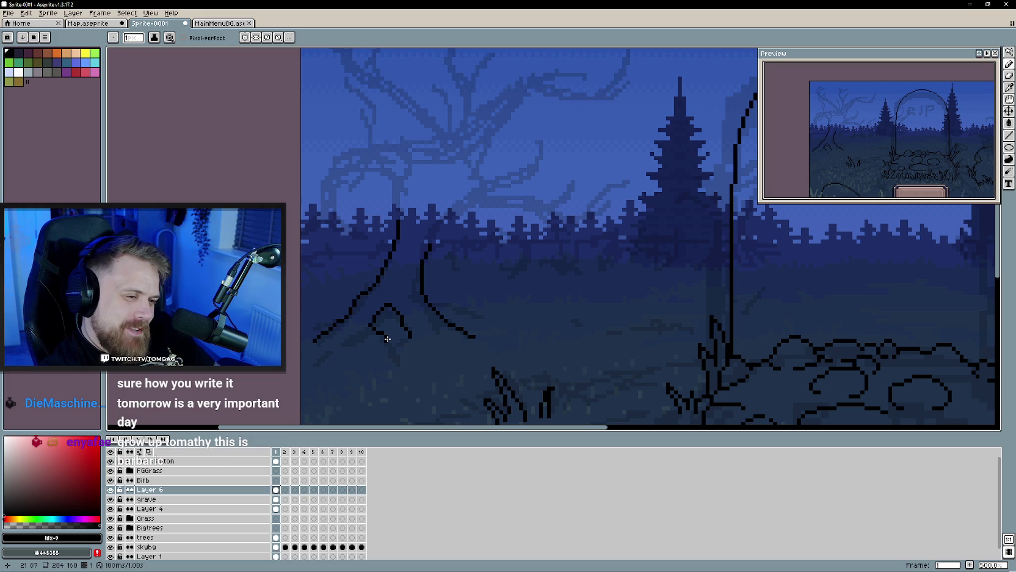
# Step: Extend the dead tree's root line a little further down at its base
pyautogui.press('e')
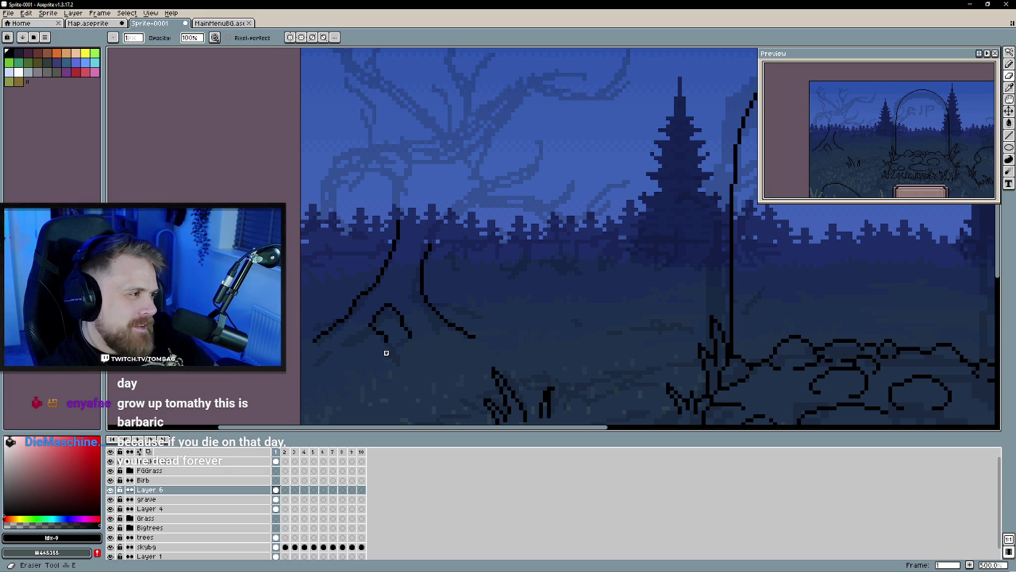
pyautogui.press('b')
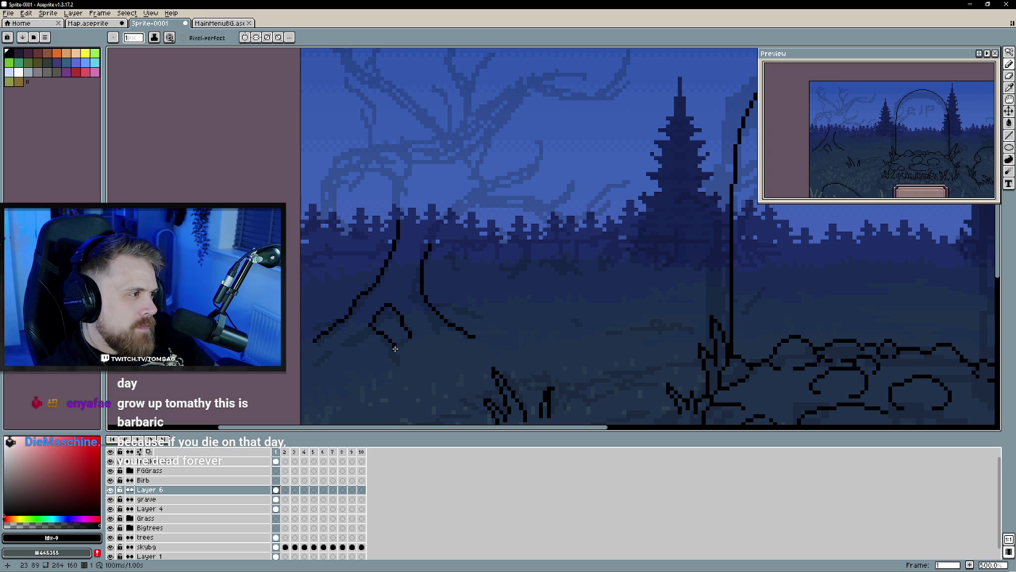
pyautogui.moveTo(396, 358); pyautogui.dragTo(398, 365)
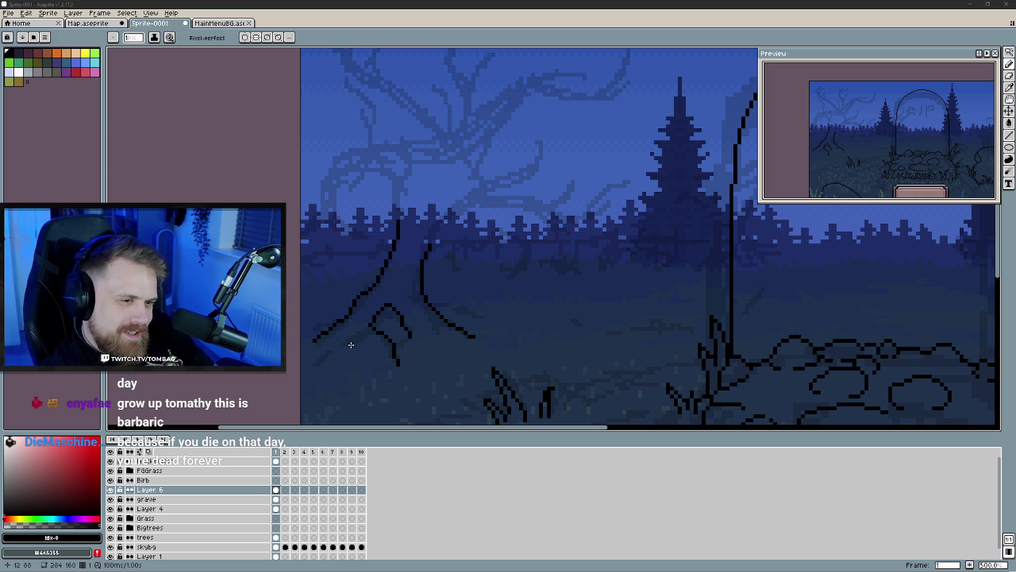
pyautogui.scroll(-2, 352, 341)
pyautogui.scroll(-1, 391, 365)
pyautogui.scroll(1, 392, 364)
pyautogui.scroll(1, 397, 358)
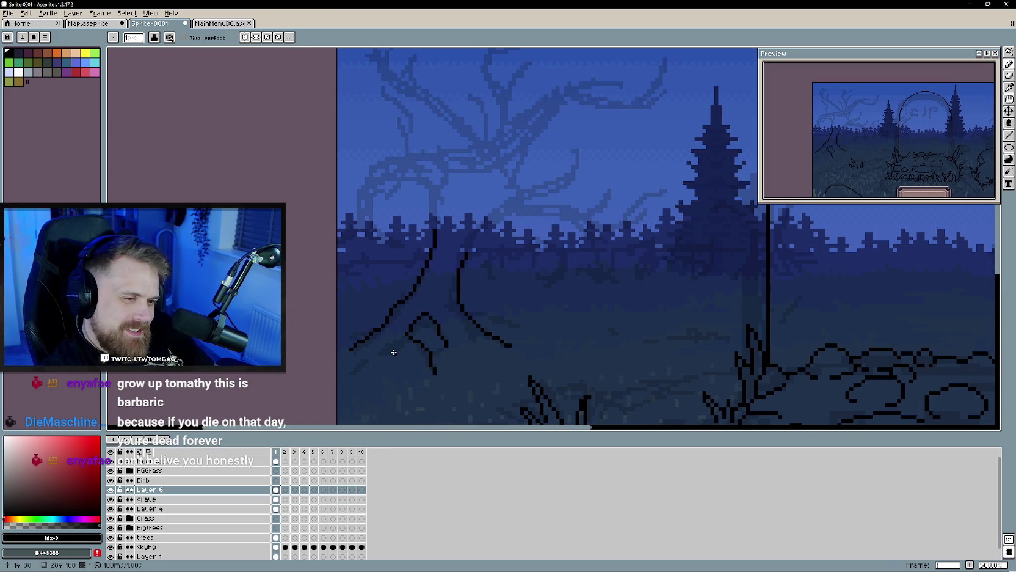
pyautogui.scroll(1, 394, 351)
pyautogui.scroll(1, 403, 354)
pyautogui.moveTo(406, 357); pyautogui.dragTo(420, 353)
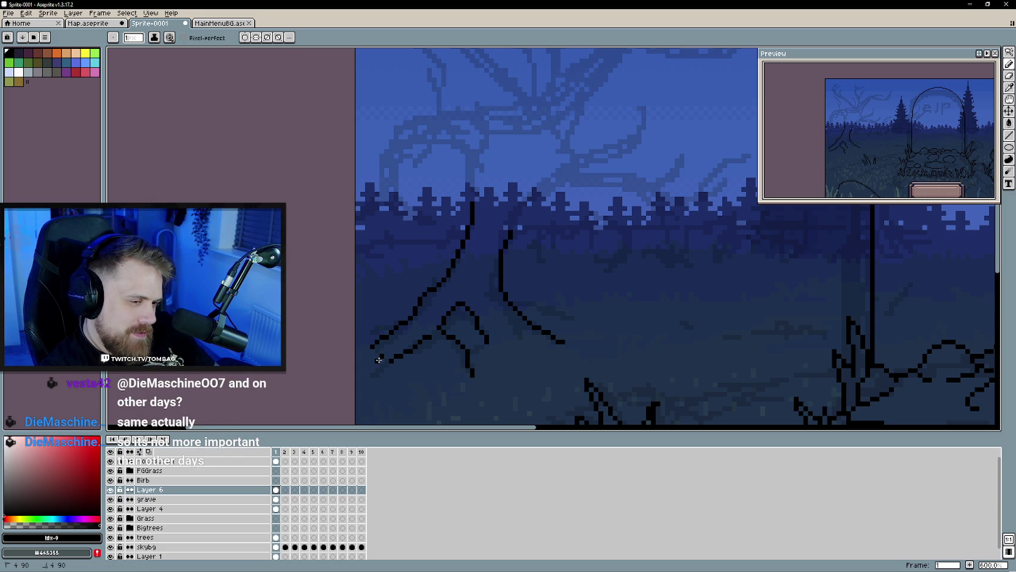
# Step: Draw a short root stroke off the trunk and extend it further right
pyautogui.press('b')
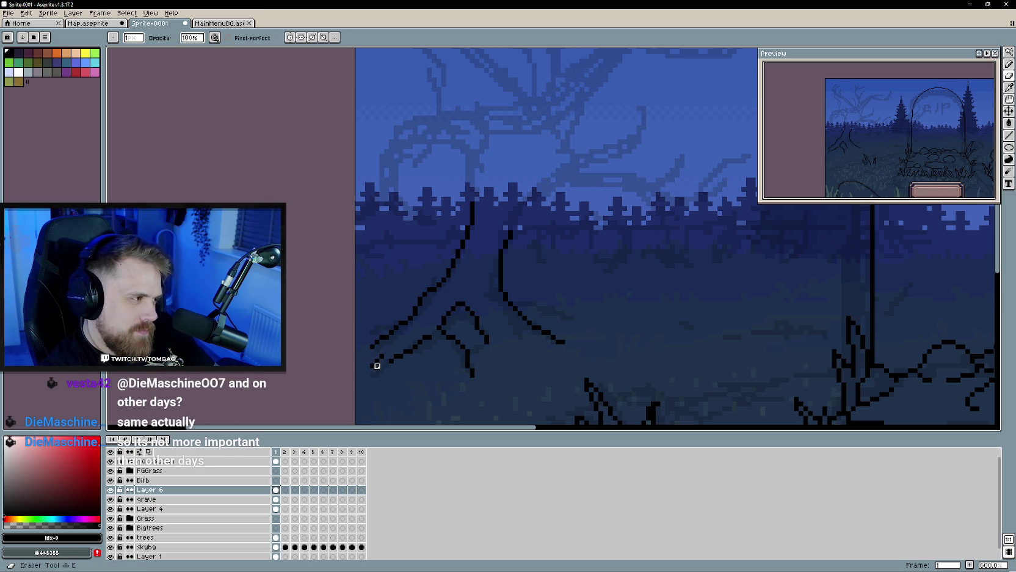
pyautogui.scroll(-3, 415, 384)
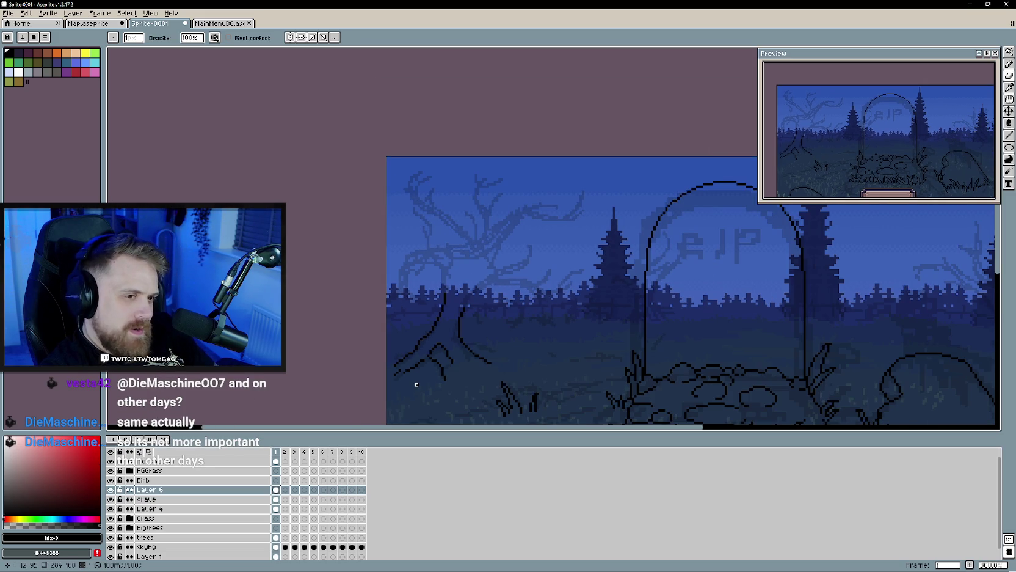
pyautogui.scroll(2, 417, 384)
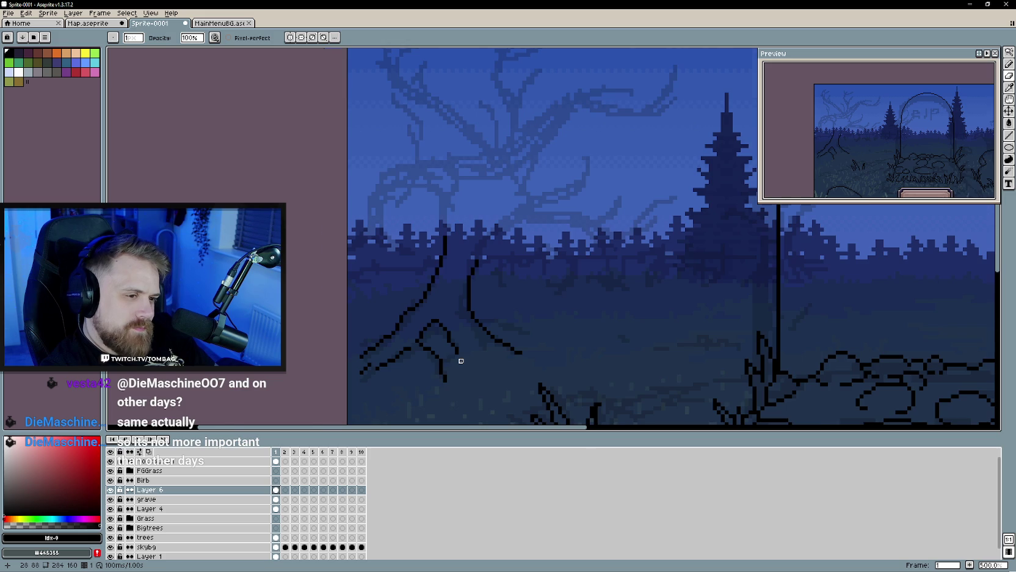
pyautogui.scroll(1, 461, 361)
pyautogui.moveTo(459, 333); pyautogui.dragTo(481, 332)
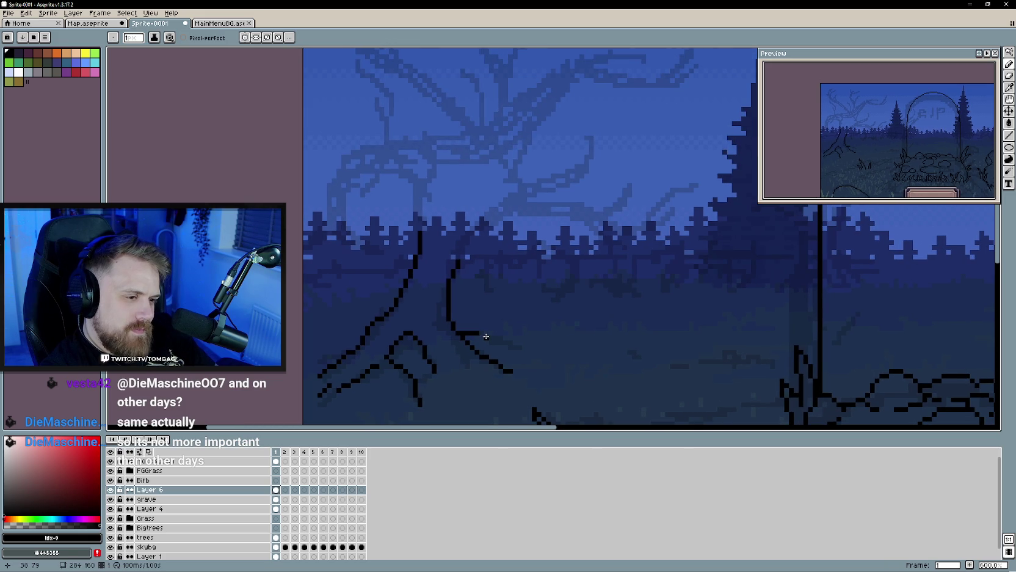
pyautogui.moveTo(494, 342); pyautogui.dragTo(518, 347)
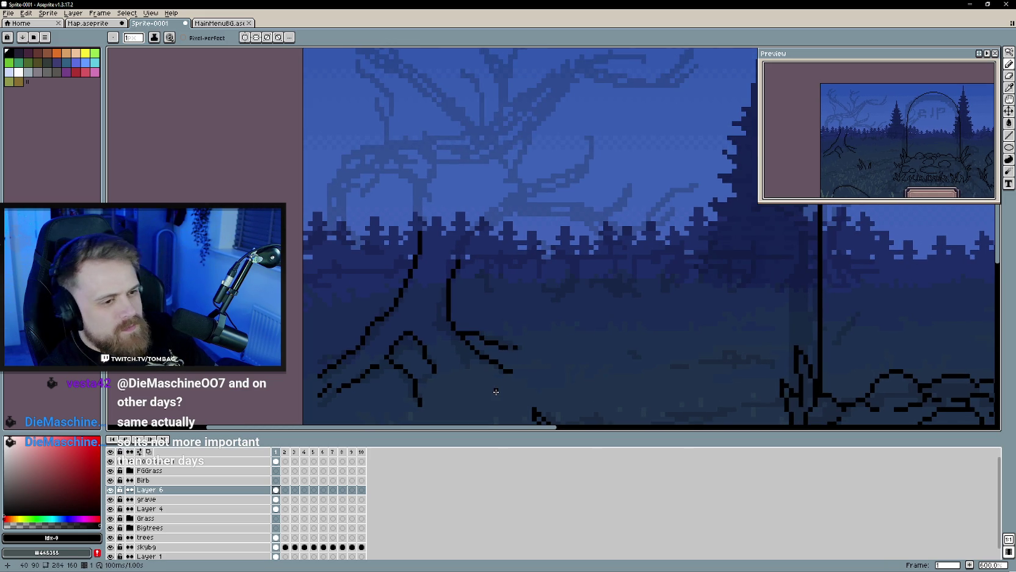
pyautogui.scroll(-3, 496, 391)
pyautogui.scroll(2, 497, 388)
pyautogui.scroll(-3, 464, 390)
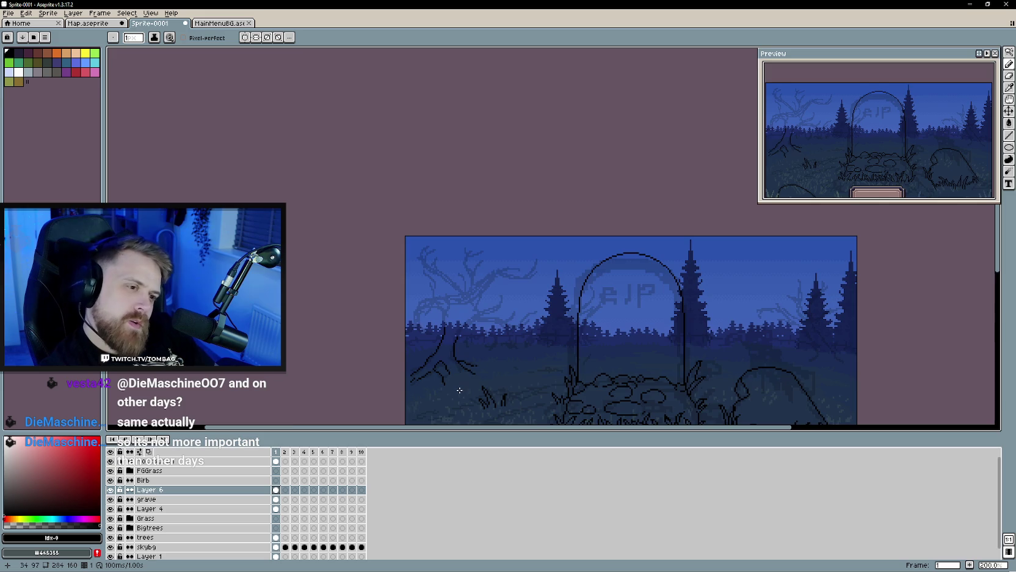
pyautogui.scroll(-1, 458, 389)
pyautogui.scroll(2, 455, 384)
pyautogui.scroll(1, 477, 364)
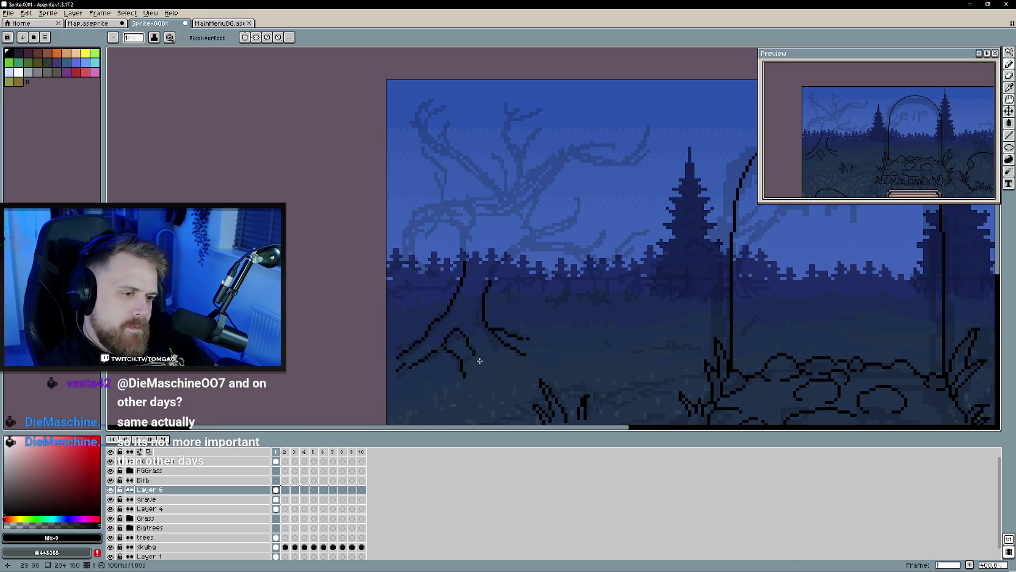
pyautogui.scroll(3, 477, 358)
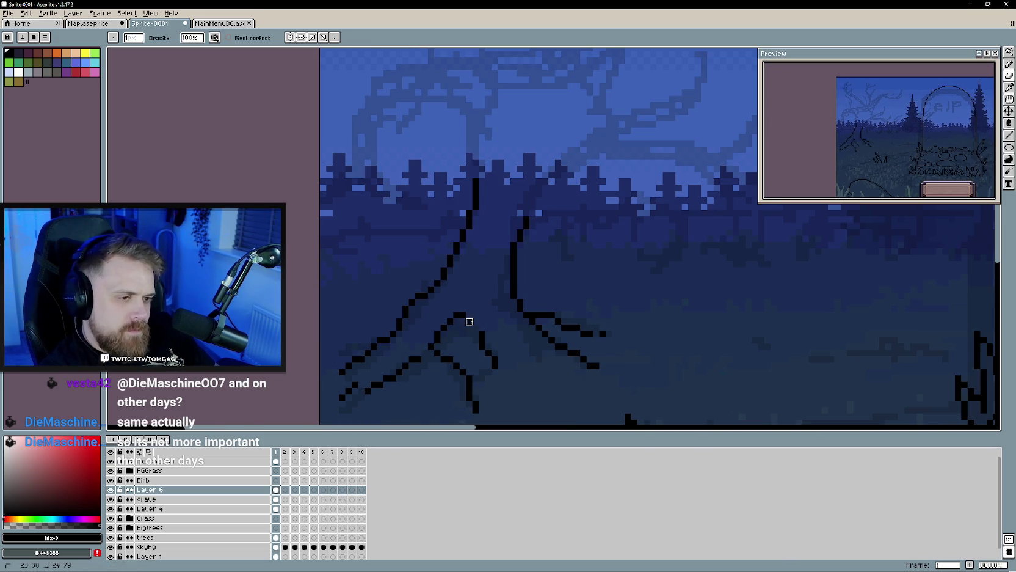
# Step: Add a short root line and vertical stroke at the base, erasing stray junction pixels
pyautogui.press('e')
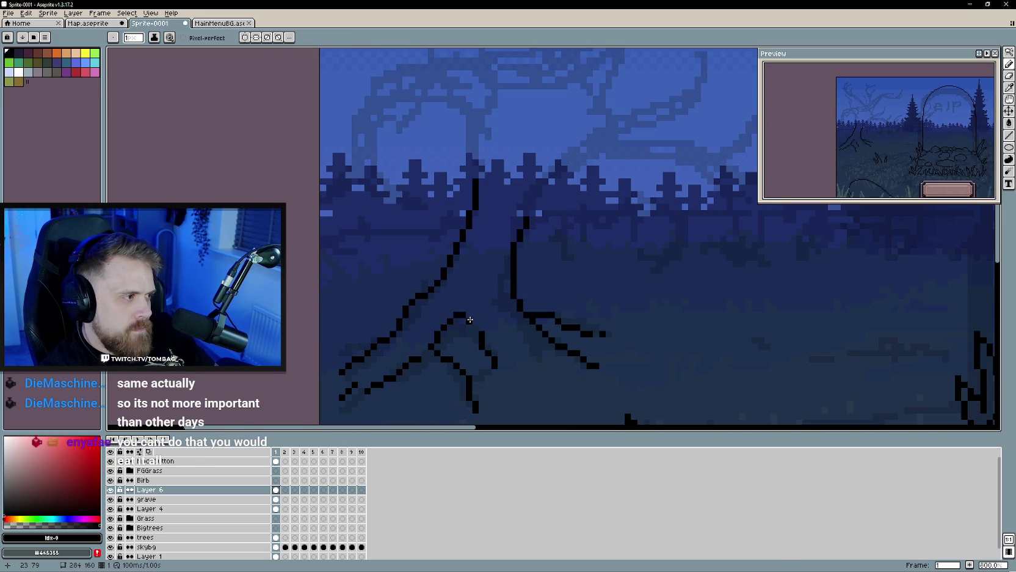
pyautogui.moveTo(470, 320); pyautogui.dragTo(488, 308)
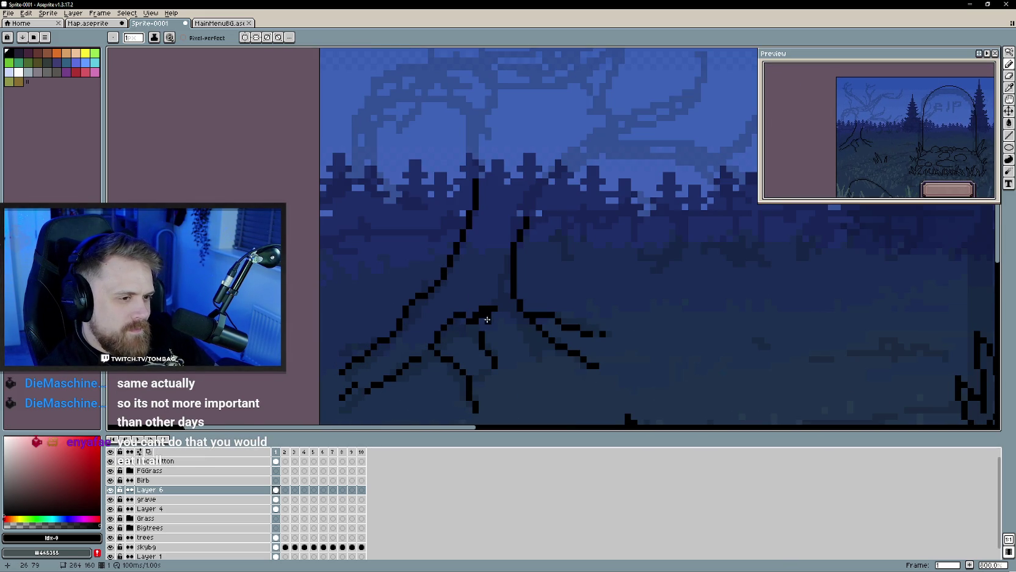
pyautogui.press('e')
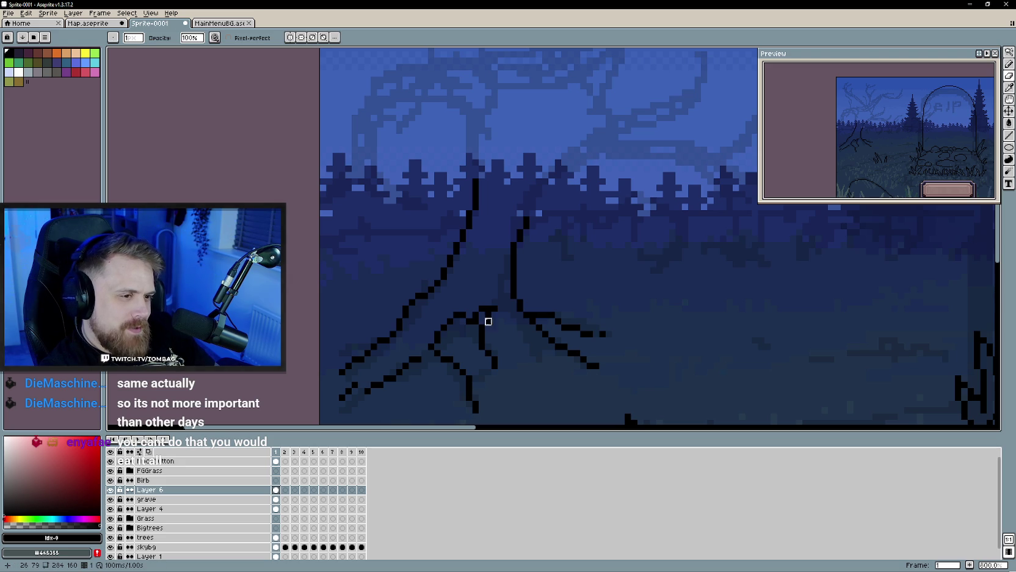
pyautogui.scroll(1, 470, 354)
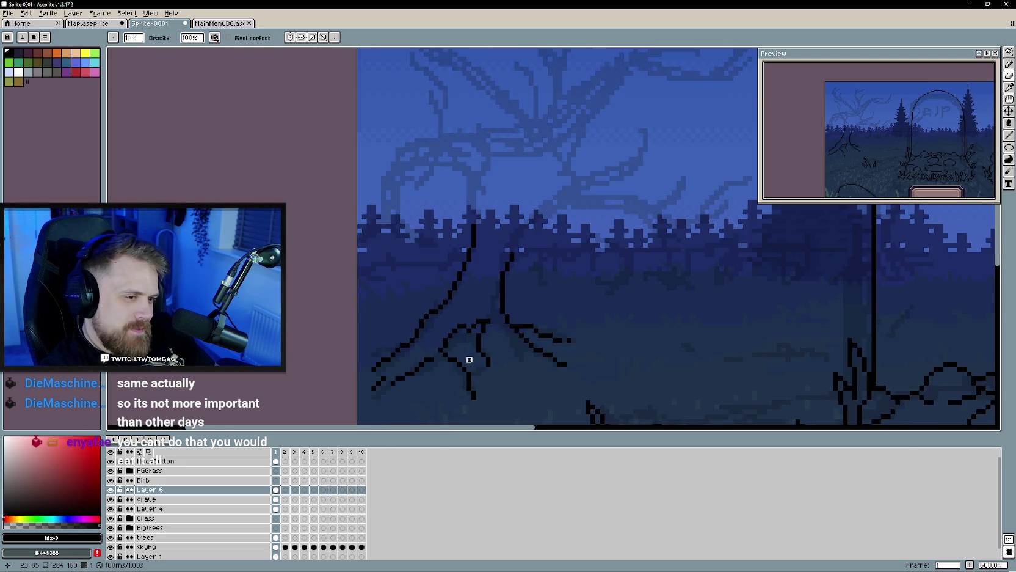
pyautogui.scroll(1, 464, 339)
pyautogui.moveTo(456, 309)
pyautogui.mouseDown()
pyautogui.moveTo(436, 319)
pyautogui.moveTo(445, 310)
pyautogui.mouseUp()
pyautogui.press('b')
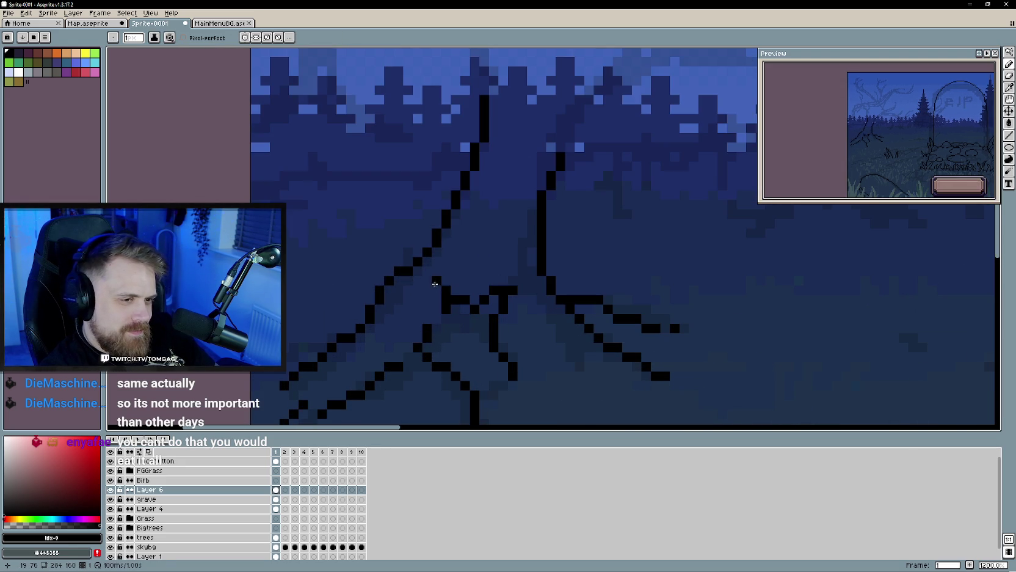
pyautogui.moveTo(428, 274); pyautogui.dragTo(427, 286)
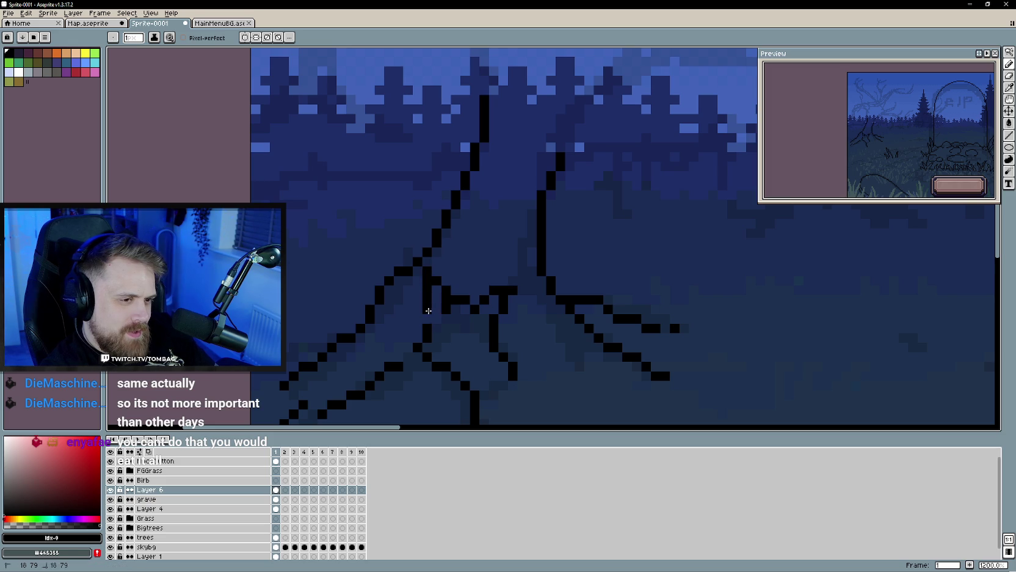
# Step: Extend the tree's left trunk line upward toward the faint canopy
pyautogui.scroll(-3, 428, 311)
pyautogui.scroll(-2, 443, 360)
pyautogui.scroll(3, 447, 374)
pyautogui.scroll(1, 452, 342)
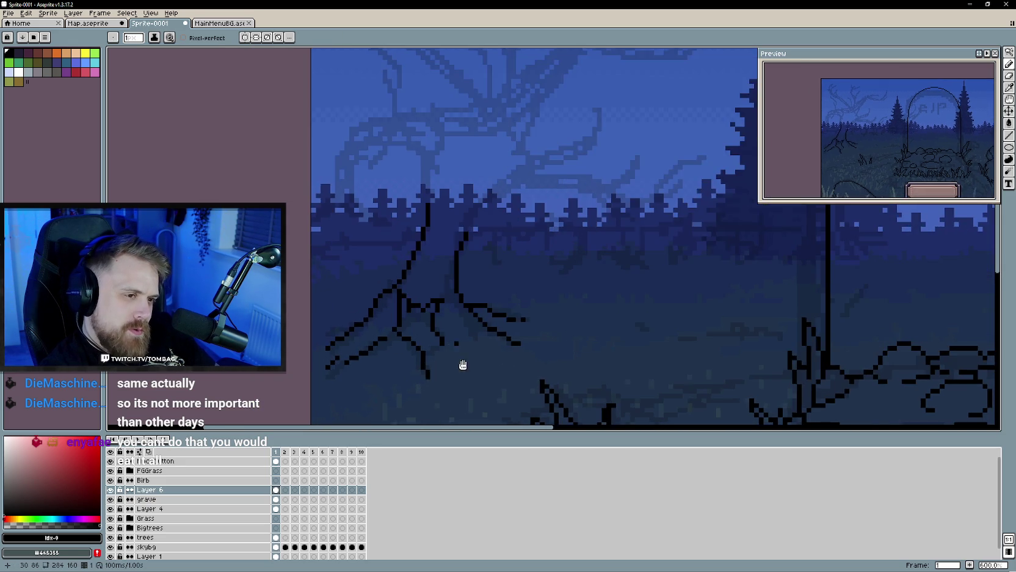
pyautogui.moveTo(457, 344); pyautogui.dragTo(454, 363)
pyautogui.moveTo(435, 316); pyautogui.dragTo(431, 272)
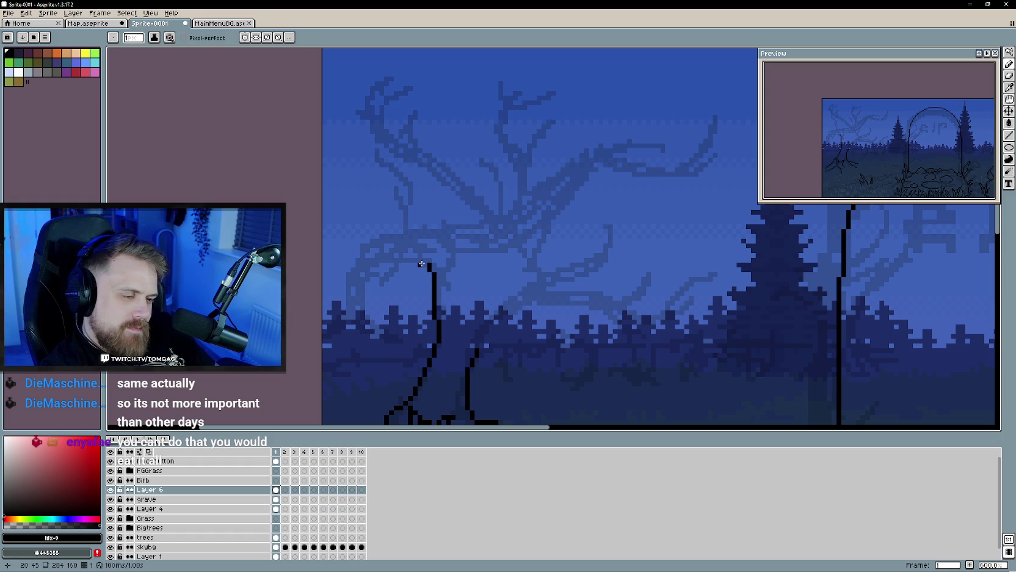
# Step: Curl the left trunk top over to the left and draw a branch curving off the right trunk
pyautogui.moveTo(424, 264)
pyautogui.mouseDown()
pyautogui.moveTo(382, 260)
pyautogui.moveTo(443, 242)
pyautogui.moveTo(430, 250)
pyautogui.mouseUp()
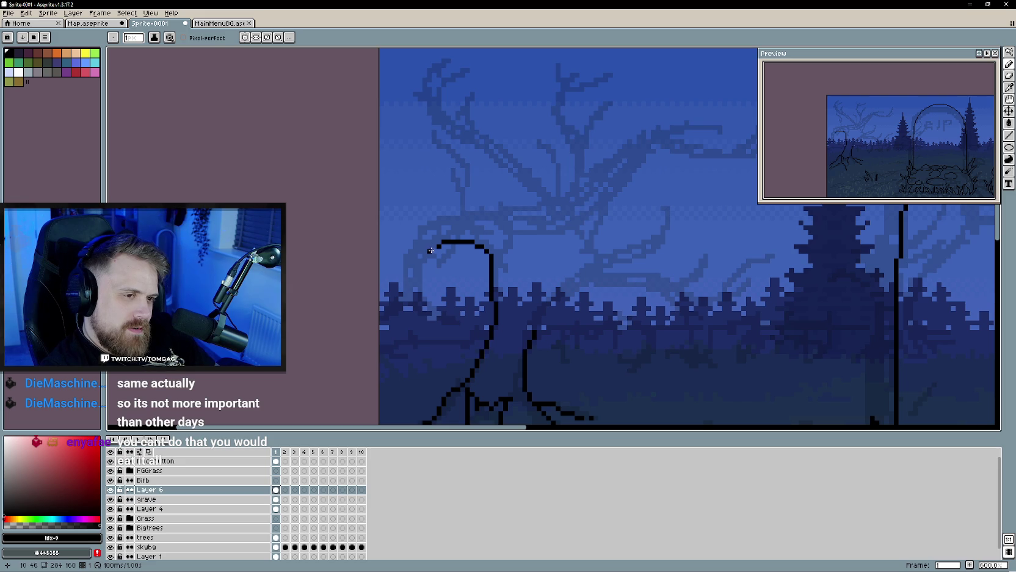
pyautogui.scroll(-2, 424, 262)
pyautogui.scroll(-1, 460, 333)
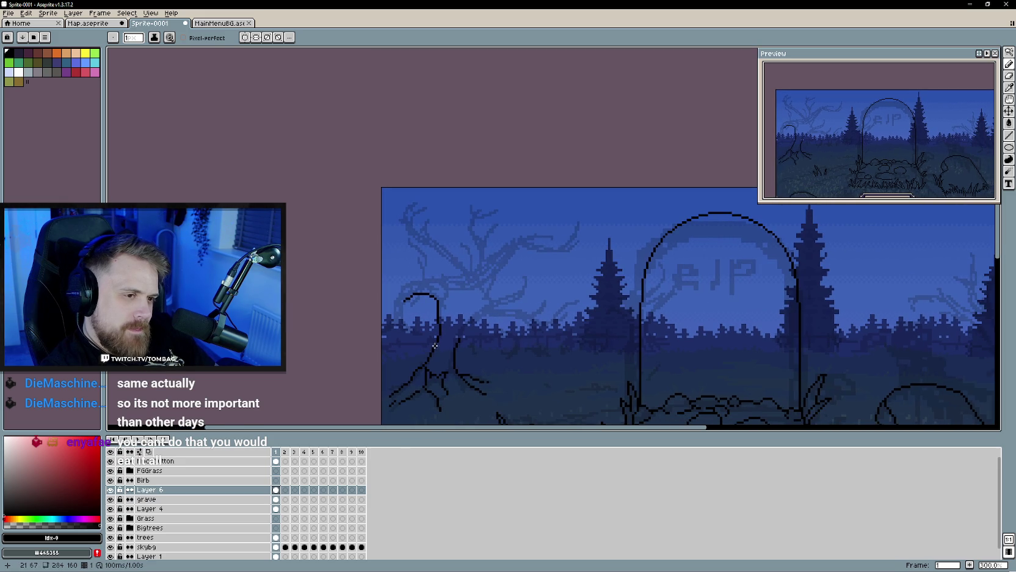
pyautogui.scroll(4, 462, 337)
pyautogui.moveTo(504, 287); pyautogui.dragTo(448, 341)
pyautogui.press('e')
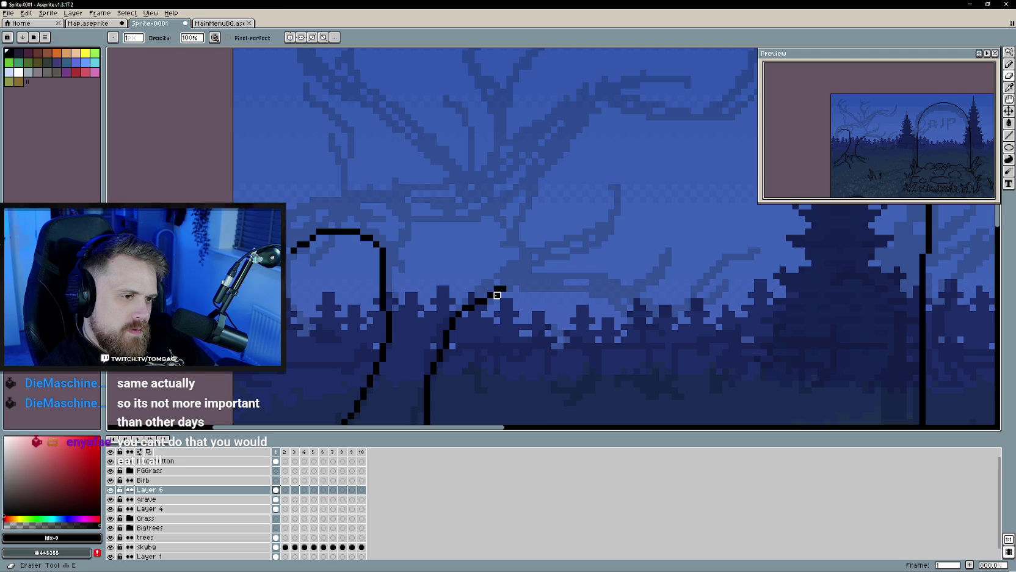
pyautogui.scroll(-2, 491, 352)
pyautogui.scroll(-3, 491, 352)
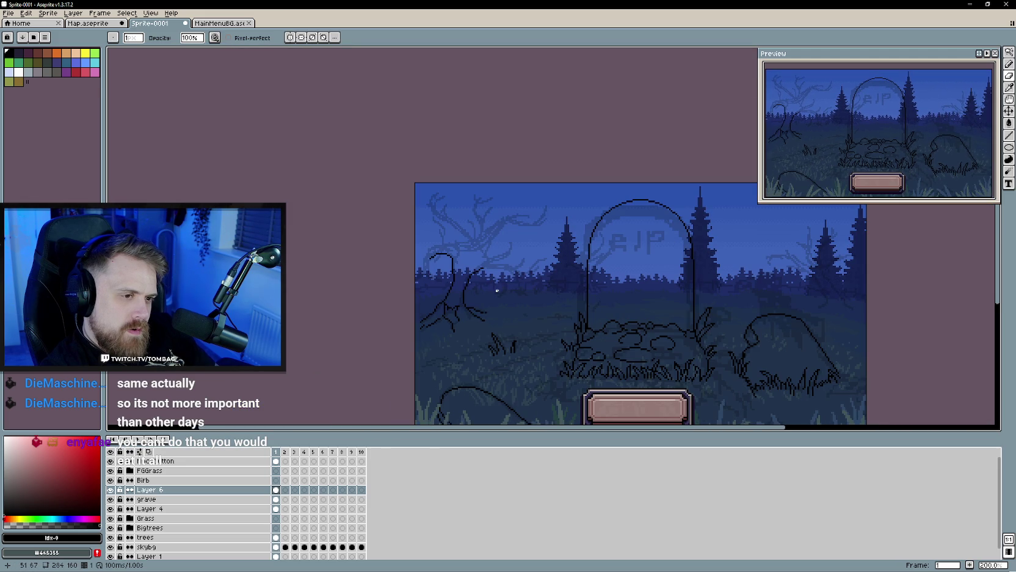
pyautogui.scroll(4, 493, 292)
# Step: Add single pixels to the root cluster, joining the root branch to the trunk
pyautogui.scroll(3, 431, 311)
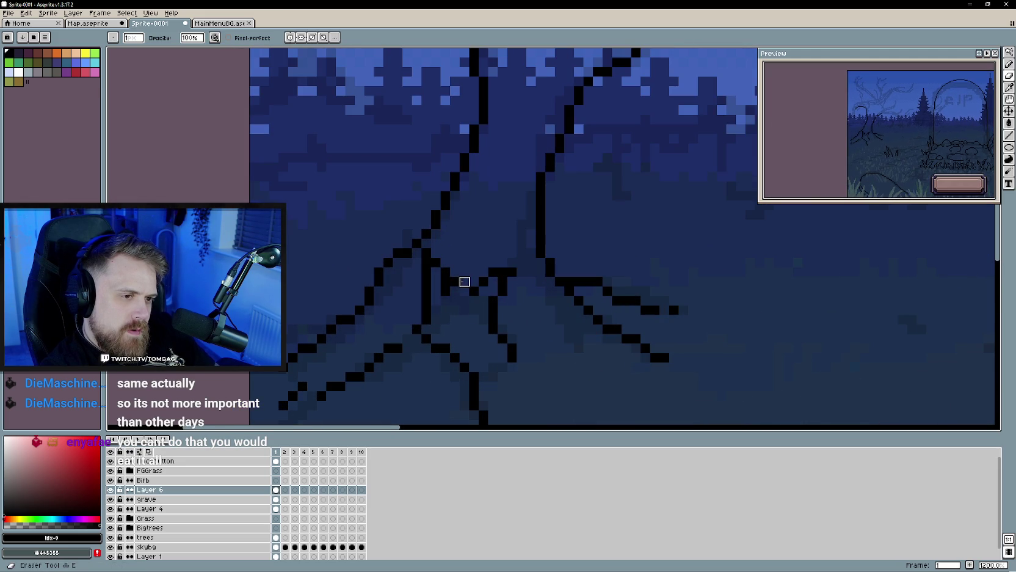
pyautogui.press('b')
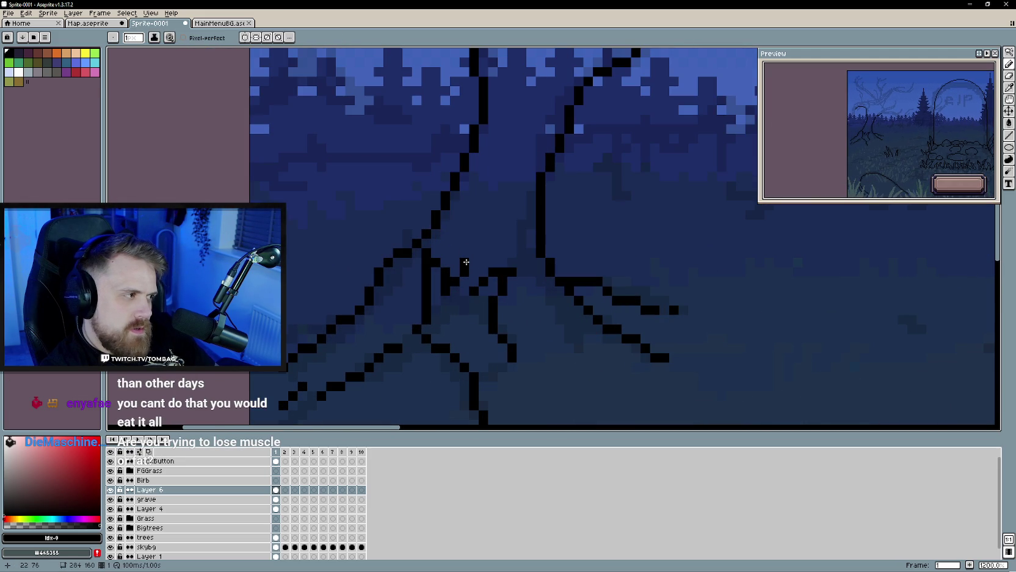
pyautogui.click(474, 253)
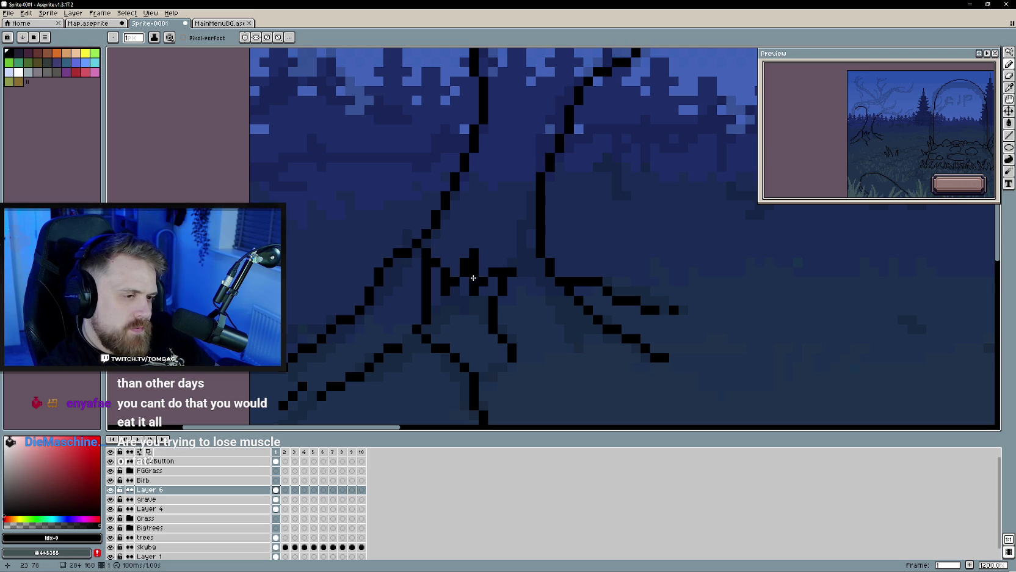
pyautogui.press('l')
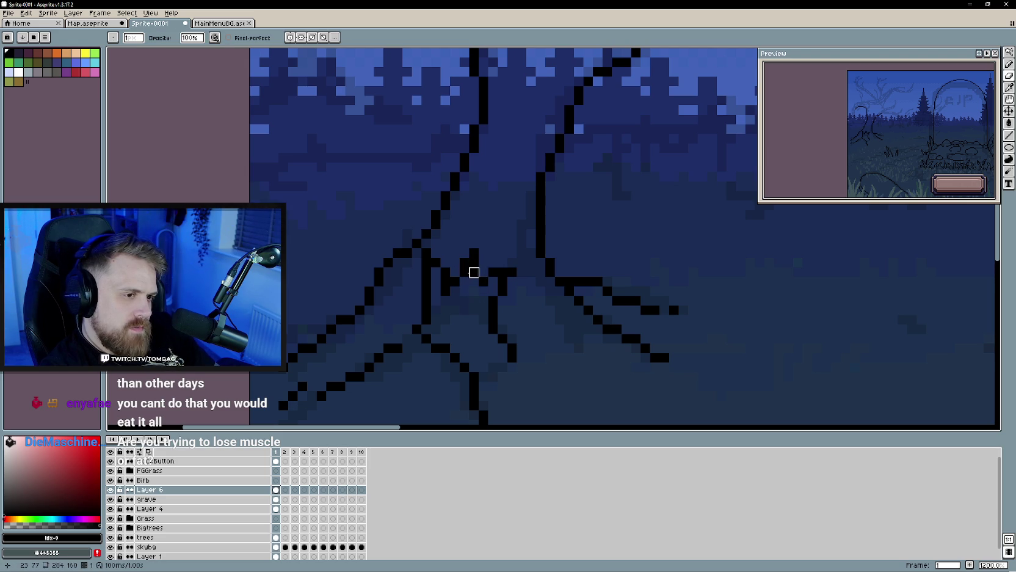
pyautogui.press('b')
pyautogui.click(483, 271)
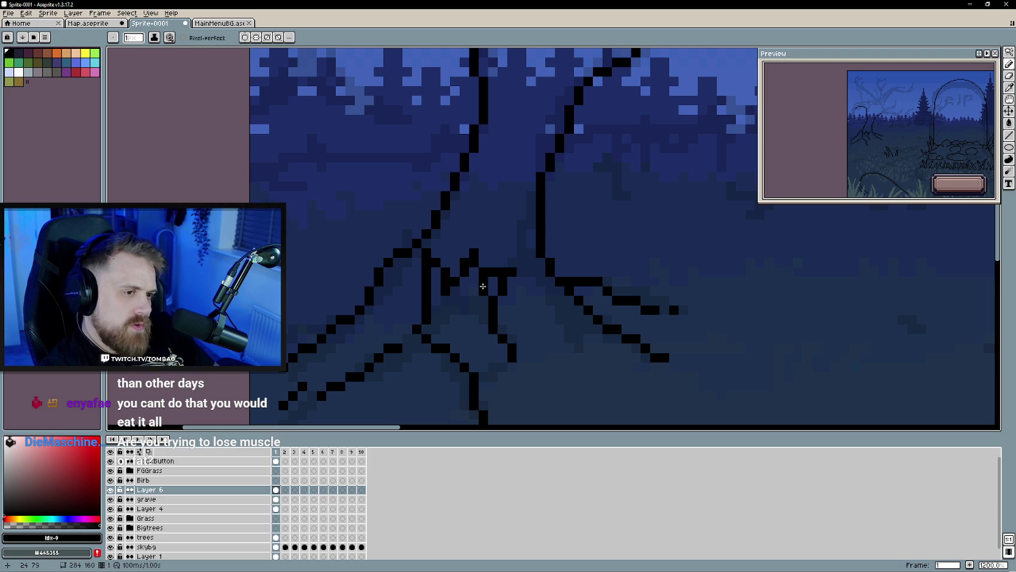
pyautogui.press('l')
pyautogui.press('b')
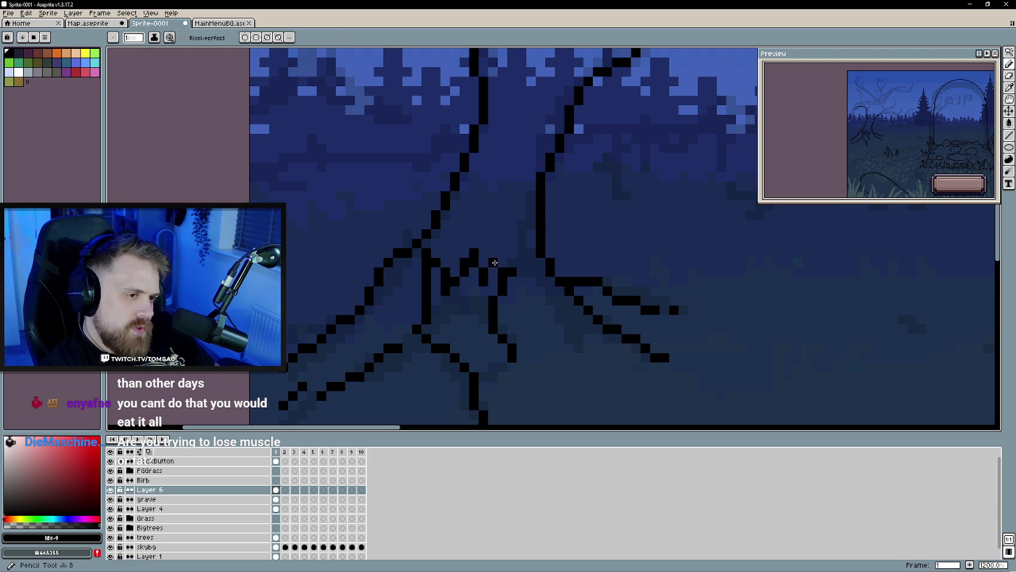
pyautogui.click(503, 261)
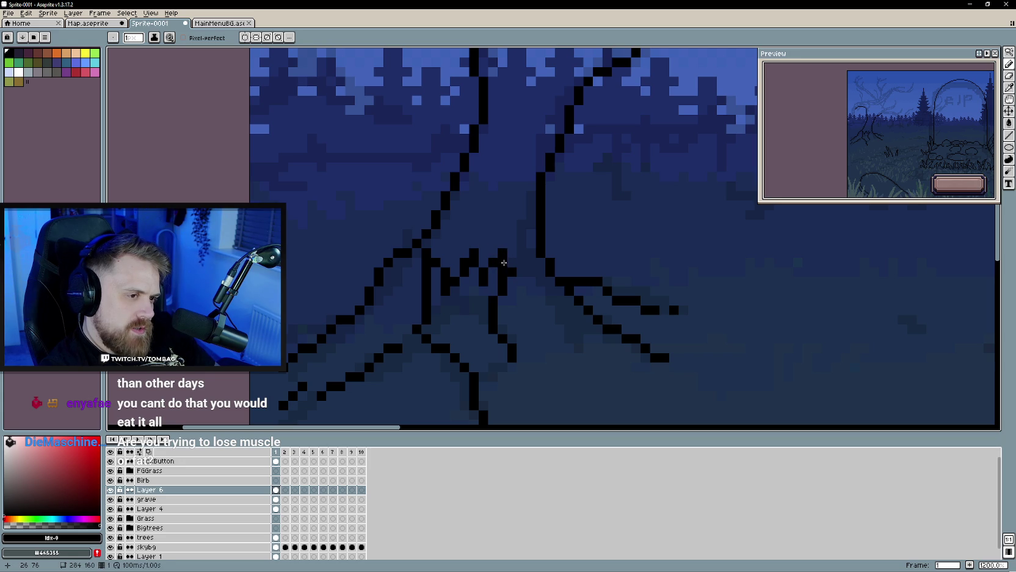
pyautogui.press('l')
pyautogui.scroll(-2, 483, 309)
pyautogui.scroll(1, 490, 325)
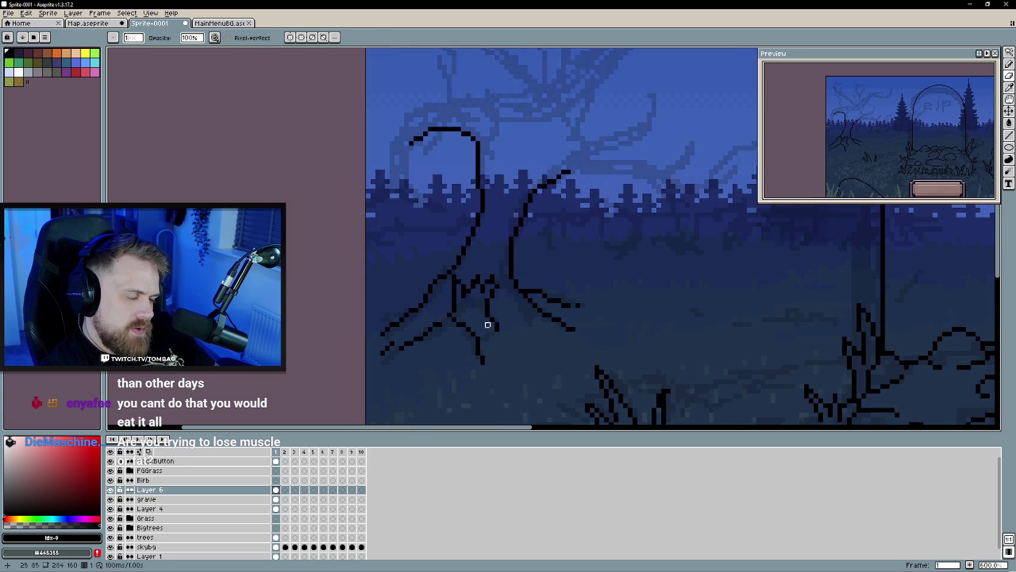
pyautogui.scroll(1, 470, 311)
pyautogui.hscroll(-1, 463, 308)
# Step: Add more root pixels and a small stroke among the roots at the tree base
pyautogui.press('b')
pyautogui.click(428, 266)
pyautogui.click(421, 261)
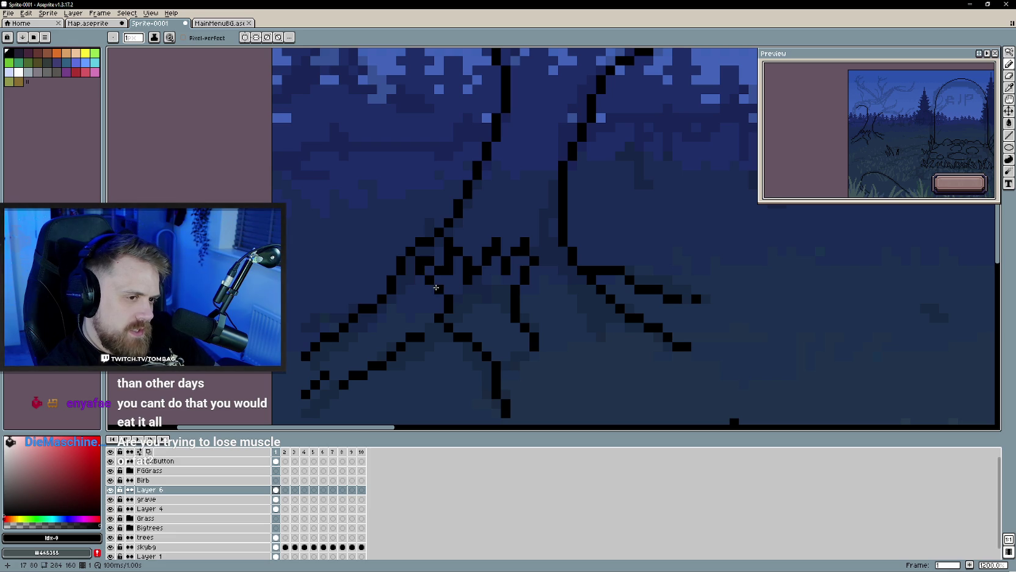
pyautogui.scroll(-5, 467, 305)
pyautogui.scroll(1, 490, 338)
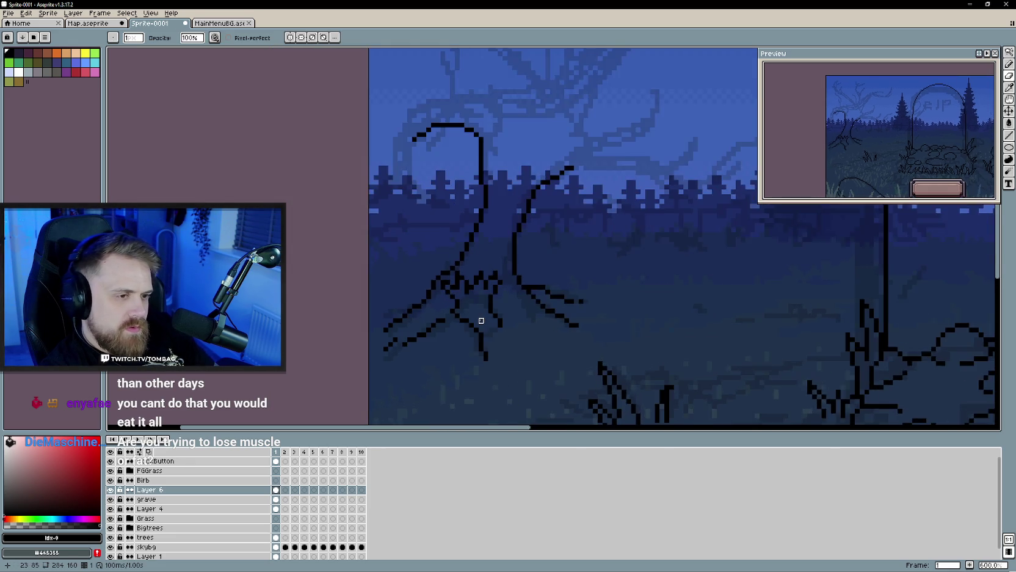
pyautogui.scroll(2, 485, 330)
pyautogui.scroll(-1, 483, 323)
pyautogui.scroll(1, 481, 321)
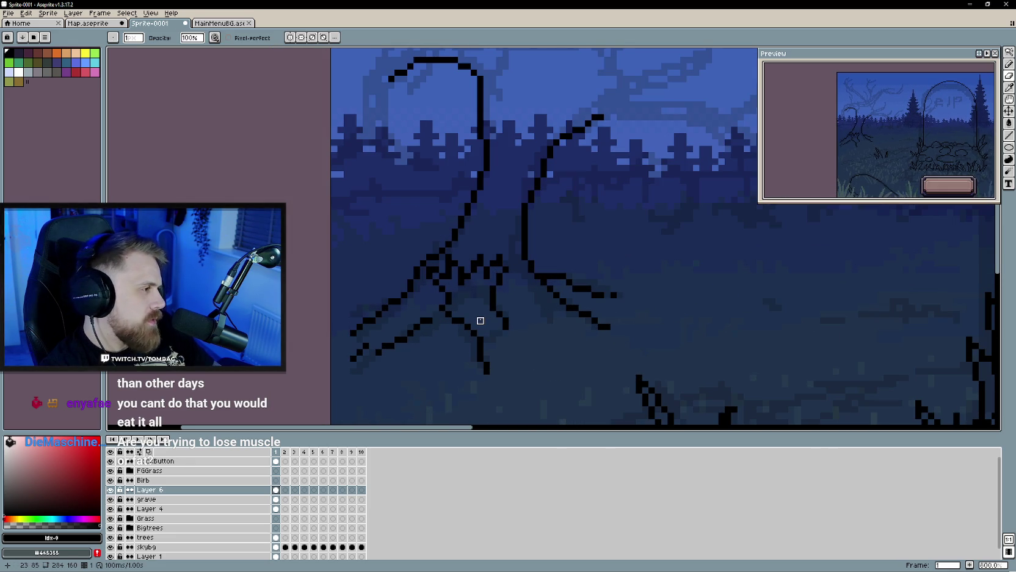
pyautogui.hscroll(3, 476, 316)
pyautogui.press('b')
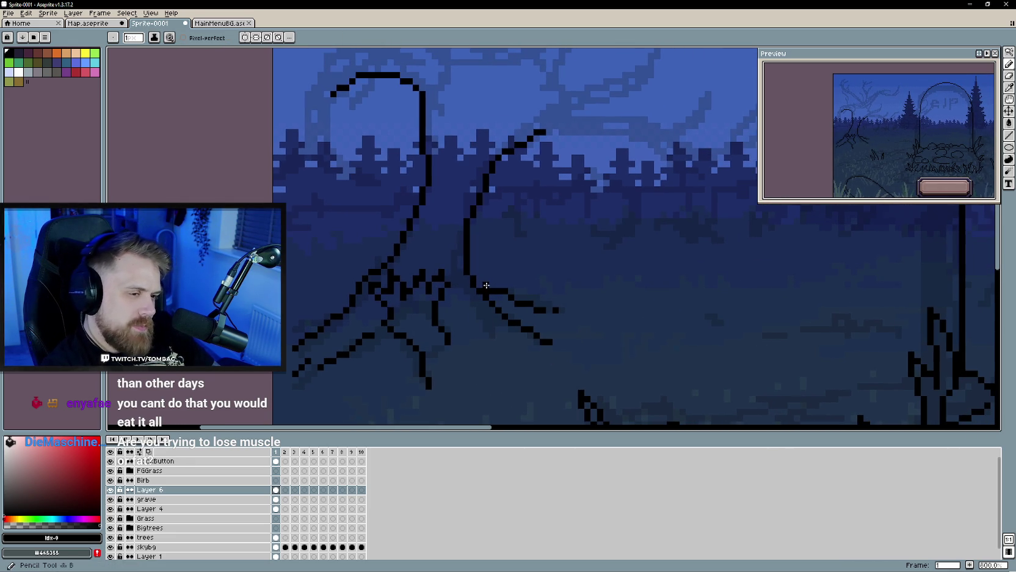
pyautogui.moveTo(494, 275)
pyautogui.mouseDown()
pyautogui.moveTo(513, 270)
pyautogui.moveTo(479, 322)
pyautogui.mouseUp()
pyautogui.press('e')
pyautogui.scroll(-4, 479, 330)
pyautogui.scroll(2, 467, 345)
pyautogui.scroll(2, 467, 346)
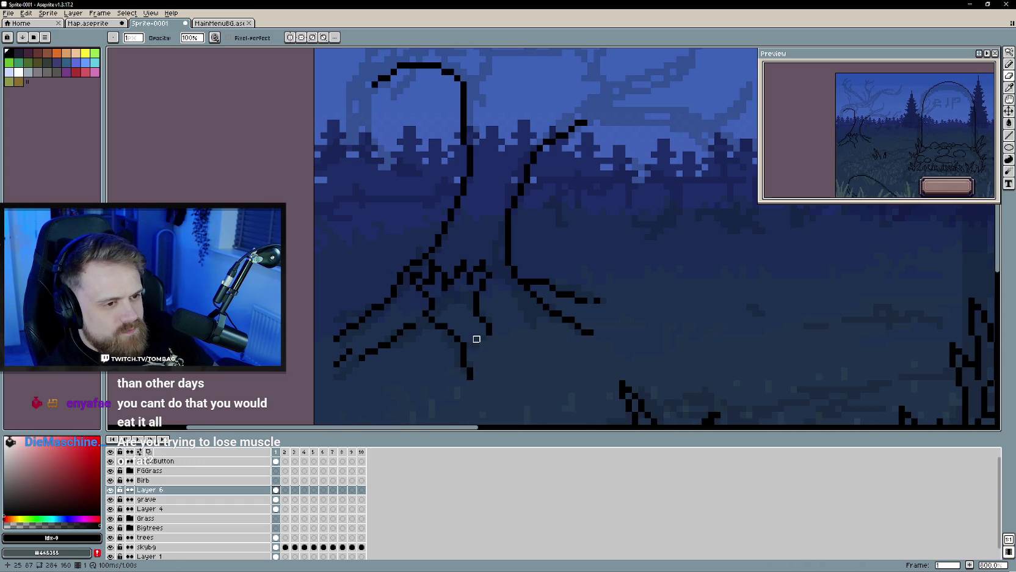
pyautogui.press('e')
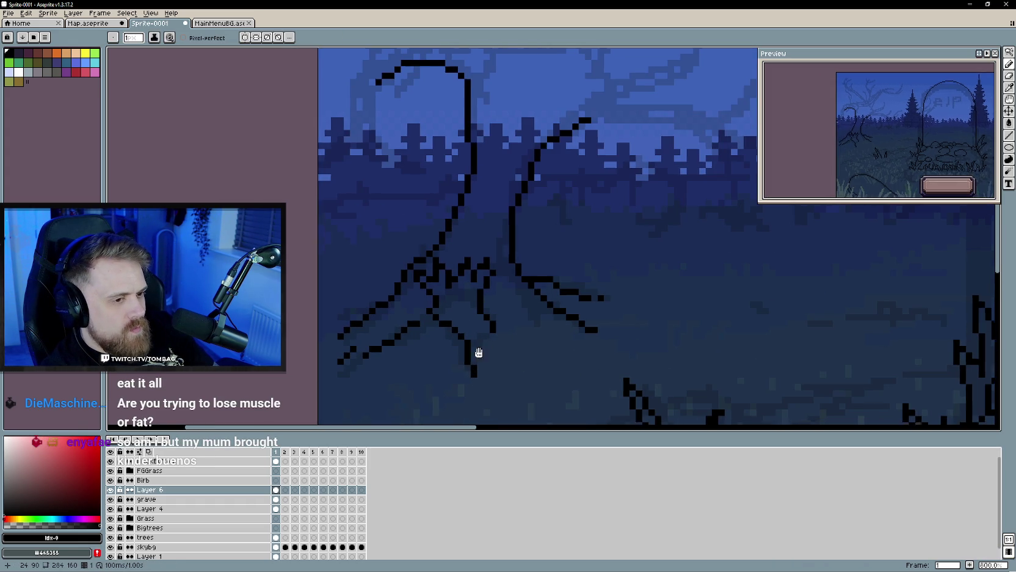
pyautogui.scroll(-3, 467, 346)
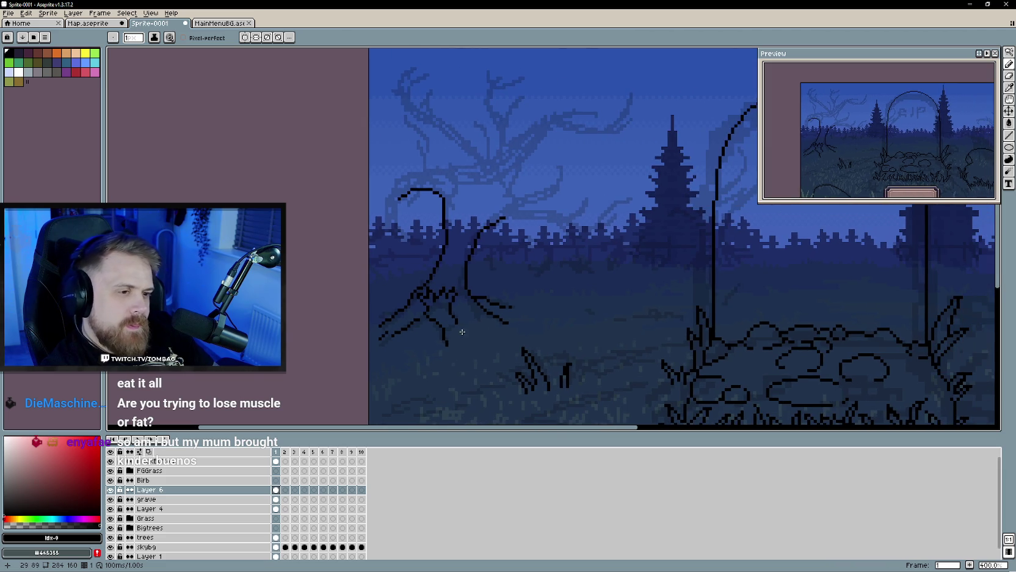
# Step: Draw extra short root strokes along the right side of the tree base
pyautogui.scroll(3, 459, 327)
pyautogui.press('b')
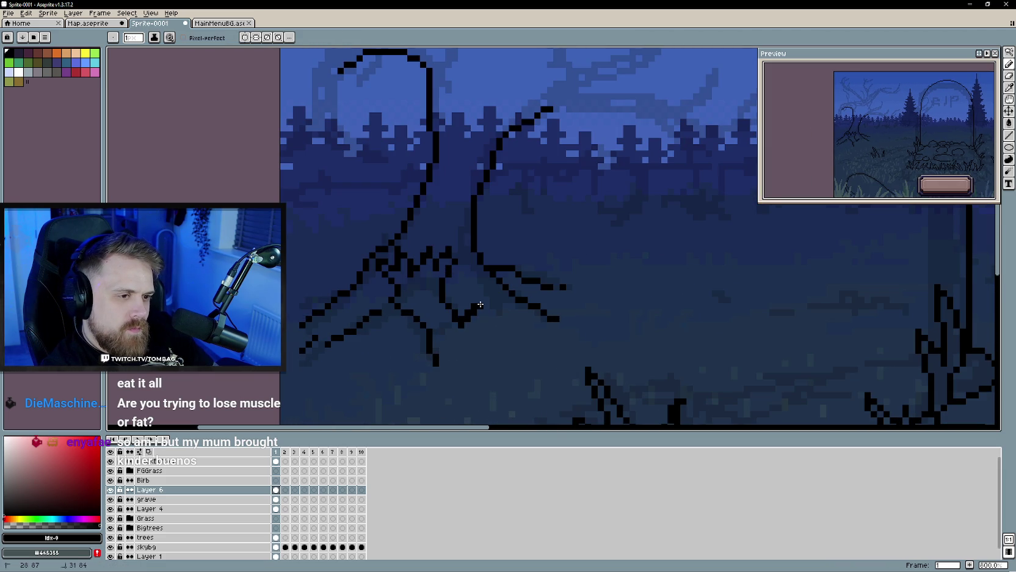
pyautogui.moveTo(474, 330); pyautogui.dragTo(517, 323)
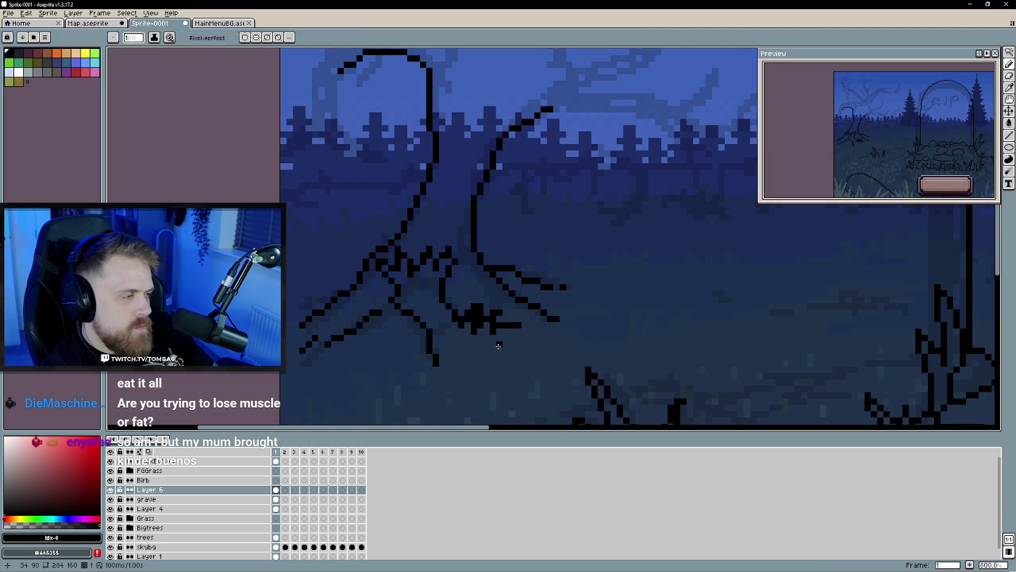
pyautogui.press('e')
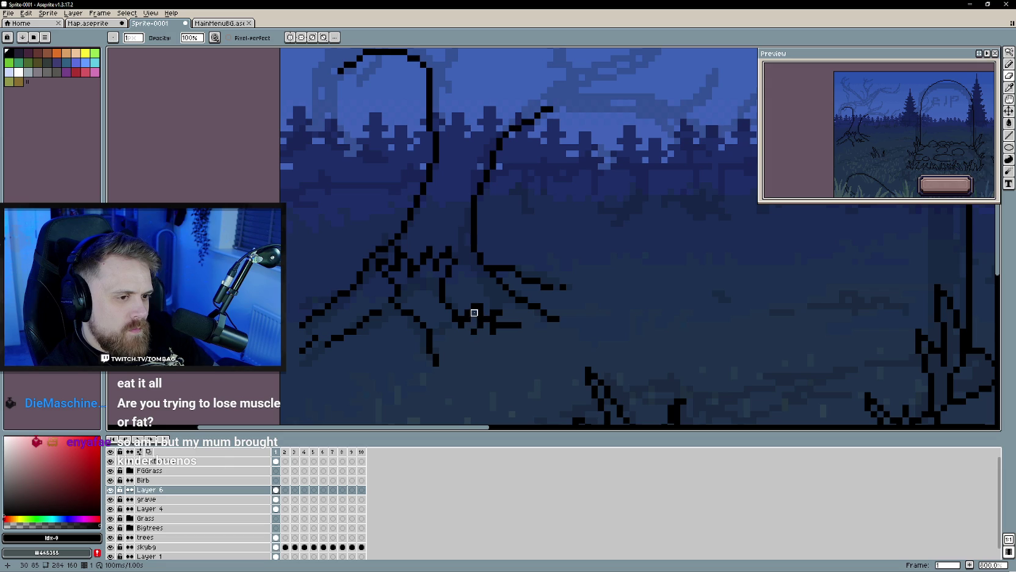
pyautogui.press('b')
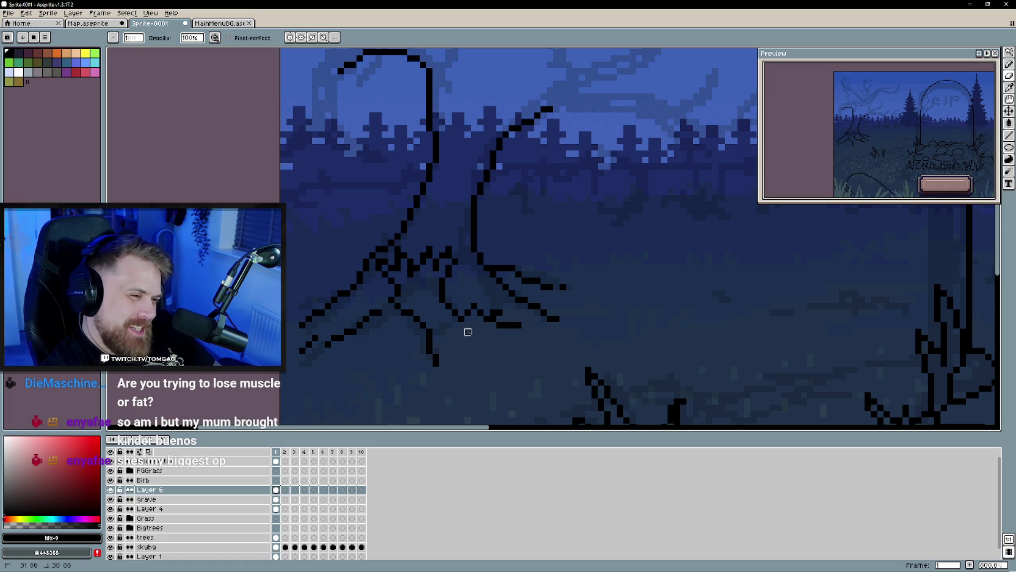
pyautogui.press('b')
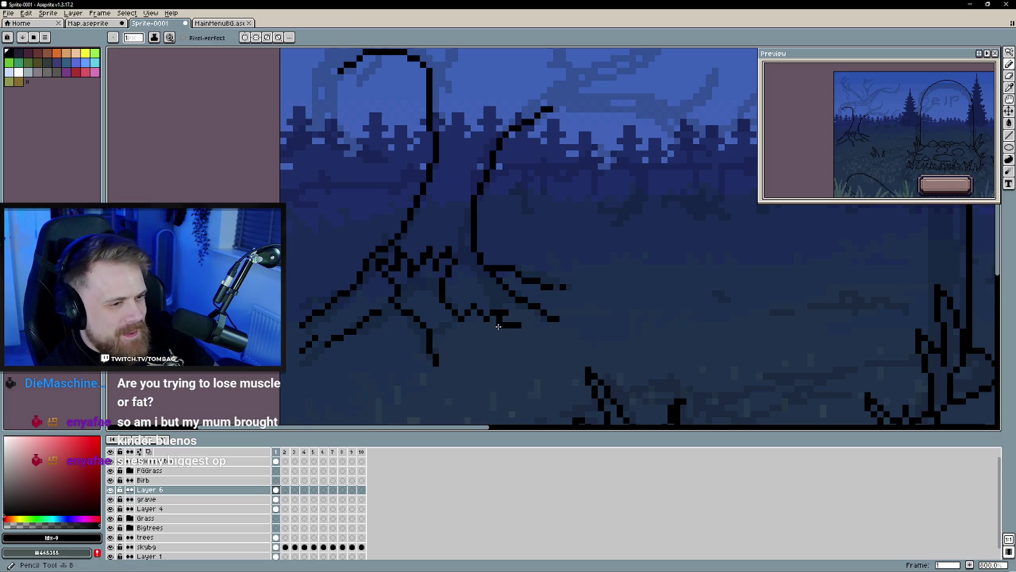
pyautogui.moveTo(486, 336); pyautogui.dragTo(471, 322)
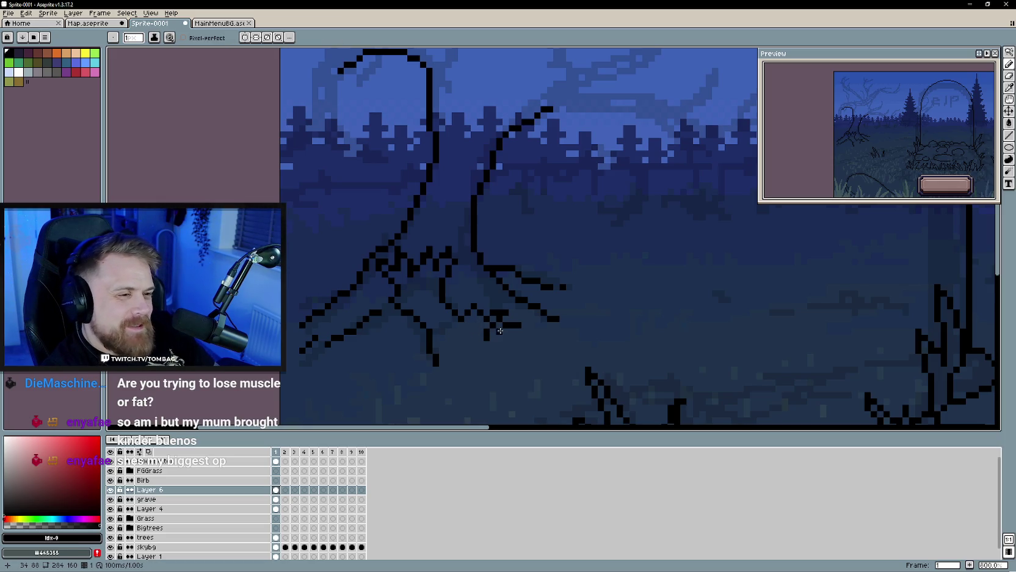
# Step: Erase a stray pixel among the roots and draw new root pixels there
pyautogui.press('e')
pyautogui.scroll(-3, 465, 345)
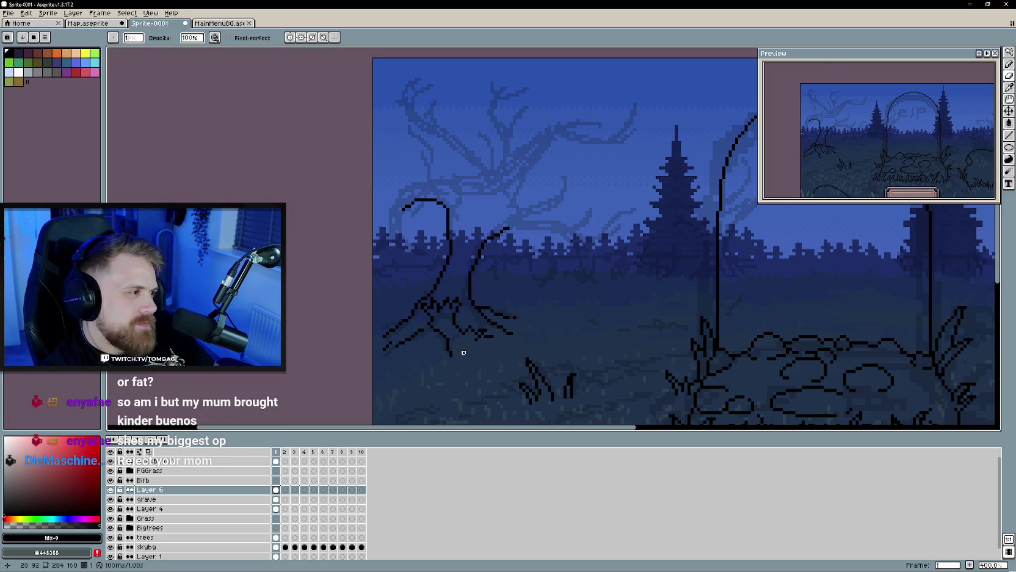
pyautogui.scroll(2, 464, 352)
pyautogui.scroll(4, 462, 348)
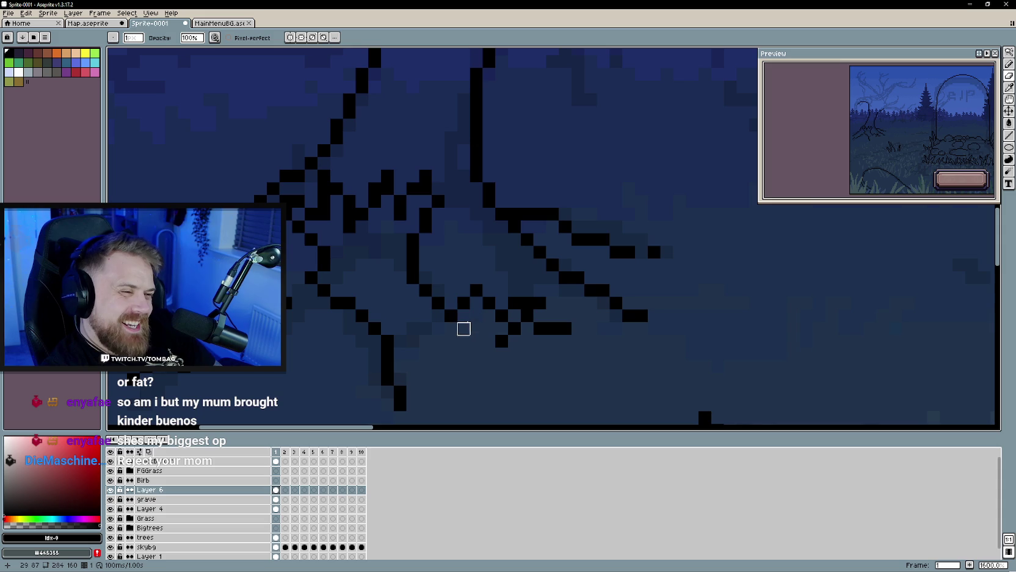
pyautogui.click(464, 303)
pyautogui.press('b')
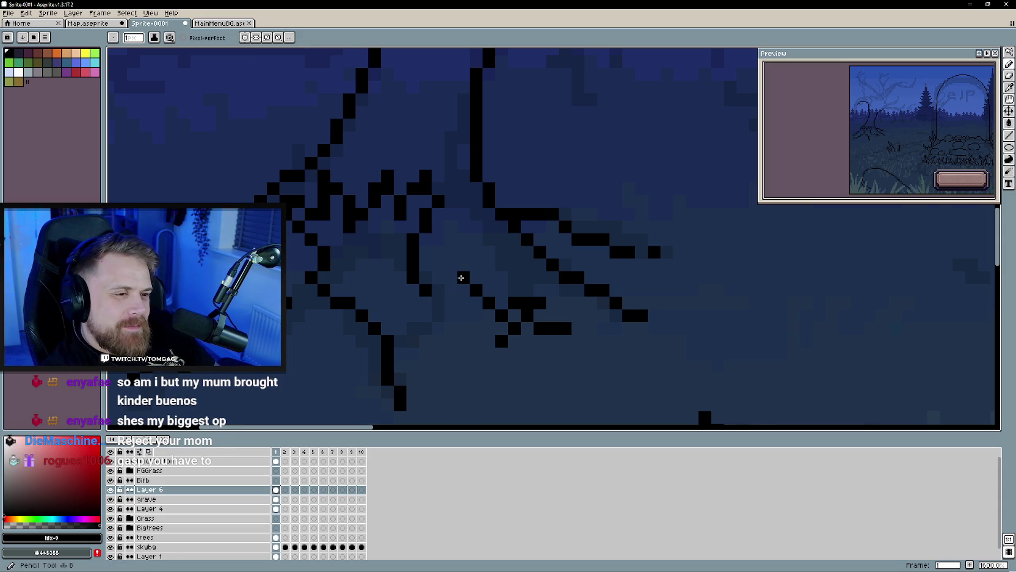
pyautogui.moveTo(463, 277)
pyautogui.mouseDown()
pyautogui.moveTo(450, 267)
pyautogui.moveTo(457, 305)
pyautogui.mouseUp()
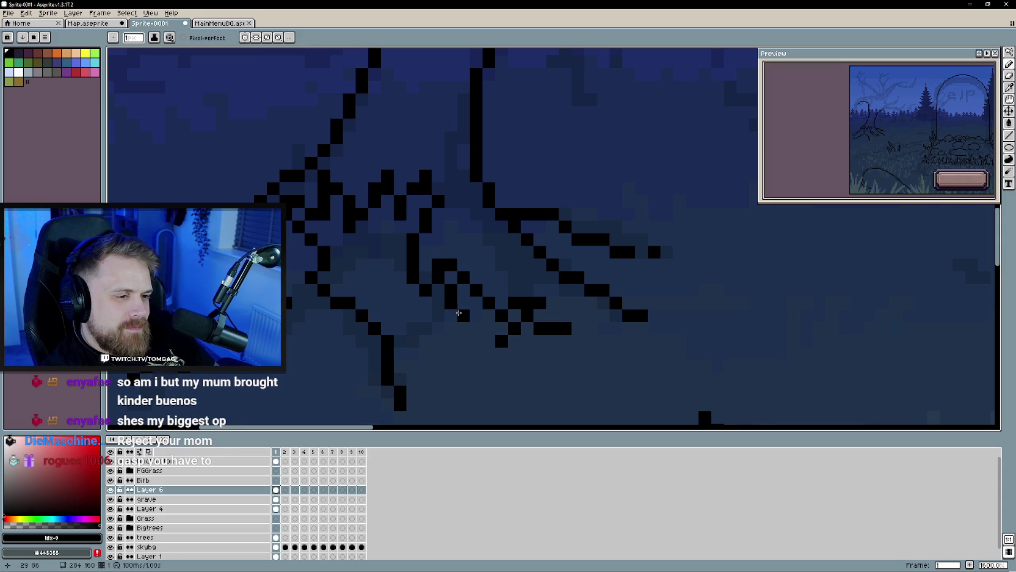
# Step: Add a short rising twig off one of the right-hand roots
pyautogui.scroll(-3, 446, 340)
pyautogui.scroll(-1, 443, 340)
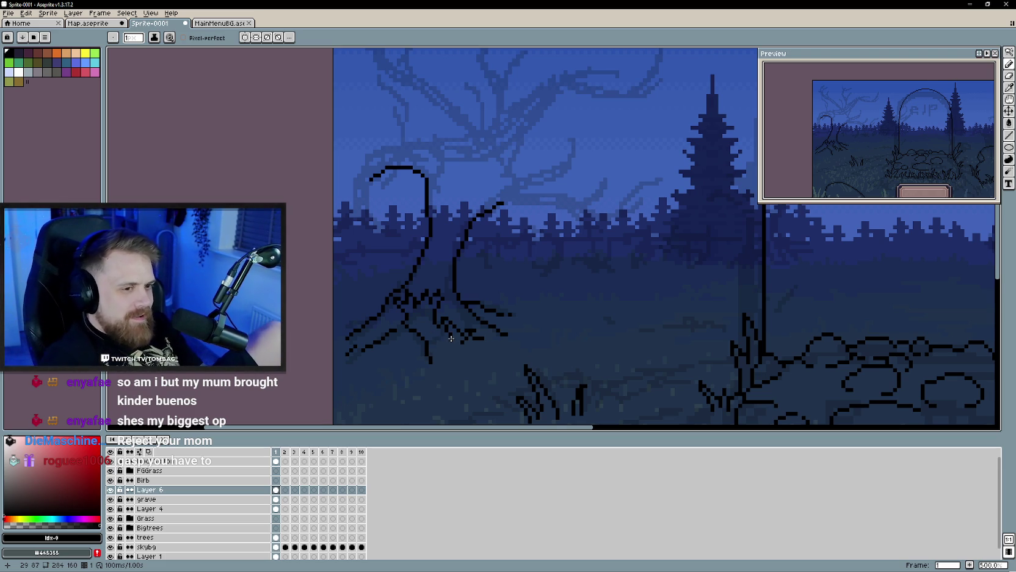
pyautogui.scroll(1, 435, 320)
pyautogui.scroll(1, 433, 319)
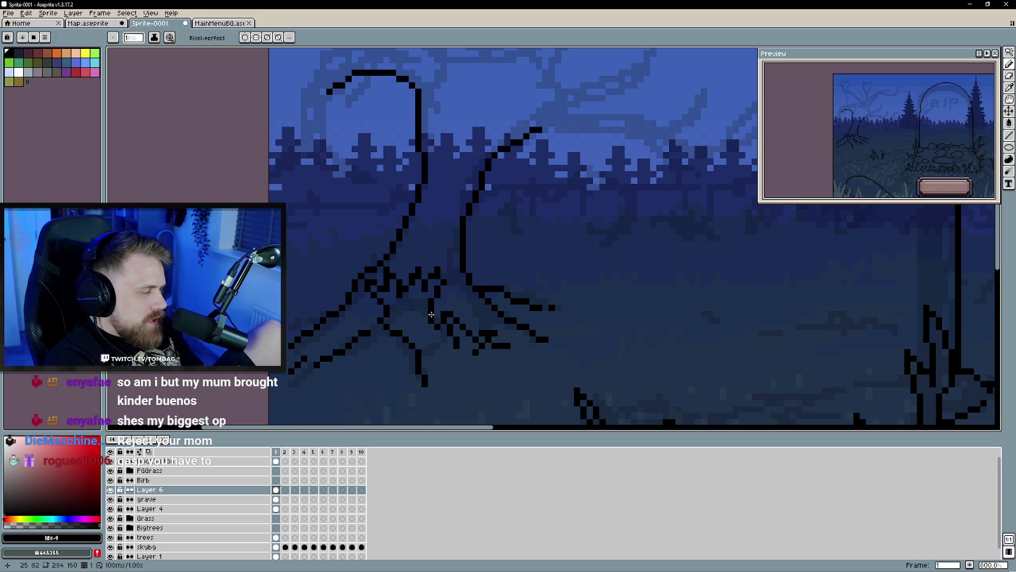
pyautogui.scroll(3, 452, 314)
pyautogui.hscroll(3, 452, 314)
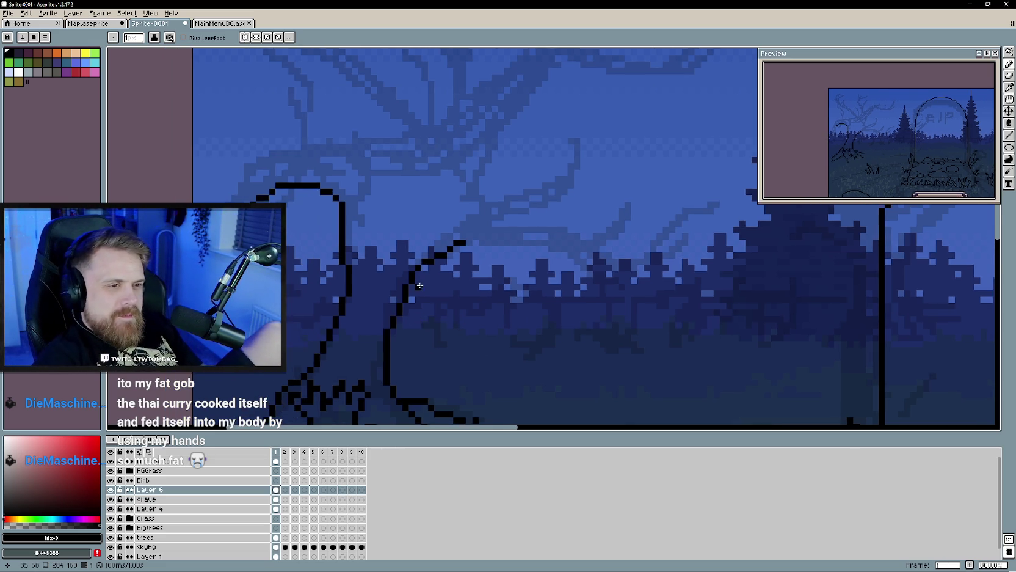
pyautogui.scroll(-1, 421, 329)
pyautogui.scroll(-1, 440, 293)
pyautogui.scroll(-1, 468, 251)
pyautogui.scroll(1, 444, 257)
pyautogui.scroll(1, 464, 263)
pyautogui.scroll(1, 472, 275)
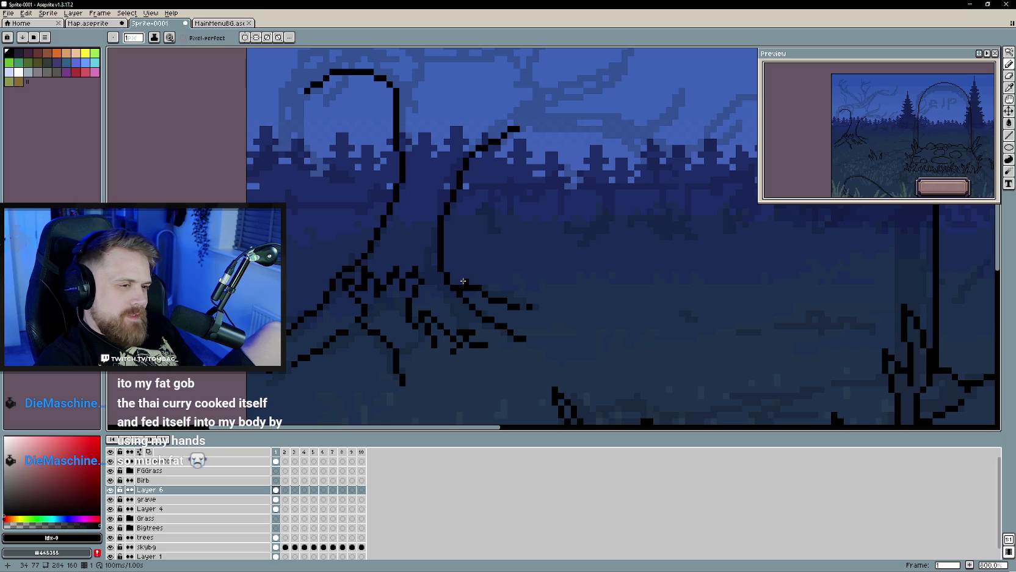
pyautogui.moveTo(466, 275); pyautogui.dragTo(494, 255)
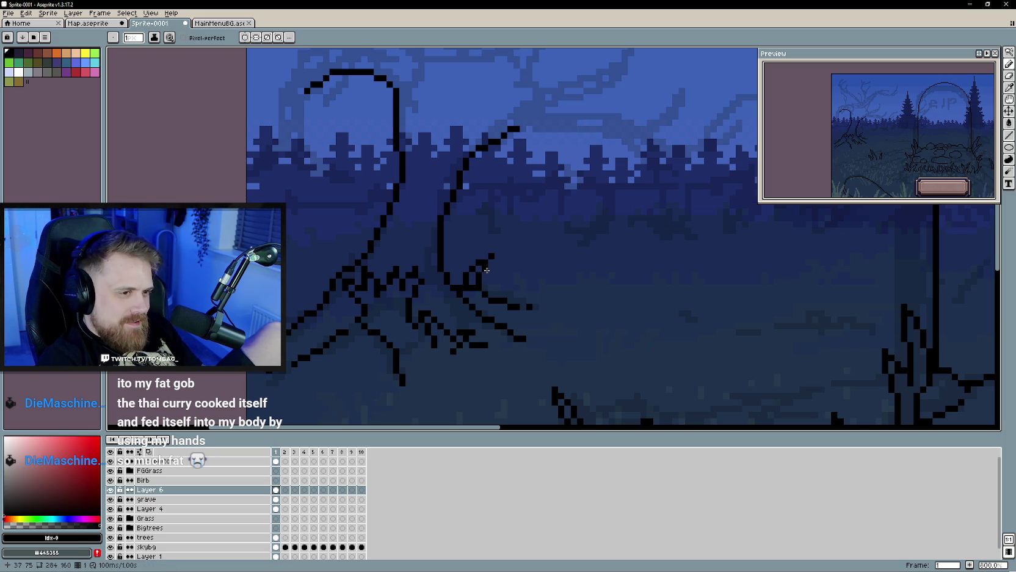
# Step: Undo the twig, redraw it as a short horizontal root, and extend the root line by two pixels
pyautogui.scroll(-3, 480, 276)
pyautogui.scroll(-1, 522, 295)
pyautogui.scroll(6, 521, 295)
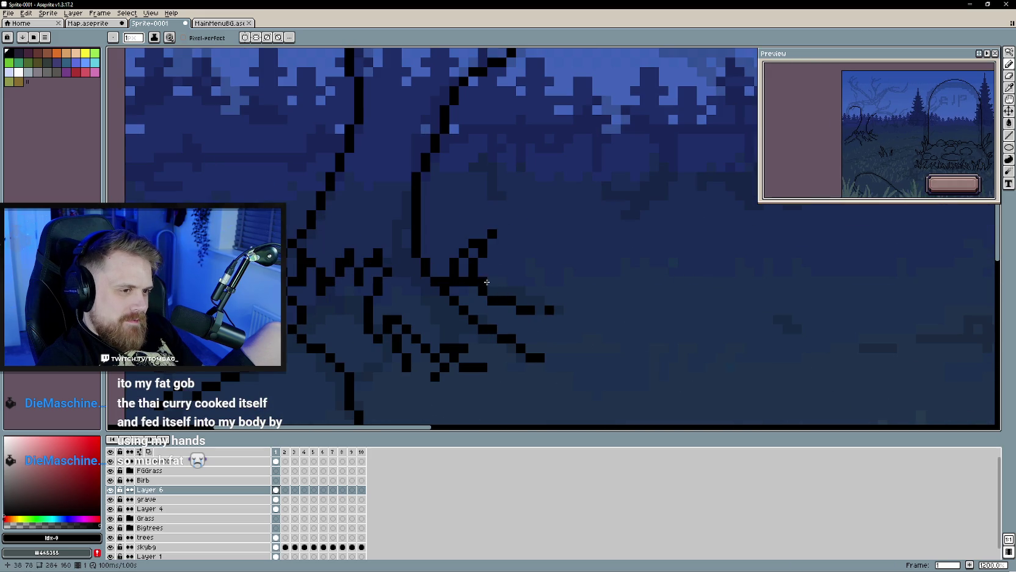
pyautogui.hotkey('ctrl', 'z')
pyautogui.moveTo(492, 262); pyautogui.dragTo(508, 264)
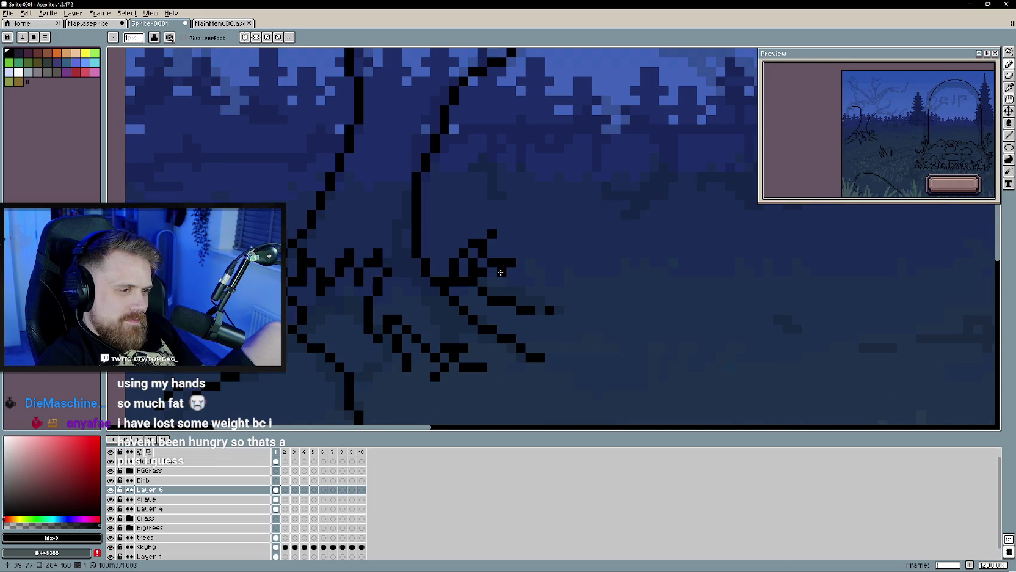
pyautogui.click(492, 290)
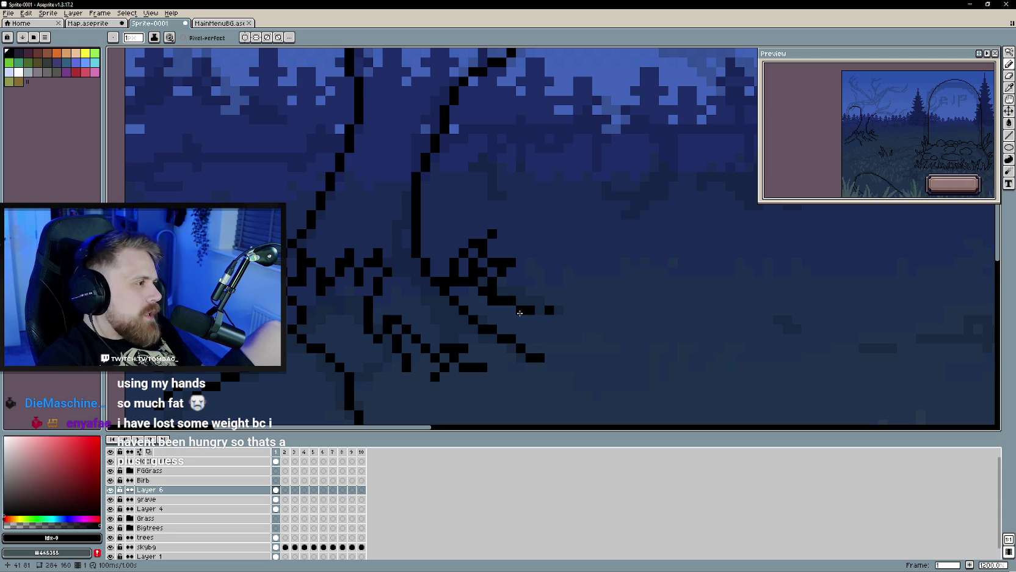
pyautogui.click(539, 291)
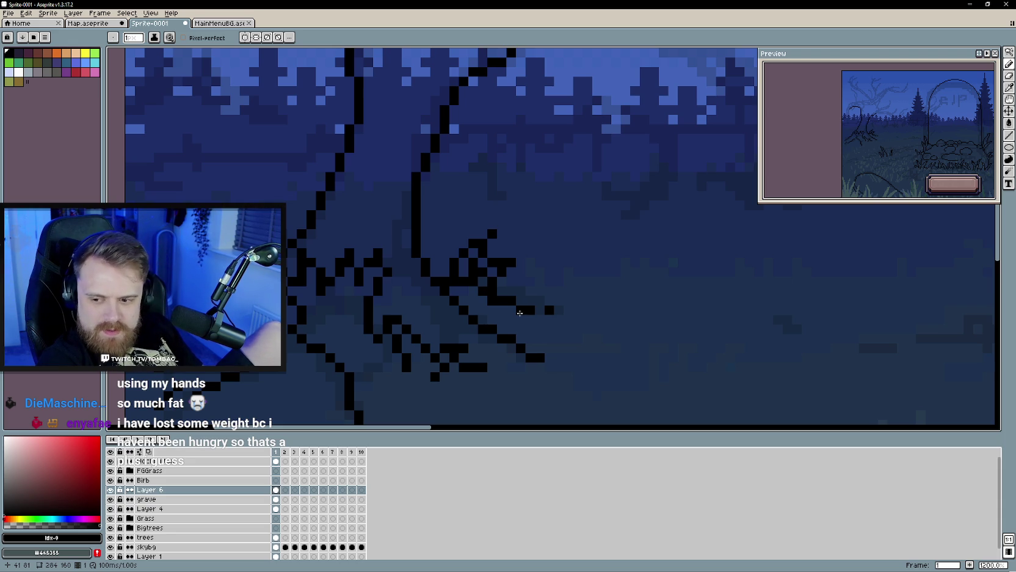
pyautogui.scroll(-4, 536, 283)
pyautogui.scroll(-1, 513, 284)
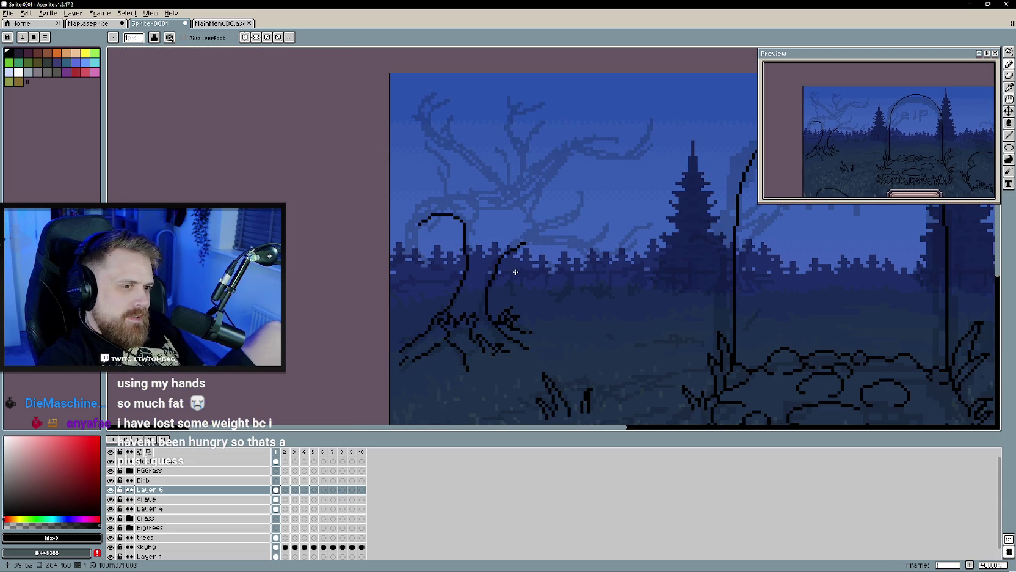
# Step: Extend the second trunk's line up and right into an arching branch
pyautogui.moveTo(517, 290)
pyautogui.mouseDown()
pyautogui.moveTo(524, 326)
pyautogui.moveTo(482, 296)
pyautogui.mouseUp()
pyautogui.scroll(1, 521, 314)
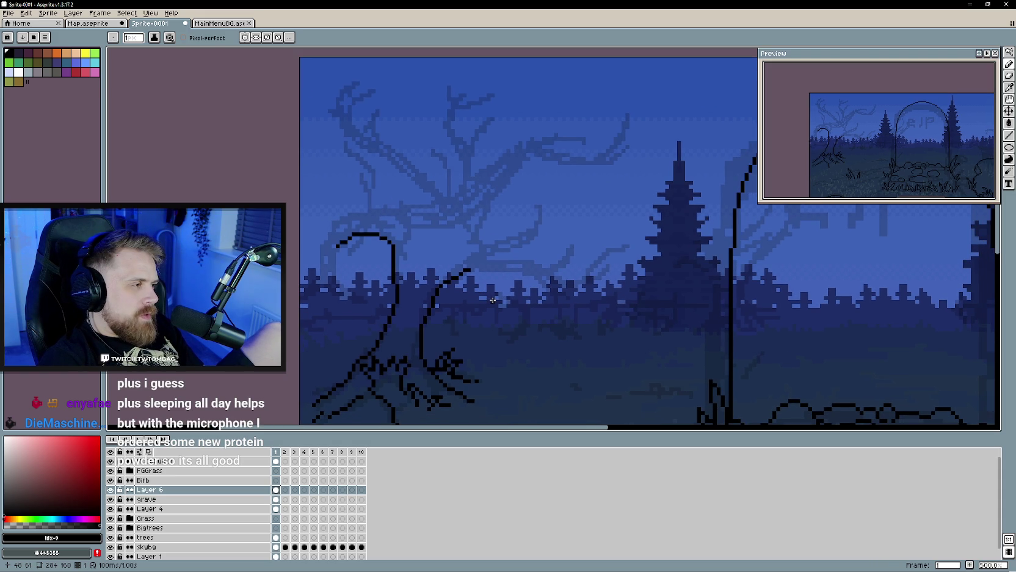
pyautogui.scroll(1, 493, 300)
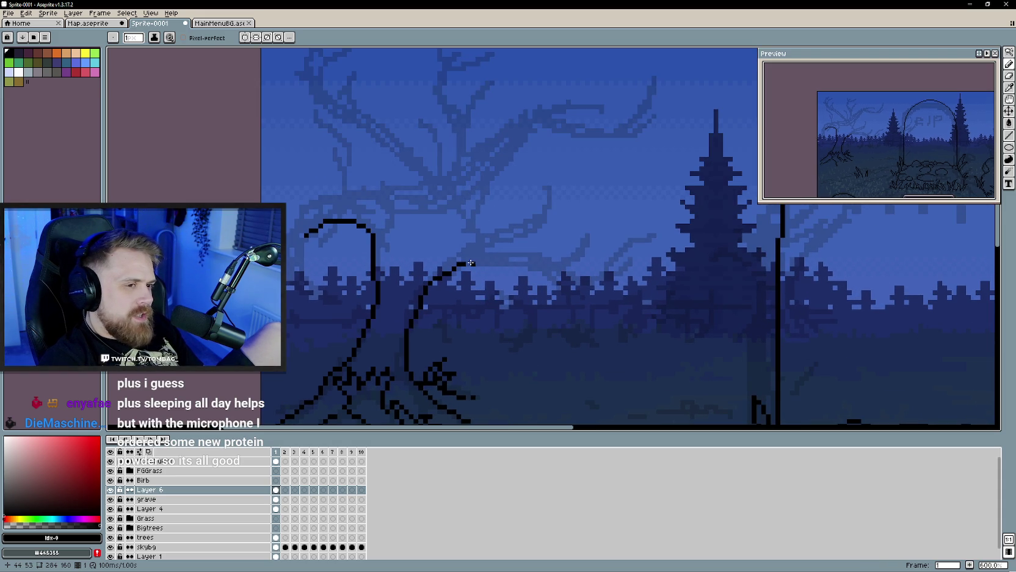
pyautogui.moveTo(470, 262)
pyautogui.mouseDown()
pyautogui.moveTo(547, 276)
pyautogui.moveTo(517, 292)
pyautogui.mouseUp()
# Step: Draw two thin parallel branch strokes above the arch and lengthen the tip upward
pyautogui.middleClick(499, 314)
pyautogui.scroll(1, 502, 316)
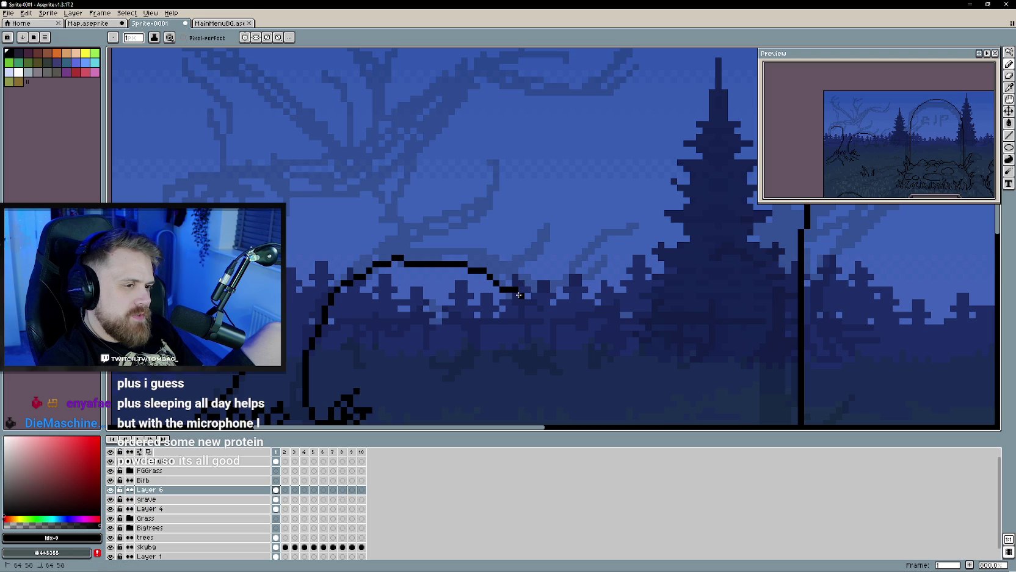
pyautogui.scroll(-3, 519, 296)
pyautogui.scroll(-2, 466, 330)
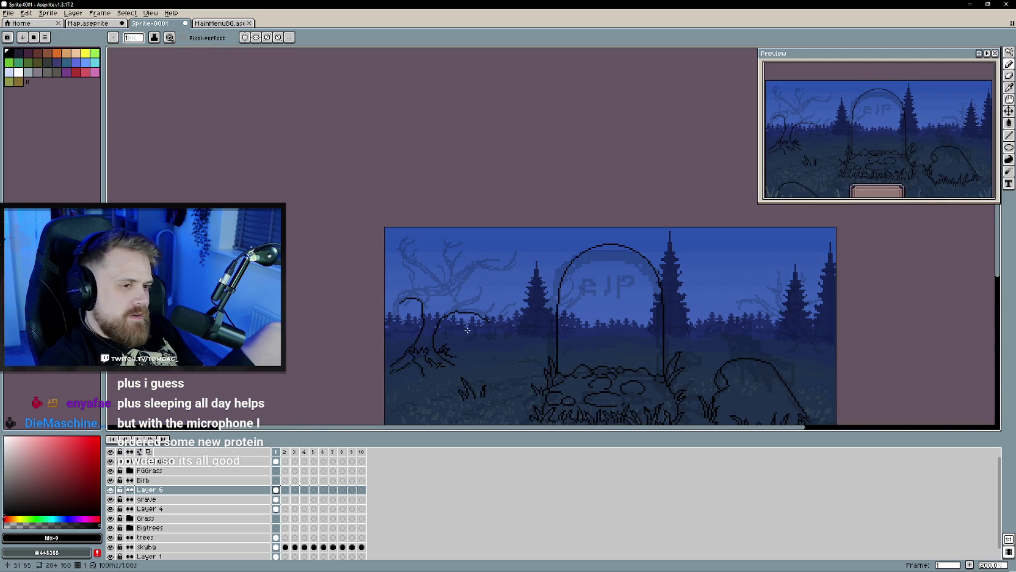
pyautogui.scroll(2, 466, 331)
pyautogui.scroll(1, 470, 312)
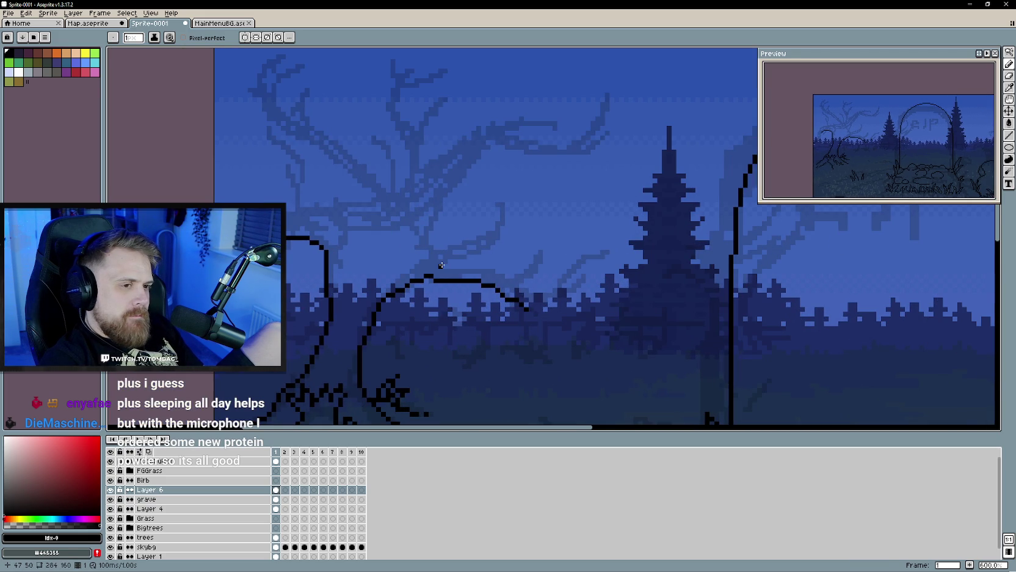
pyautogui.moveTo(440, 263)
pyautogui.mouseDown()
pyautogui.moveTo(480, 251)
pyautogui.moveTo(501, 226)
pyautogui.mouseUp()
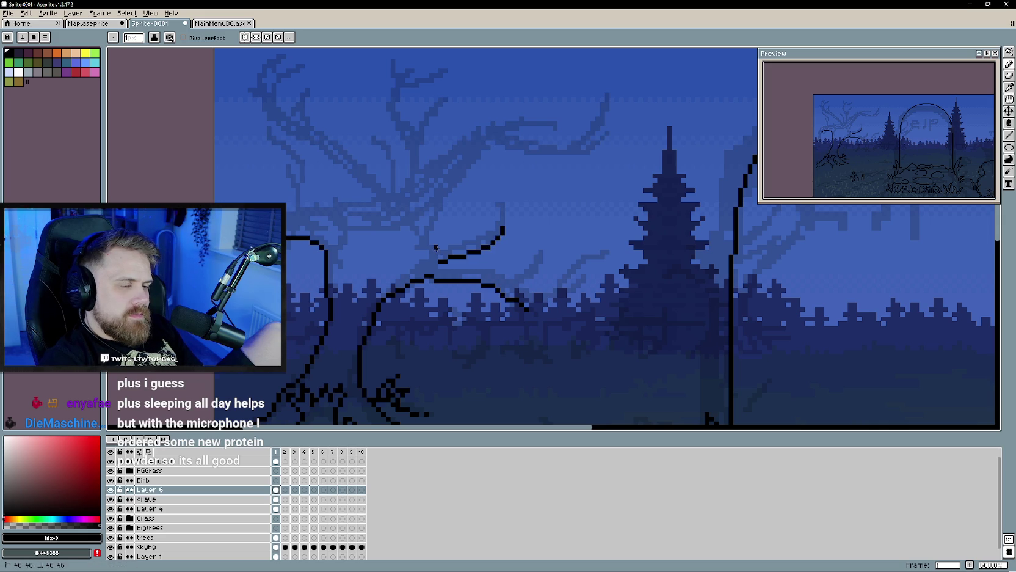
pyautogui.moveTo(435, 247); pyautogui.dragTo(485, 234)
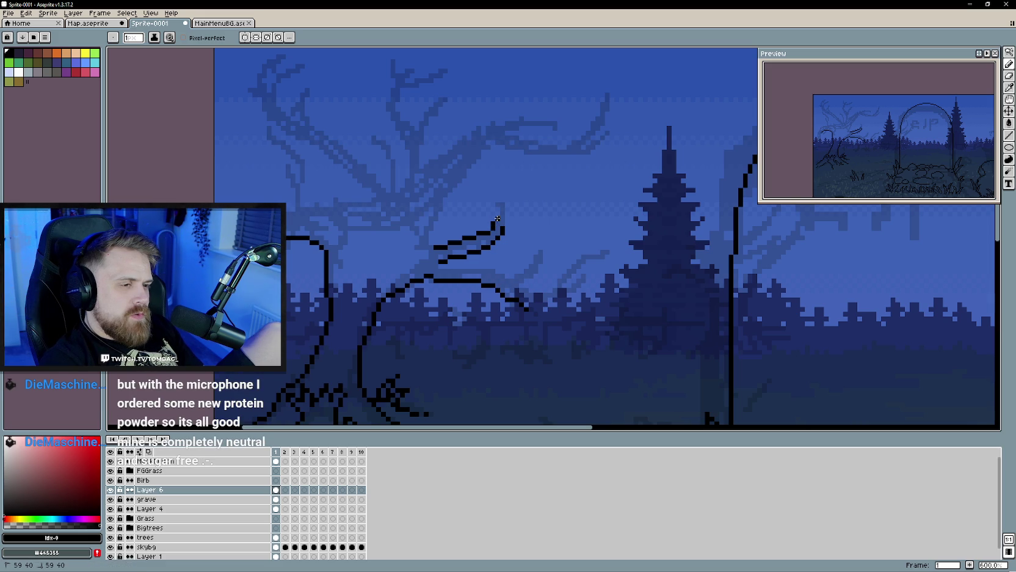
pyautogui.moveTo(503, 225); pyautogui.dragTo(508, 214)
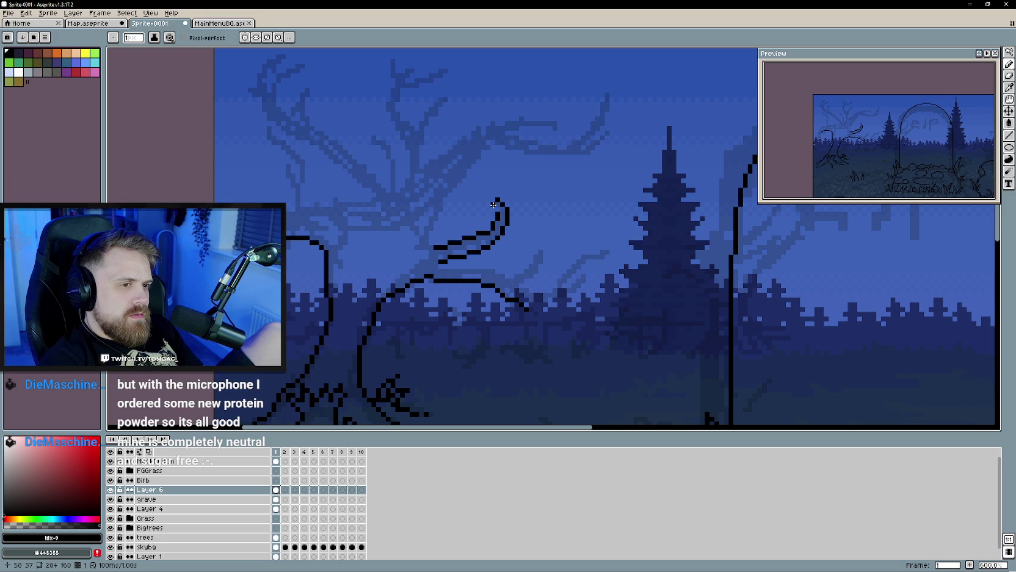
# Step: Extend the upper branch rightward and pencil an upturned twig and a lower twig at its end
pyautogui.scroll(-2, 455, 258)
pyautogui.scroll(-1, 456, 295)
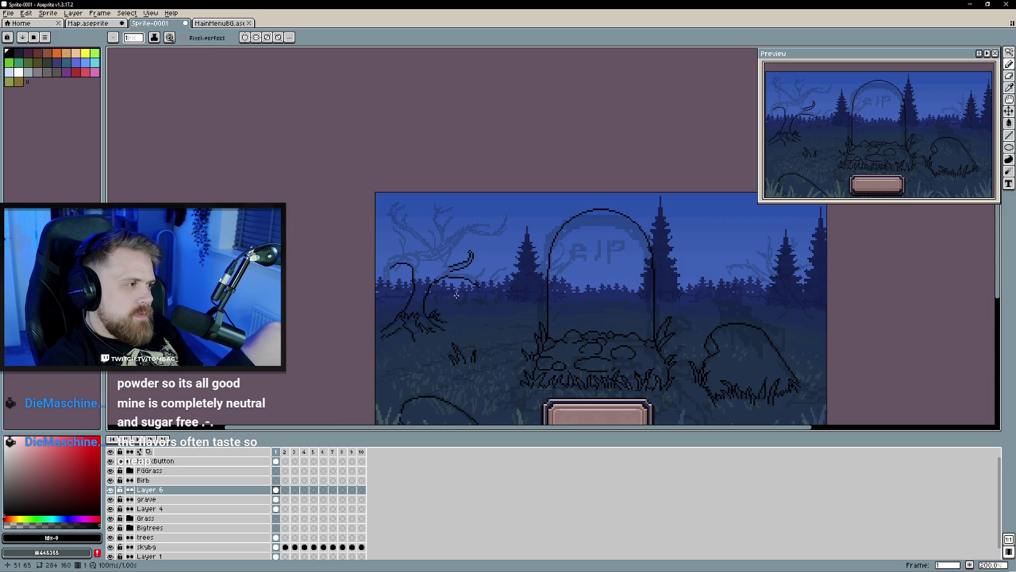
pyautogui.scroll(1, 456, 295)
pyautogui.scroll(2, 453, 294)
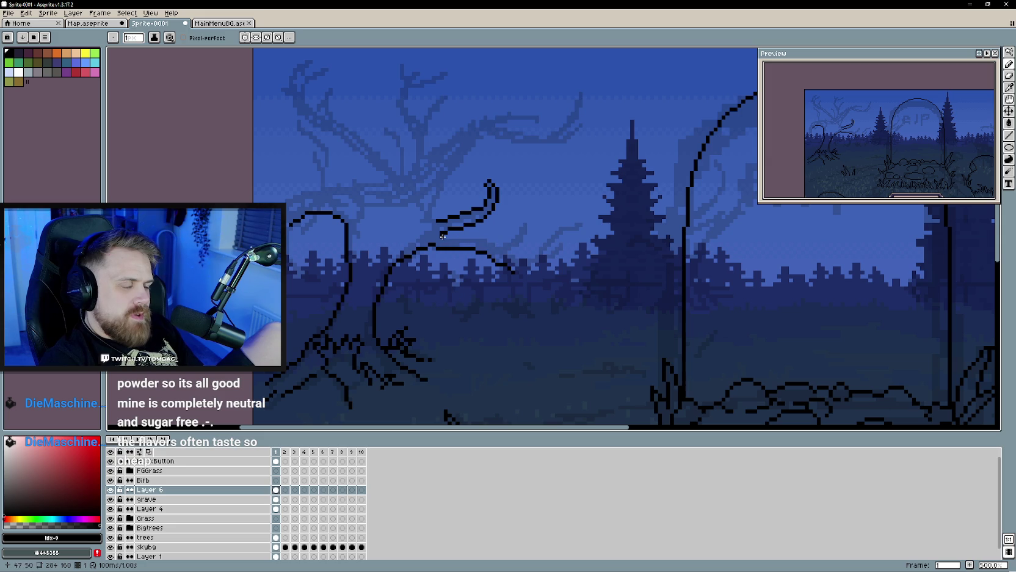
pyautogui.moveTo(440, 237); pyautogui.dragTo(480, 237)
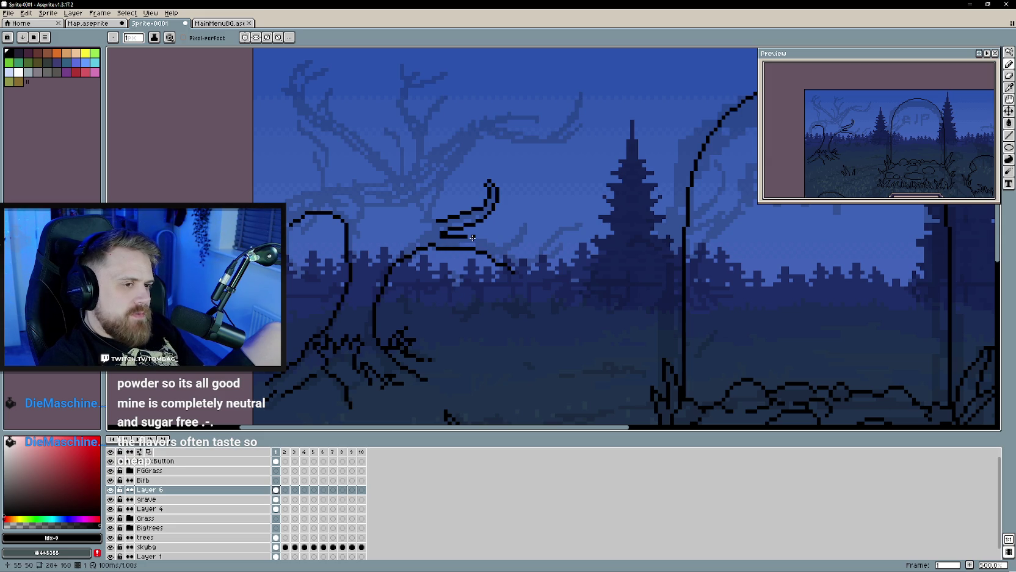
pyautogui.scroll(1, 486, 244)
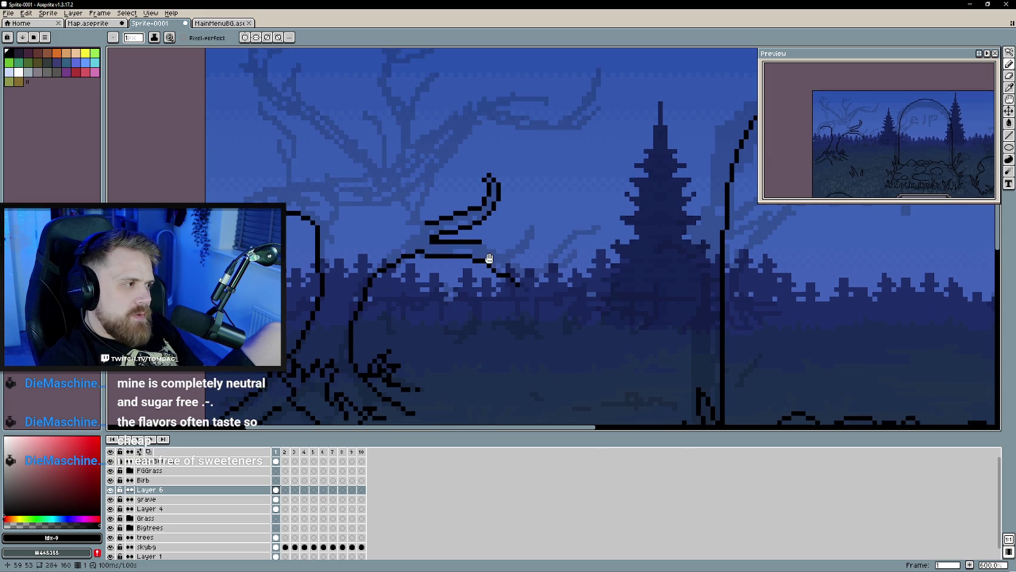
pyautogui.scroll(1, 494, 253)
pyautogui.moveTo(496, 254)
pyautogui.mouseDown()
pyautogui.moveTo(483, 244)
pyautogui.moveTo(508, 231)
pyautogui.mouseUp()
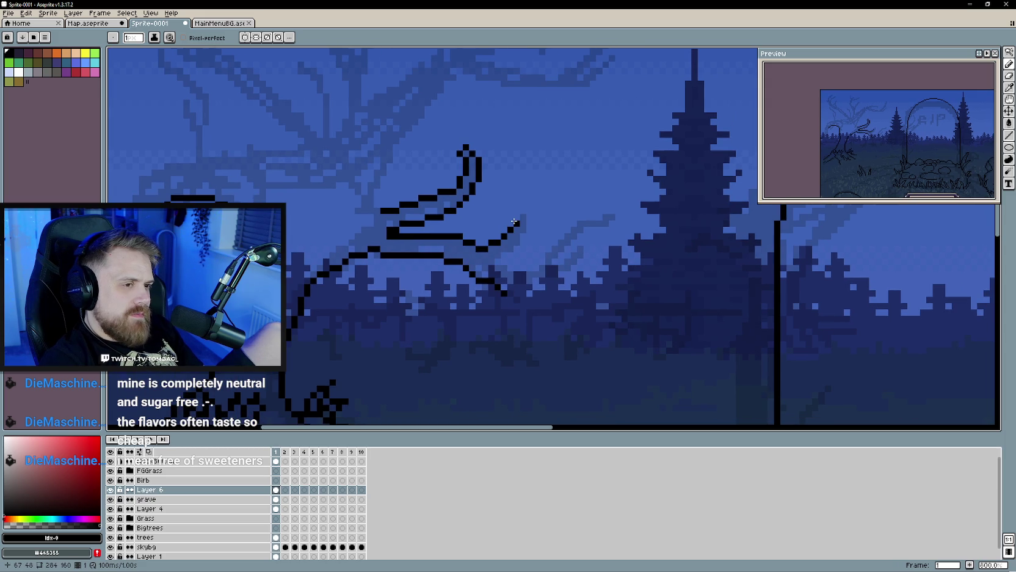
pyautogui.moveTo(524, 210)
pyautogui.mouseDown()
pyautogui.moveTo(523, 237)
pyautogui.moveTo(491, 262)
pyautogui.mouseUp()
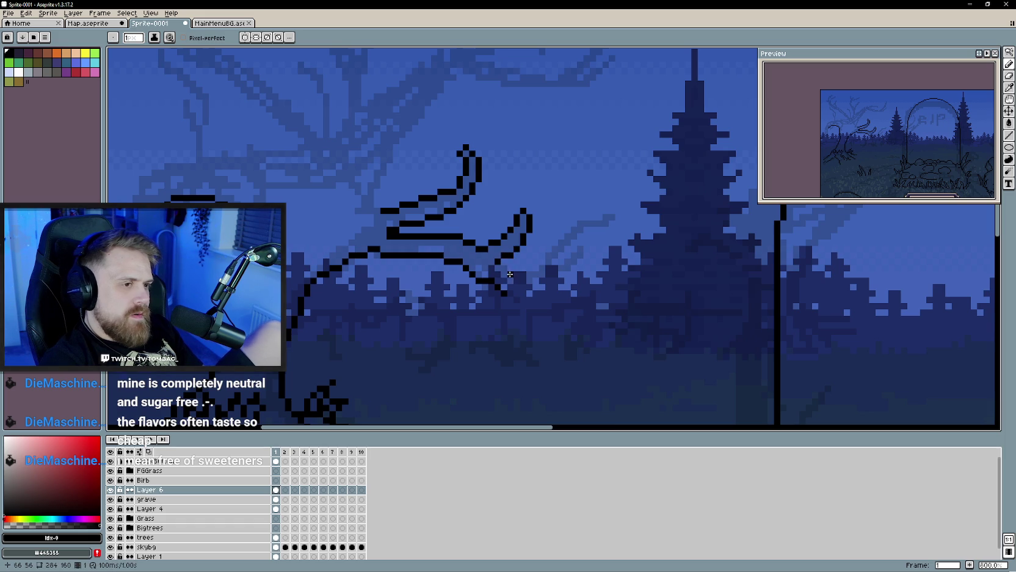
pyautogui.moveTo(504, 267)
pyautogui.mouseDown()
pyautogui.moveTo(534, 264)
pyautogui.moveTo(584, 212)
pyautogui.mouseUp()
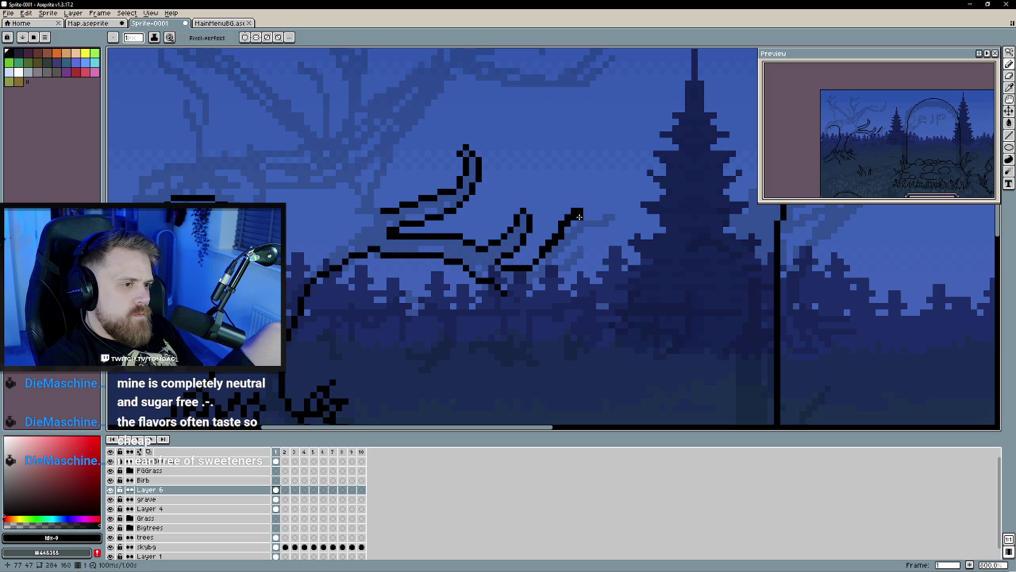
# Step: Redraw the lower twig as a rightward curve, adding a short down-left fork and extension
pyautogui.hotkey('ctrl', 'z')
pyautogui.moveTo(535, 264)
pyautogui.mouseDown()
pyautogui.moveTo(608, 215)
pyautogui.moveTo(597, 230)
pyautogui.mouseUp()
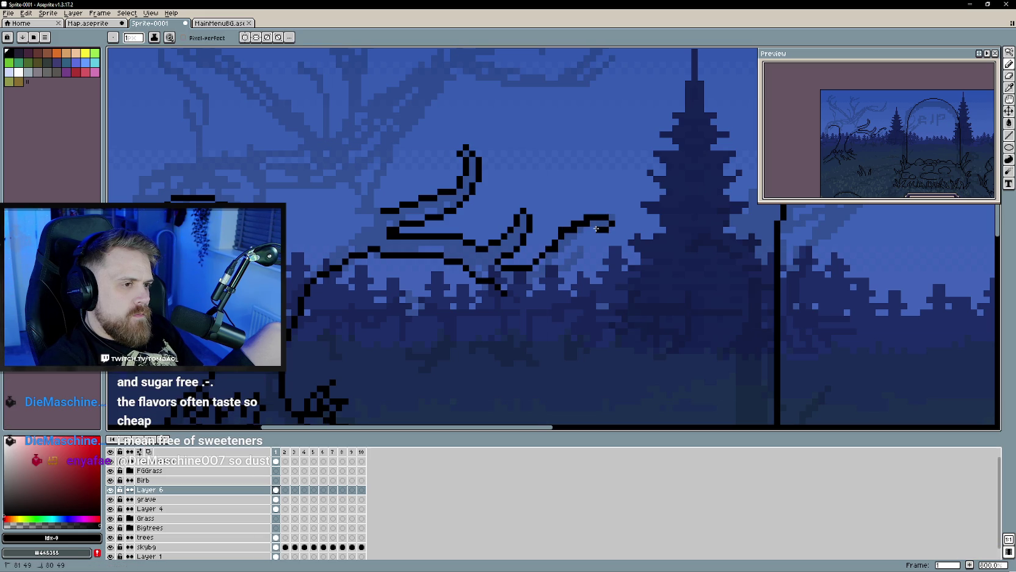
pyautogui.press('e')
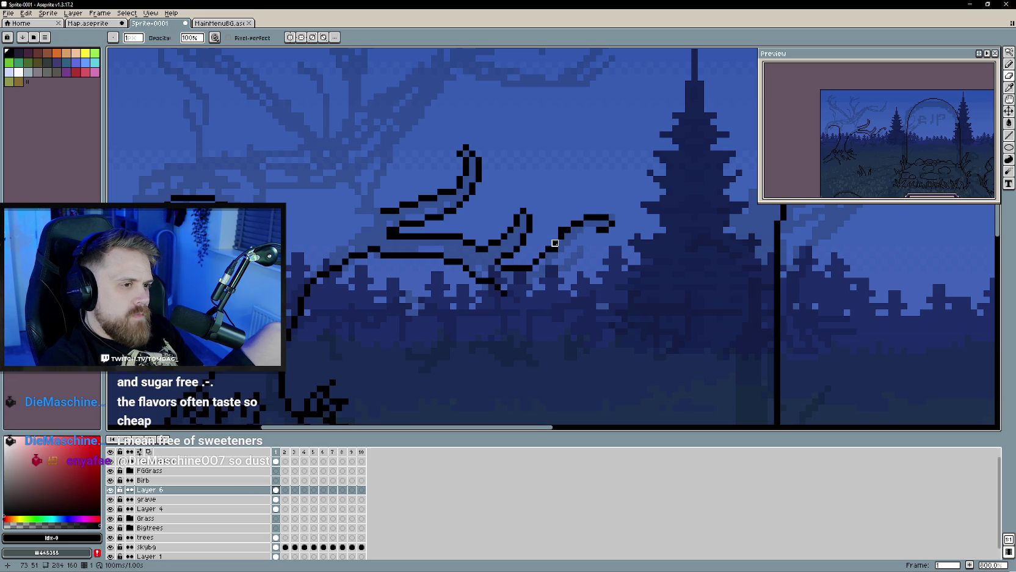
pyautogui.press('b')
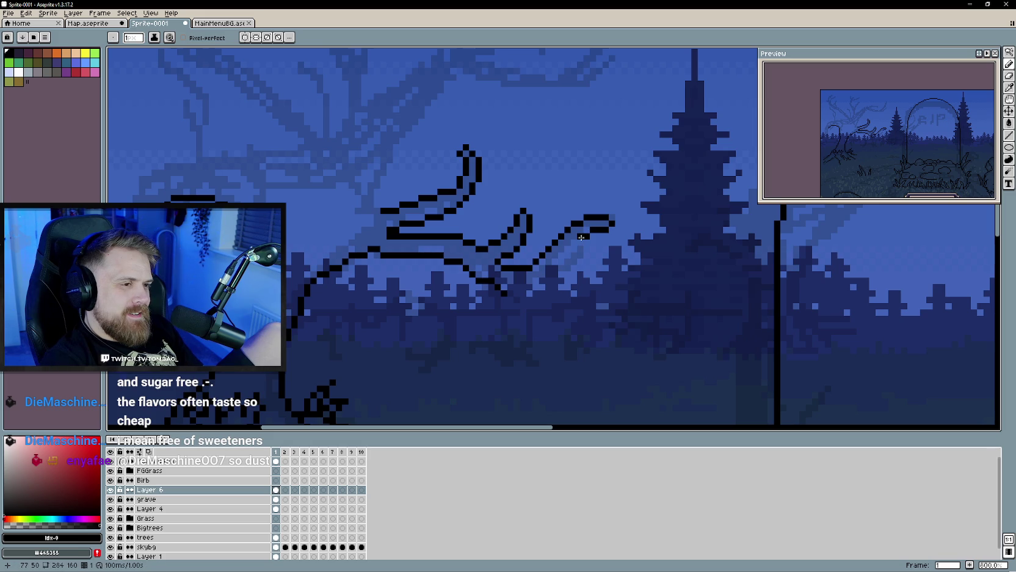
pyautogui.click(575, 240)
pyautogui.moveTo(575, 241); pyautogui.dragTo(557, 261)
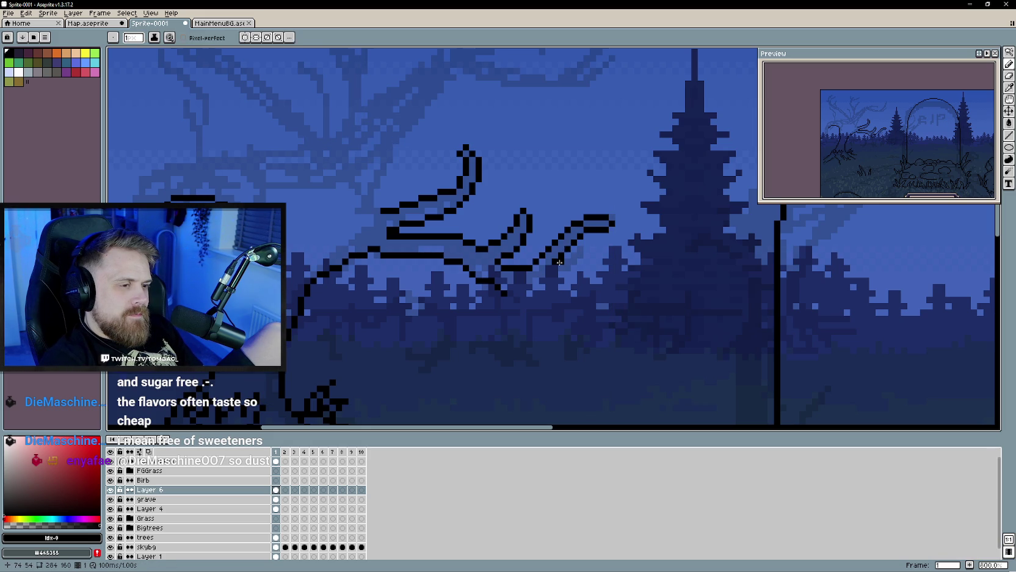
pyautogui.moveTo(569, 260); pyautogui.dragTo(598, 269)
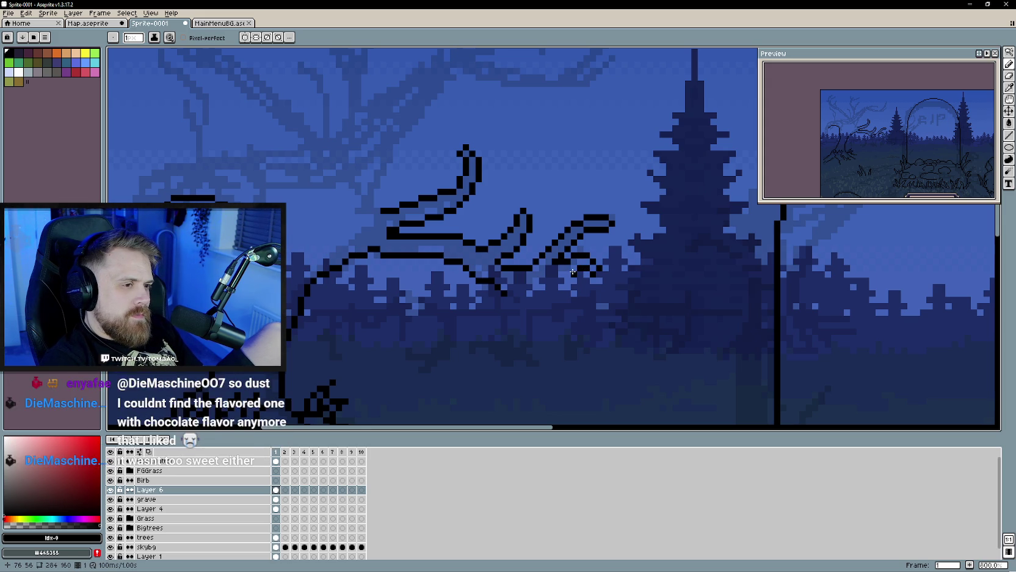
# Step: Lengthen the diagonal twig down-right and thicken it with a parallel line
pyautogui.moveTo(554, 274); pyautogui.dragTo(553, 275)
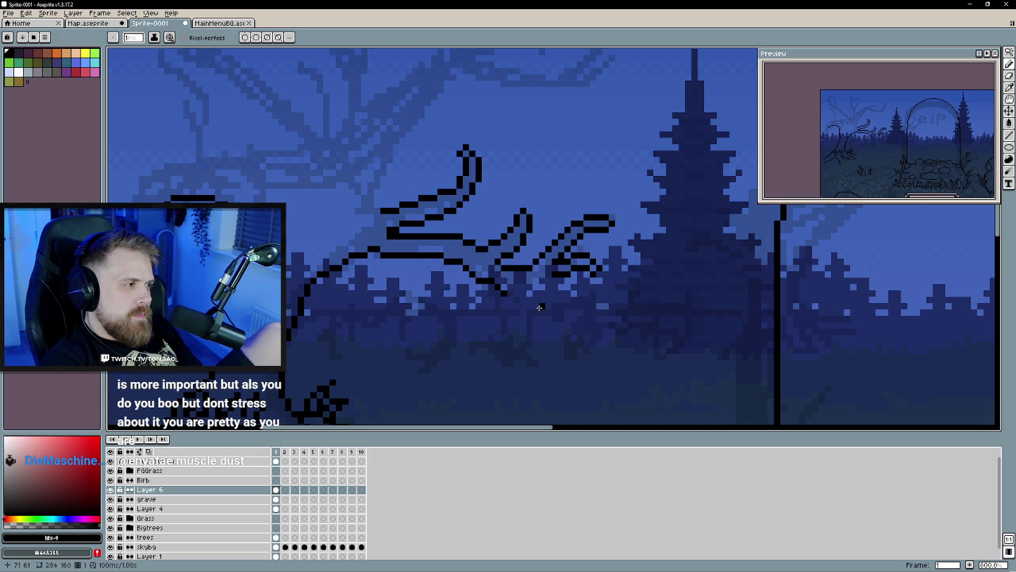
pyautogui.scroll(2, 537, 309)
pyautogui.moveTo(495, 290); pyautogui.dragTo(512, 307)
pyautogui.scroll(-2, 519, 326)
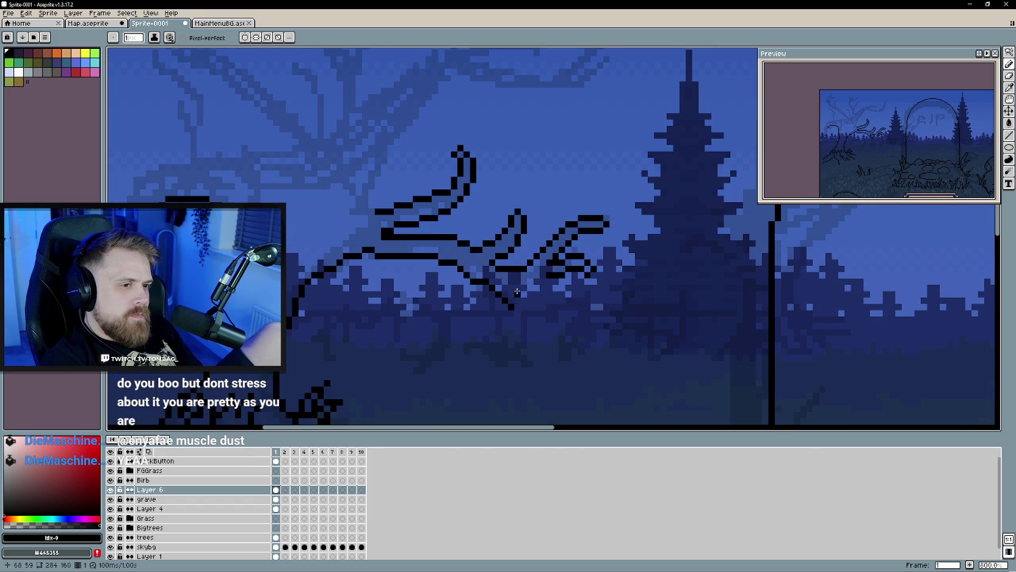
pyautogui.moveTo(504, 287); pyautogui.dragTo(514, 299)
# Step: Add a short horizontal black stroke to the twig cluster
pyautogui.scroll(-2, 557, 327)
pyautogui.scroll(2, 556, 326)
pyautogui.moveTo(504, 284); pyautogui.dragTo(528, 280)
# Step: Zoom and pan around to review the whole scene with the finished tree
pyautogui.scroll(-5, 517, 328)
pyautogui.scroll(-1, 509, 327)
pyautogui.scroll(2, 513, 321)
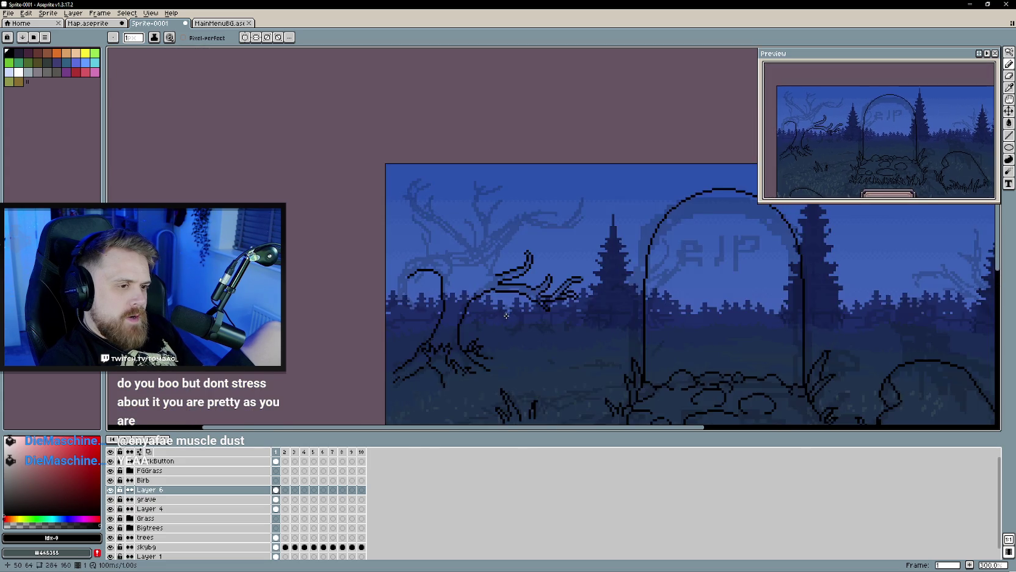
pyautogui.scroll(1, 517, 317)
pyautogui.scroll(1, 506, 307)
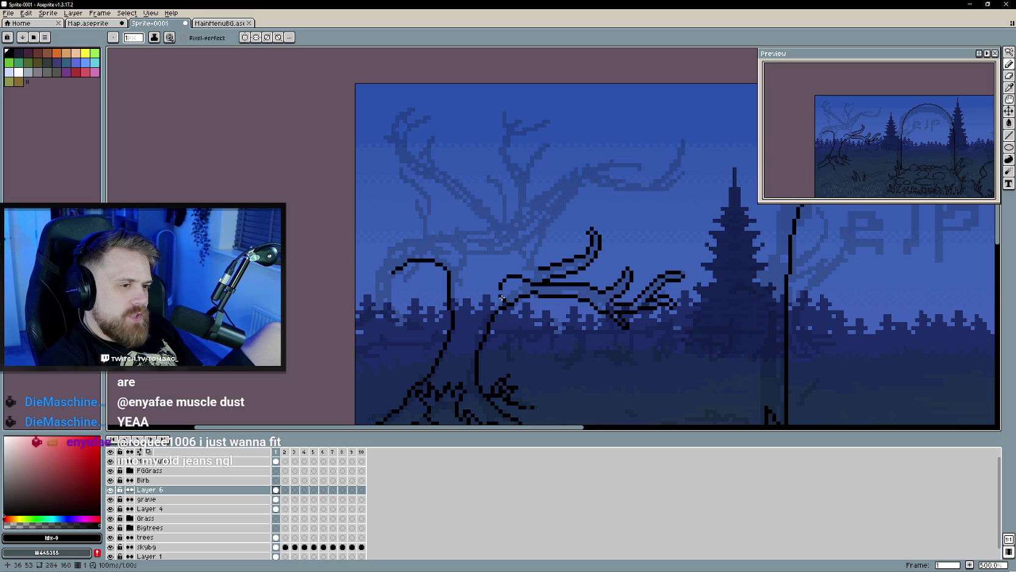
pyautogui.scroll(-1, 507, 302)
pyautogui.scroll(-1, 515, 315)
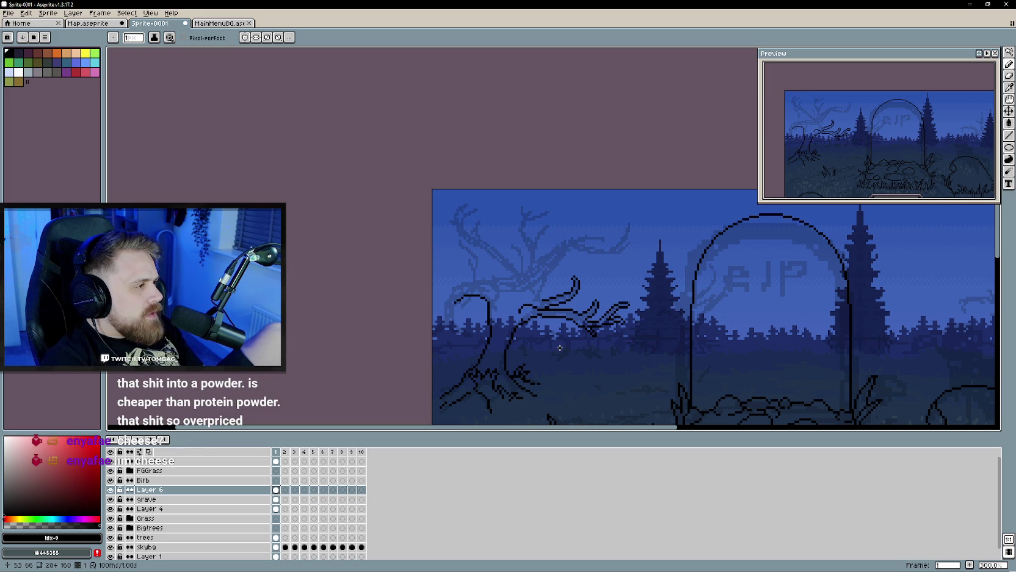
pyautogui.scroll(1, 486, 275)
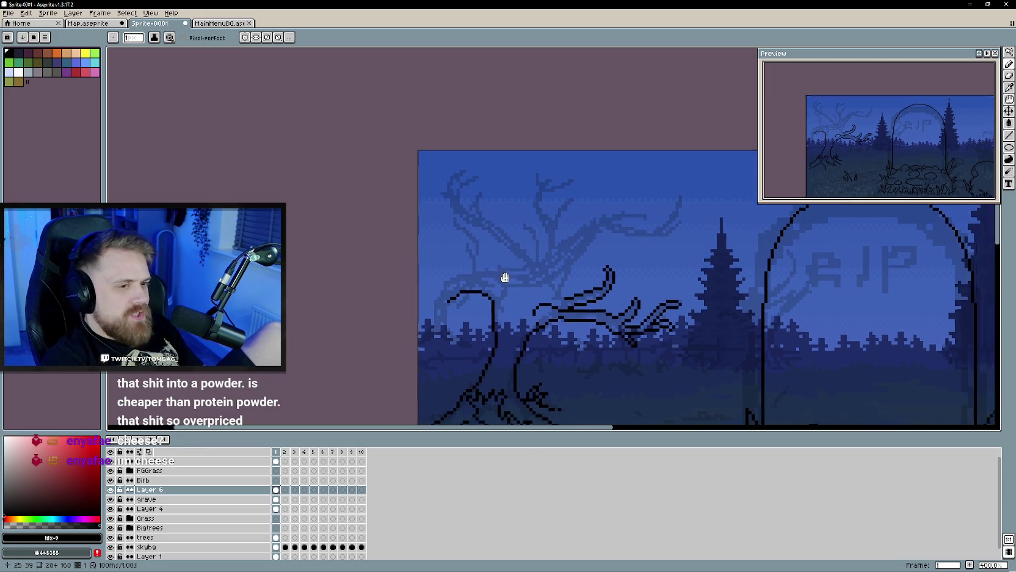
pyautogui.hscroll(3, 497, 312)
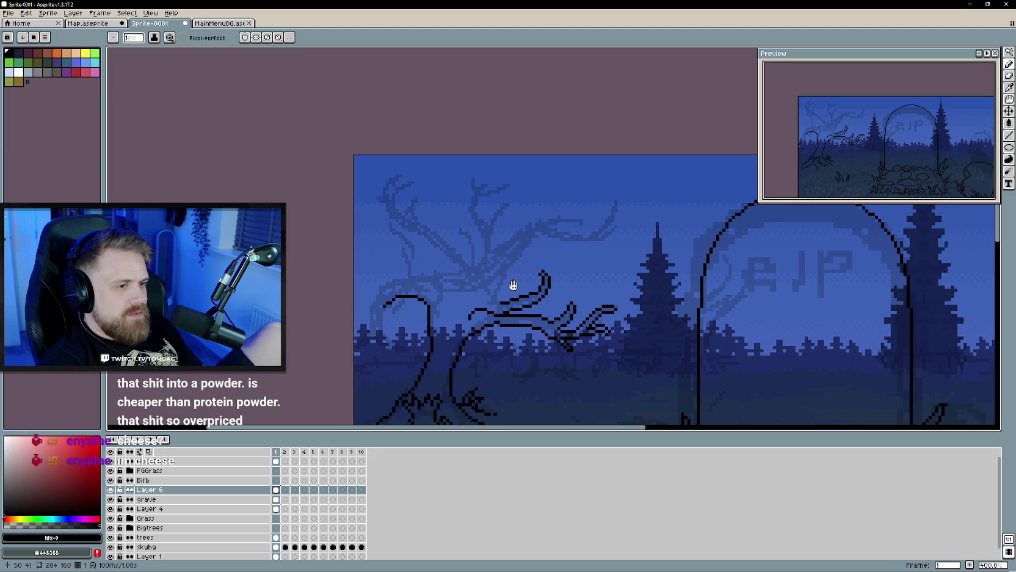
pyautogui.scroll(1, 512, 285)
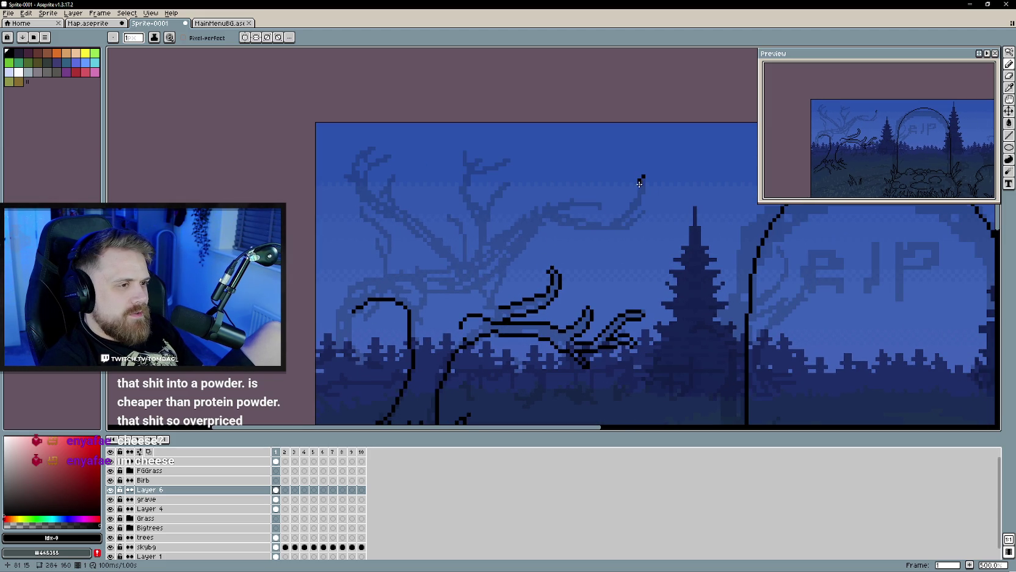
# Step: Pencil a hooked branch tip high on the right, then sweep the branch left along the sketch
pyautogui.moveTo(645, 181); pyautogui.dragTo(627, 219)
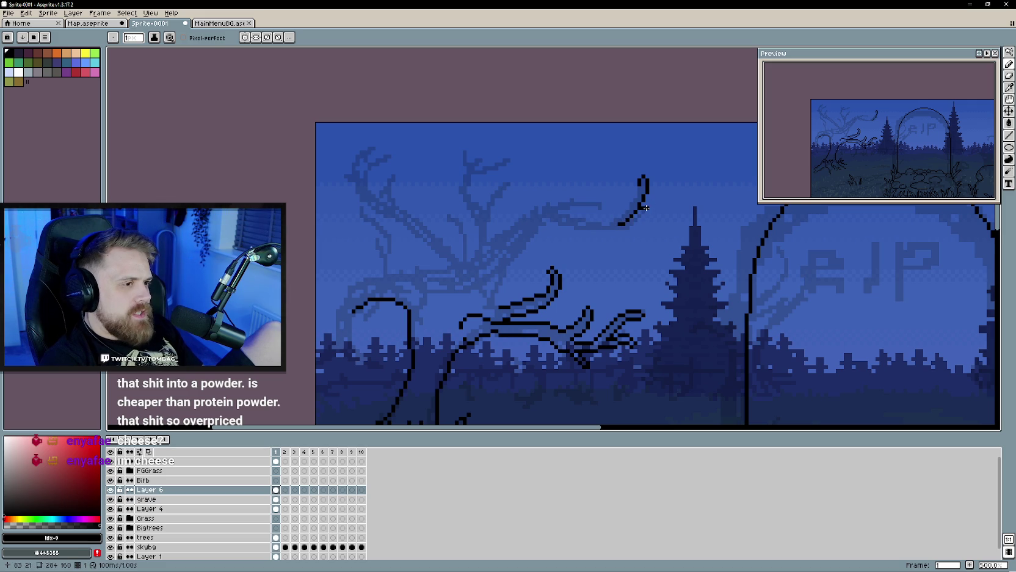
pyautogui.press('b')
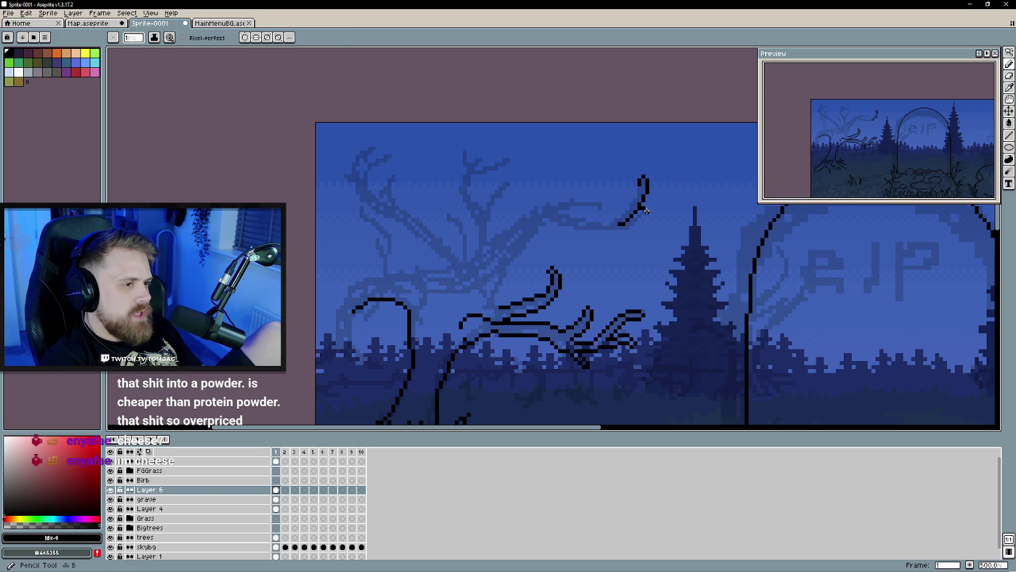
pyautogui.moveTo(647, 215); pyautogui.dragTo(639, 221)
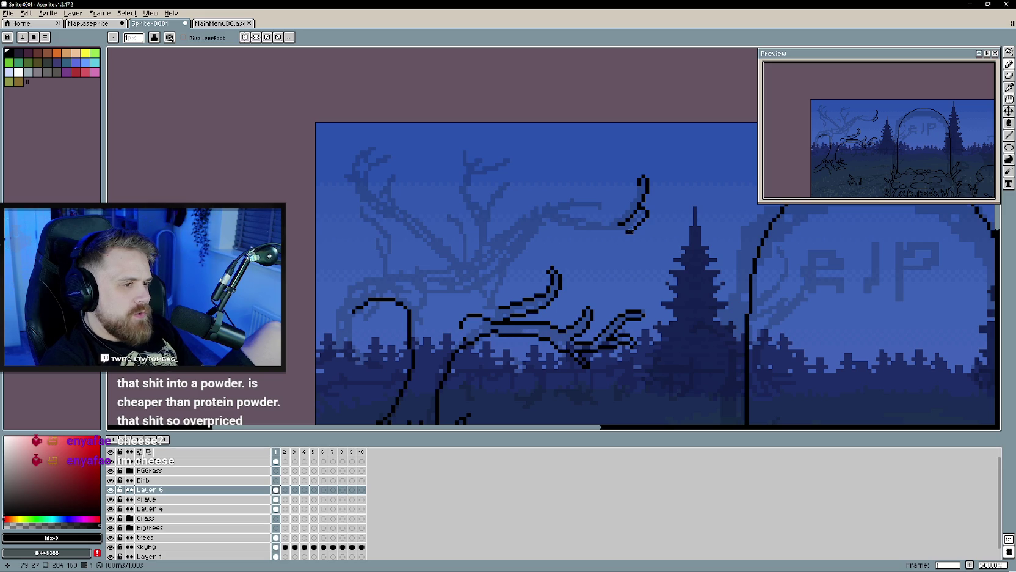
pyautogui.moveTo(621, 234); pyautogui.dragTo(555, 225)
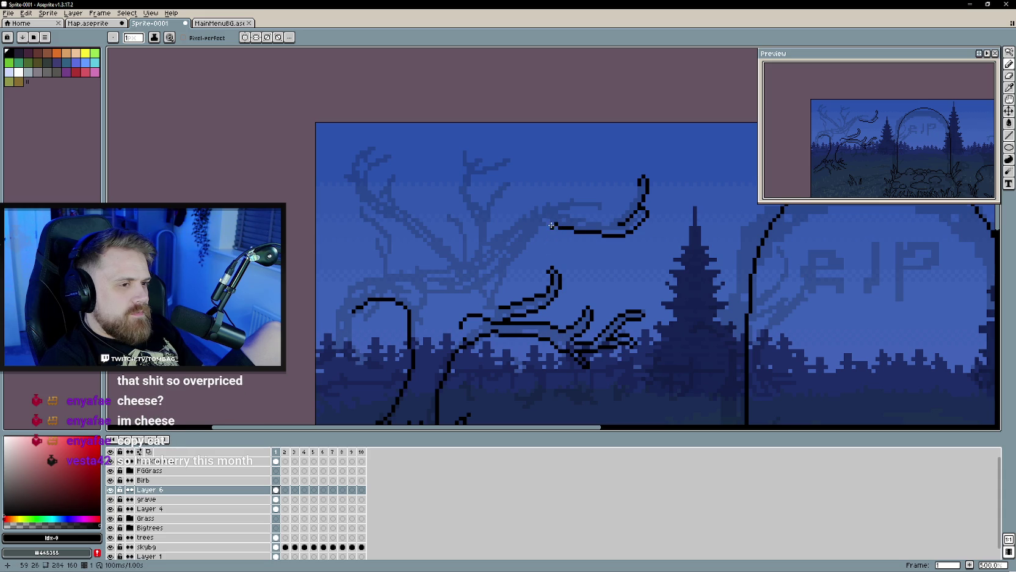
pyautogui.moveTo(549, 220); pyautogui.dragTo(544, 223)
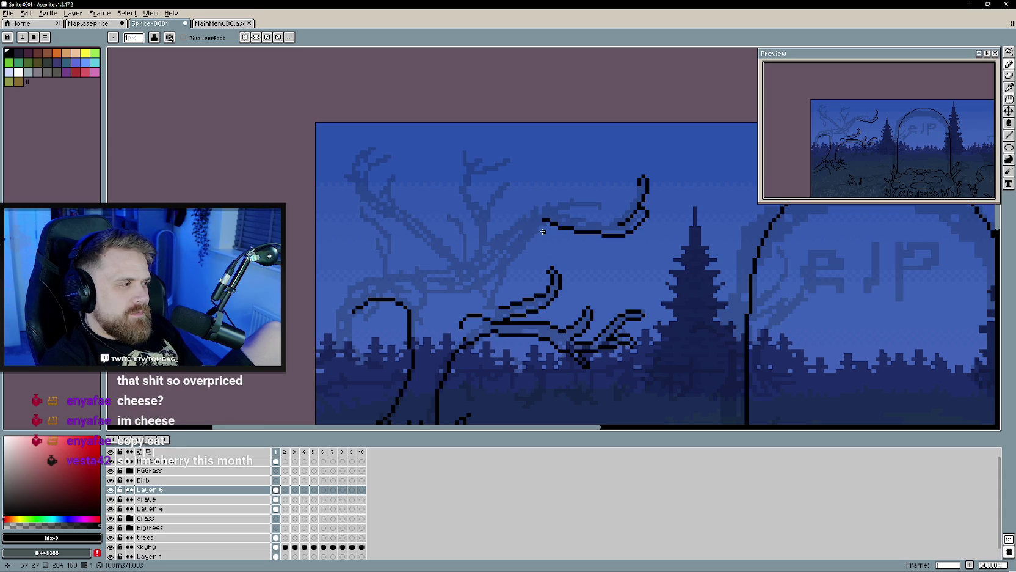
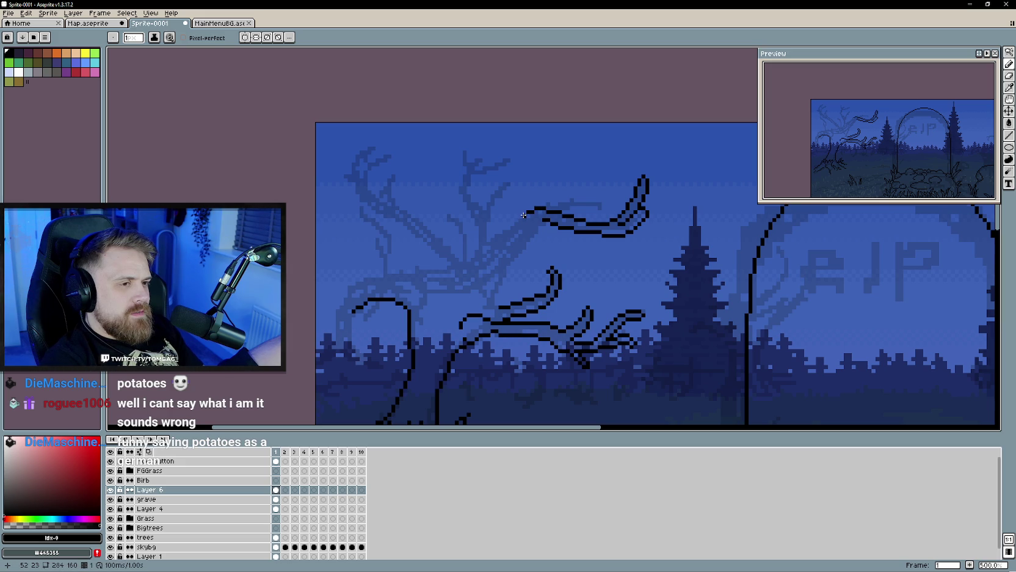
# Step: Extend the upper branch outline down-left and to the right with black strokes and an extra pixel
pyautogui.moveTo(517, 219); pyautogui.dragTo(487, 241)
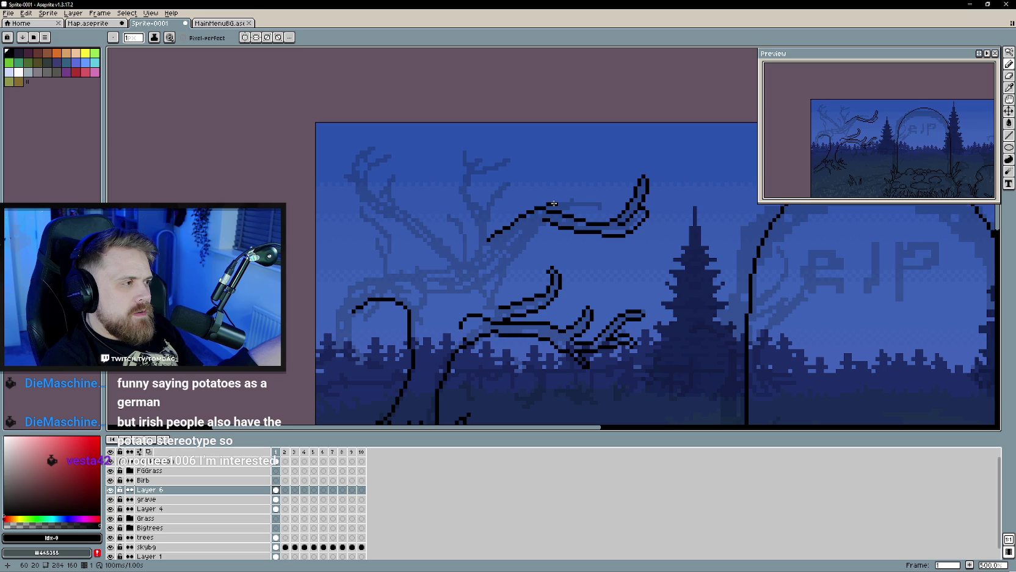
pyautogui.moveTo(559, 200); pyautogui.dragTo(590, 200)
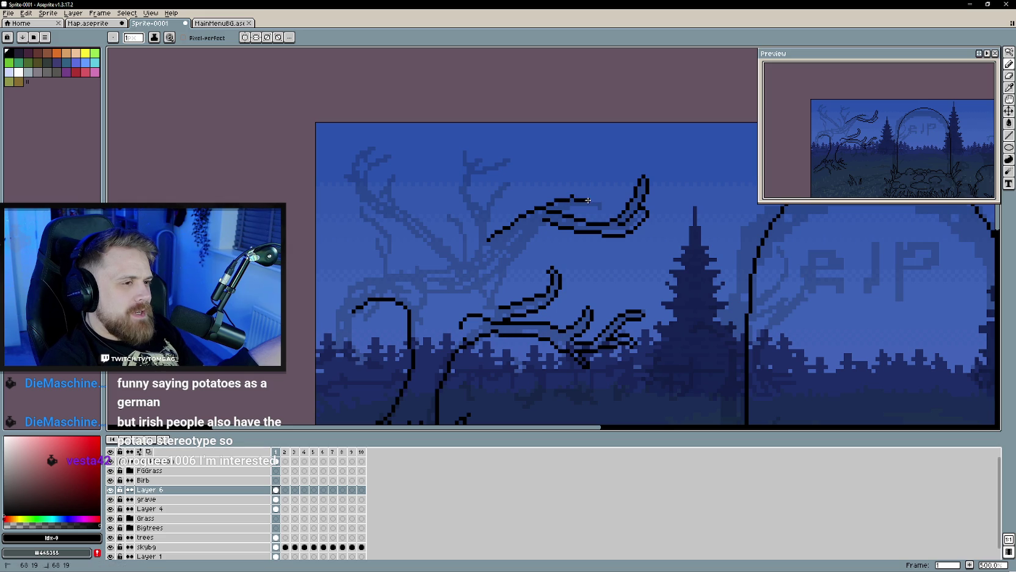
pyautogui.click(590, 207)
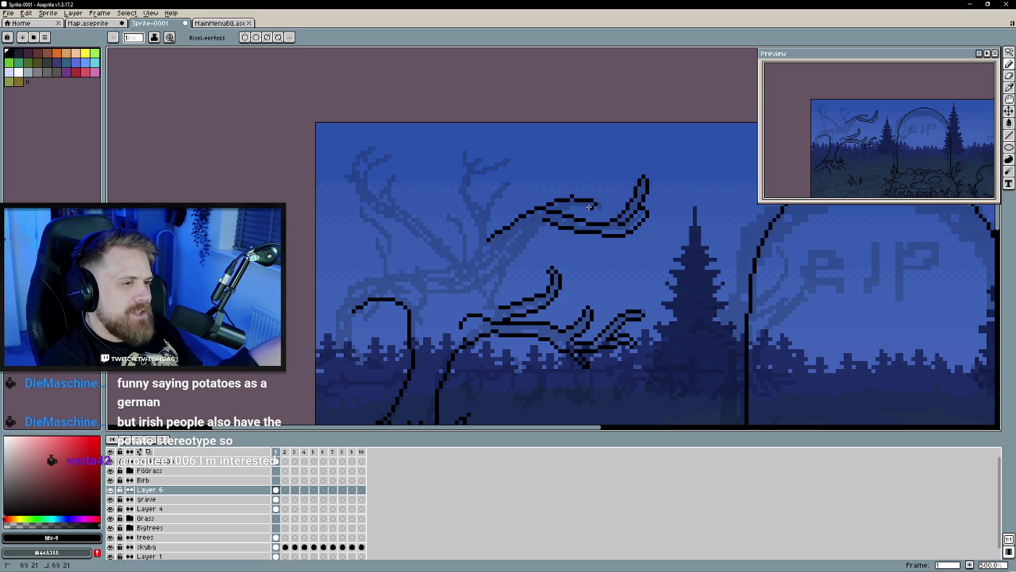
pyautogui.scroll(-2, 574, 251)
pyautogui.scroll(-1, 574, 252)
pyautogui.scroll(1, 574, 252)
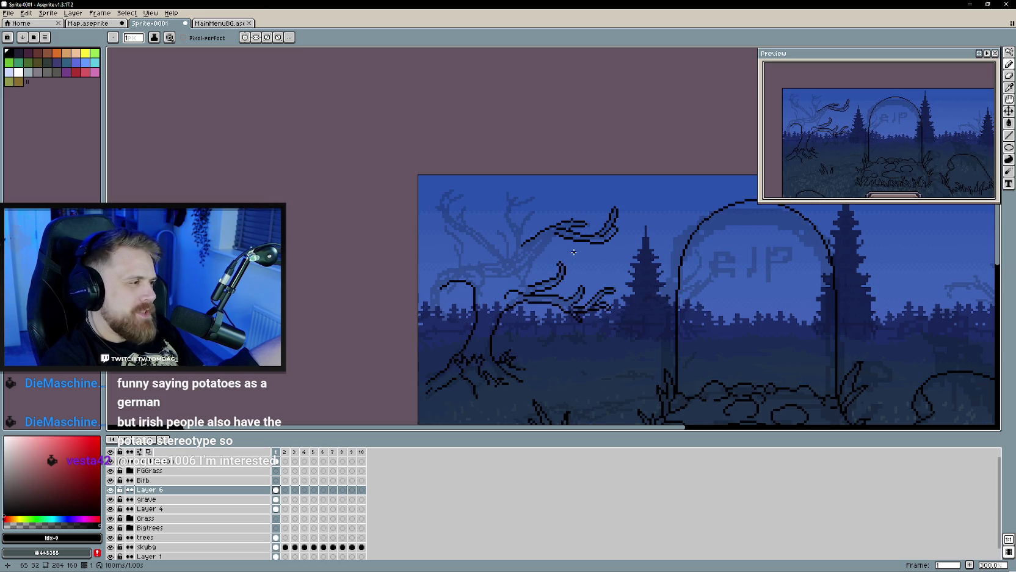
pyautogui.scroll(2, 575, 251)
# Step: Switch briefly to the Eraser and back to the Pencil, then zoom to check the branches
pyautogui.press('e')
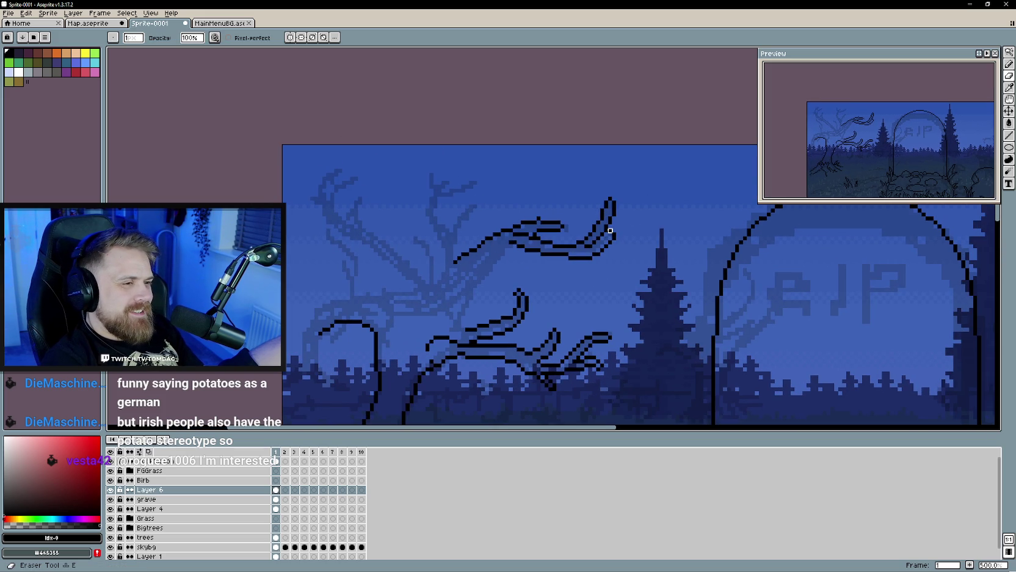
pyautogui.press('b')
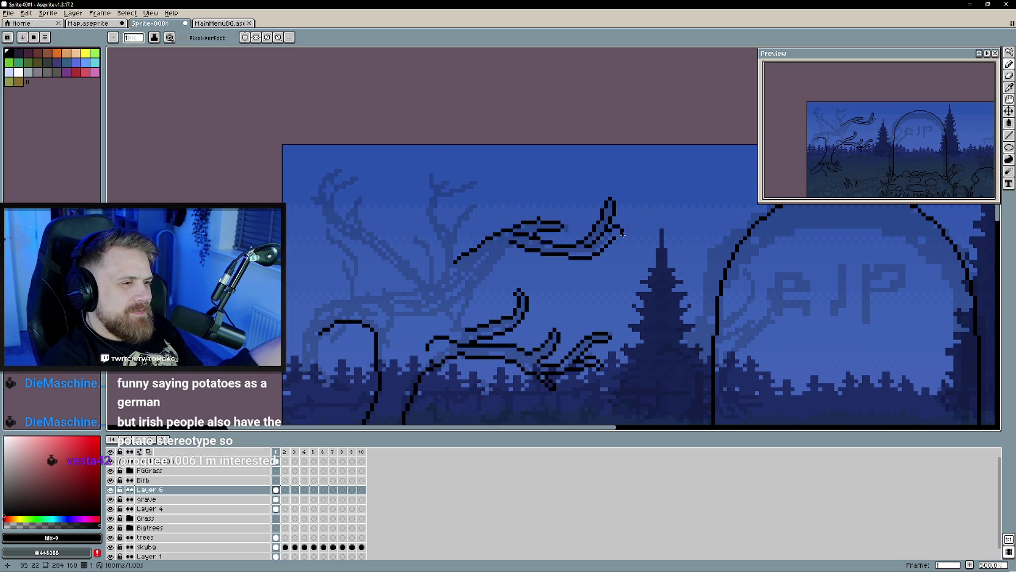
pyautogui.scroll(-3, 645, 267)
pyautogui.scroll(1, 644, 267)
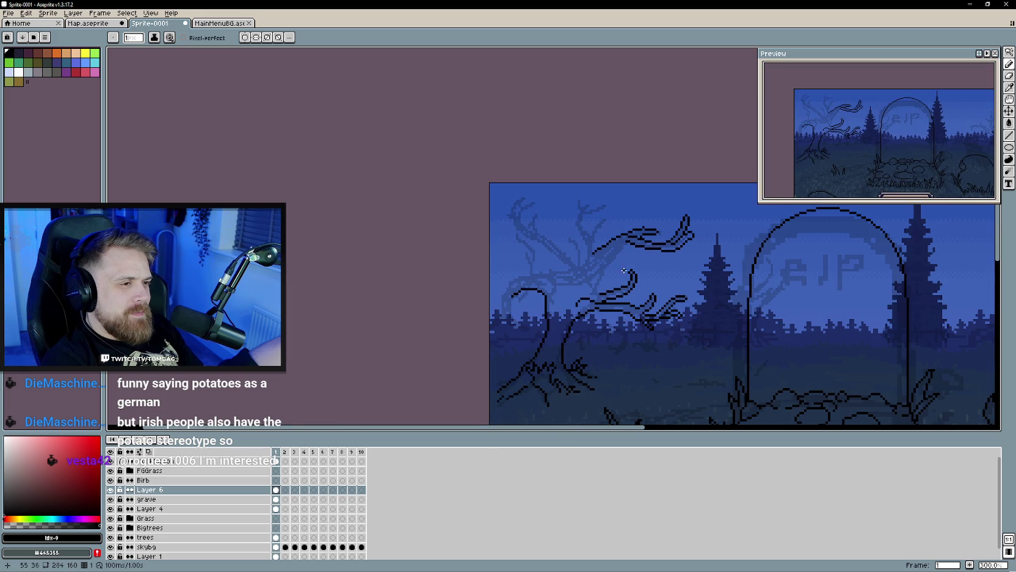
pyautogui.scroll(1, 611, 263)
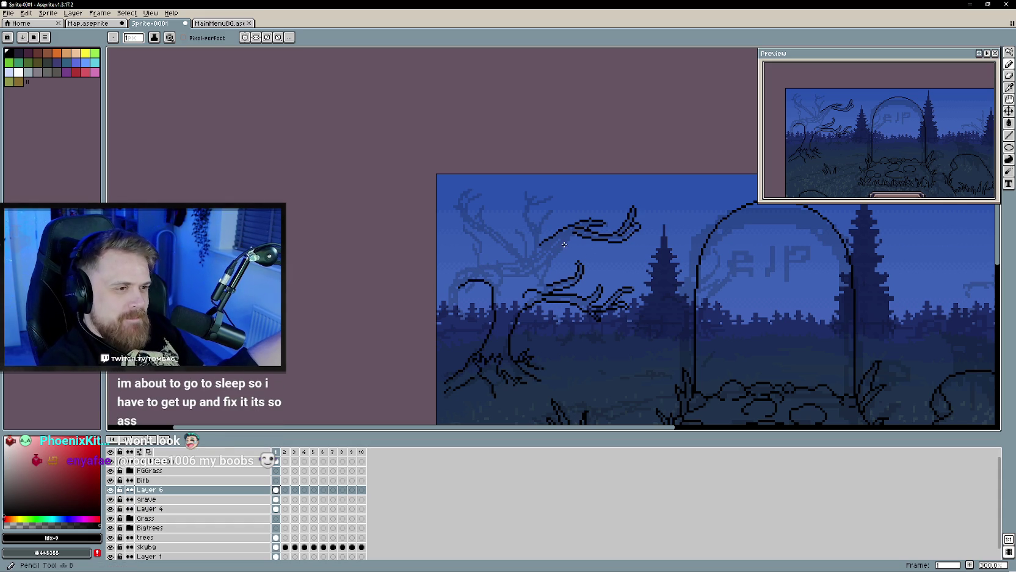
pyautogui.scroll(1, 566, 243)
# Step: Pan to the tree and draw a short vertical black stroke on the branch
pyautogui.moveTo(566, 243)
pyautogui.mouseDown()
pyautogui.moveTo(577, 243)
pyautogui.moveTo(551, 257)
pyautogui.mouseUp()
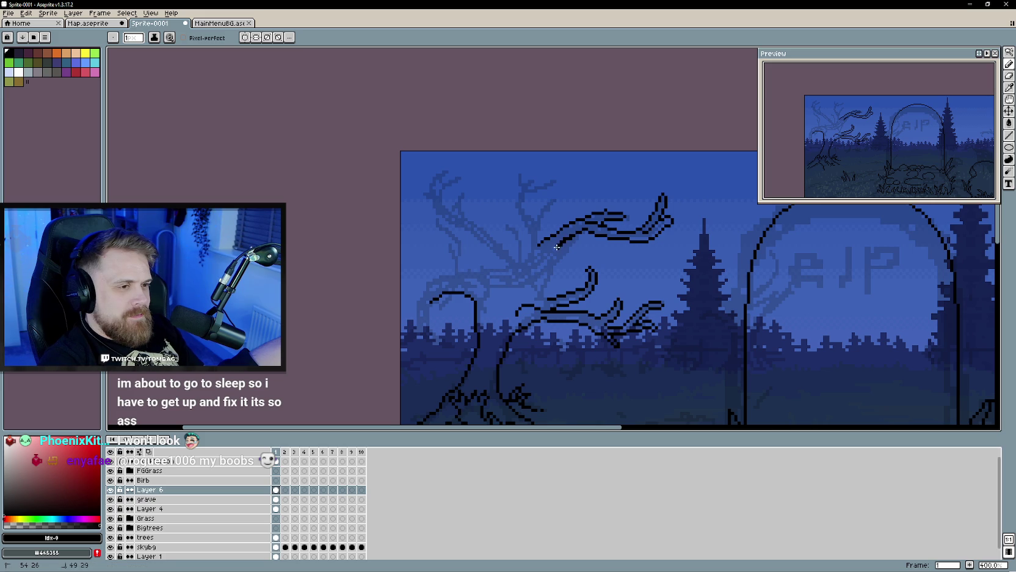
pyautogui.press('e')
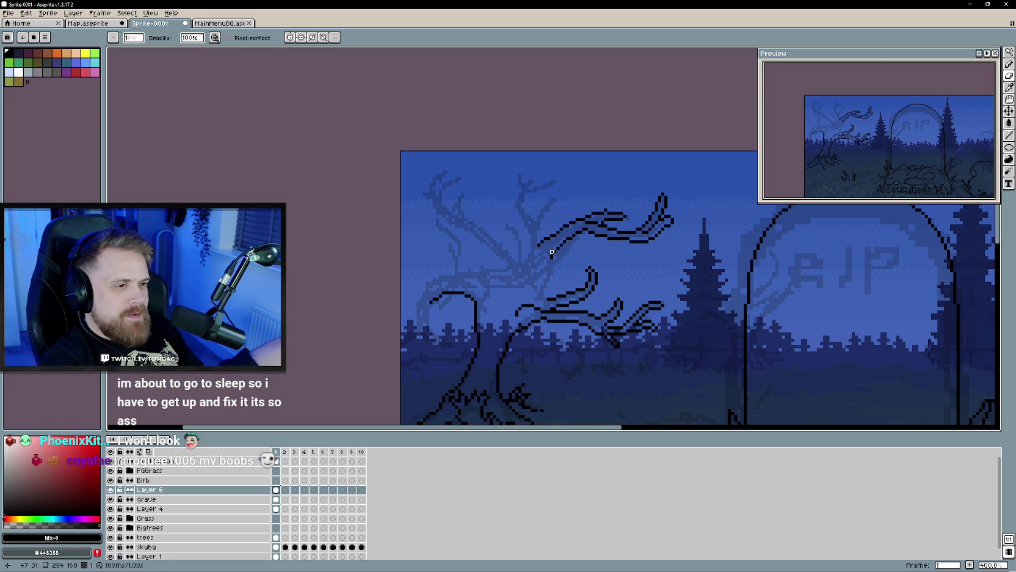
pyautogui.scroll(1, 548, 267)
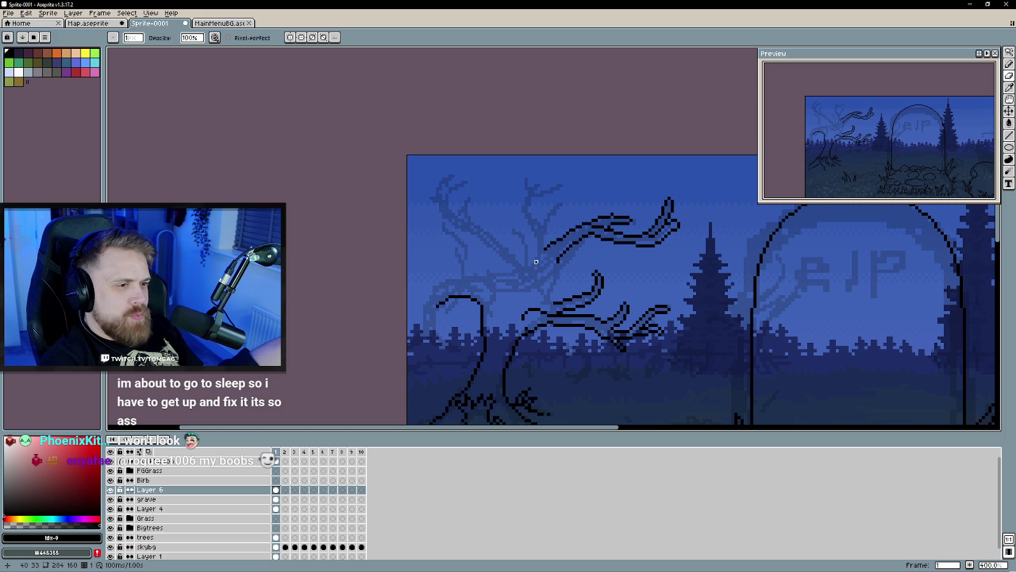
pyautogui.press('b')
pyautogui.moveTo(544, 234); pyautogui.dragTo(544, 249)
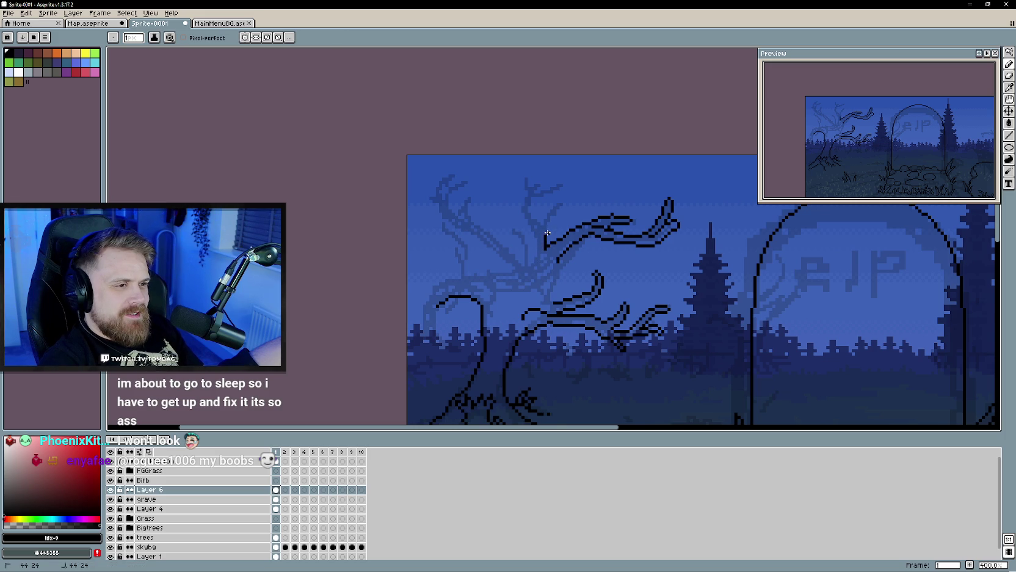
pyautogui.scroll(2, 548, 219)
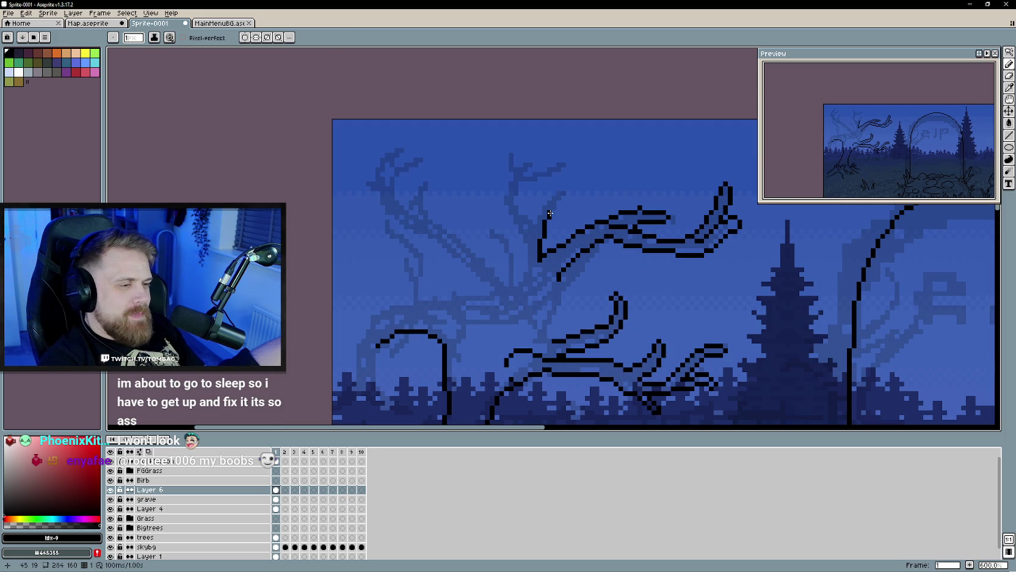
# Step: Extend the branch top up and right, adding a short up-left stroke and lengthening the top line
pyautogui.moveTo(555, 207)
pyautogui.mouseDown()
pyautogui.moveTo(568, 187)
pyautogui.moveTo(555, 189)
pyautogui.mouseUp()
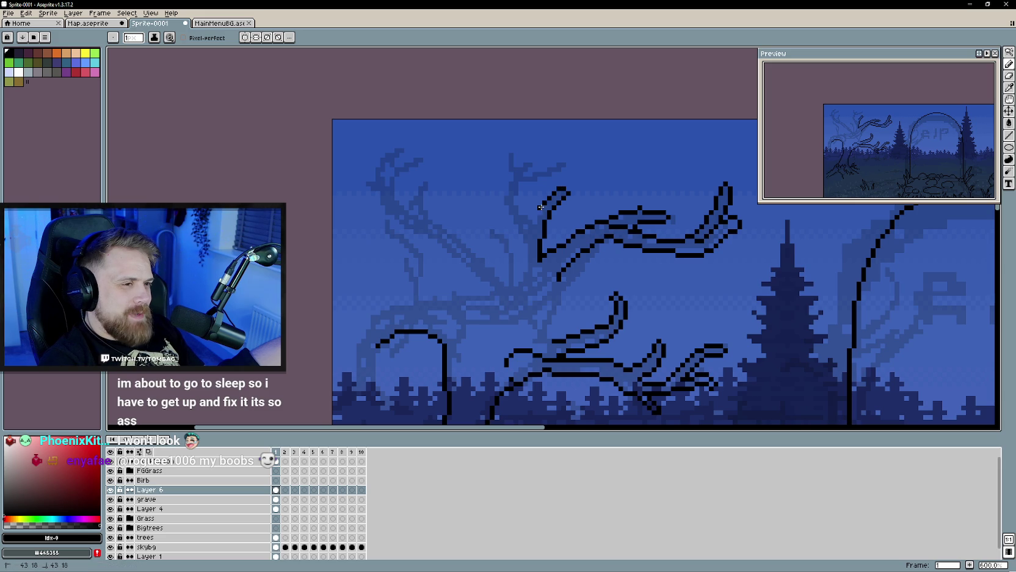
pyautogui.moveTo(533, 217); pyautogui.dragTo(515, 197)
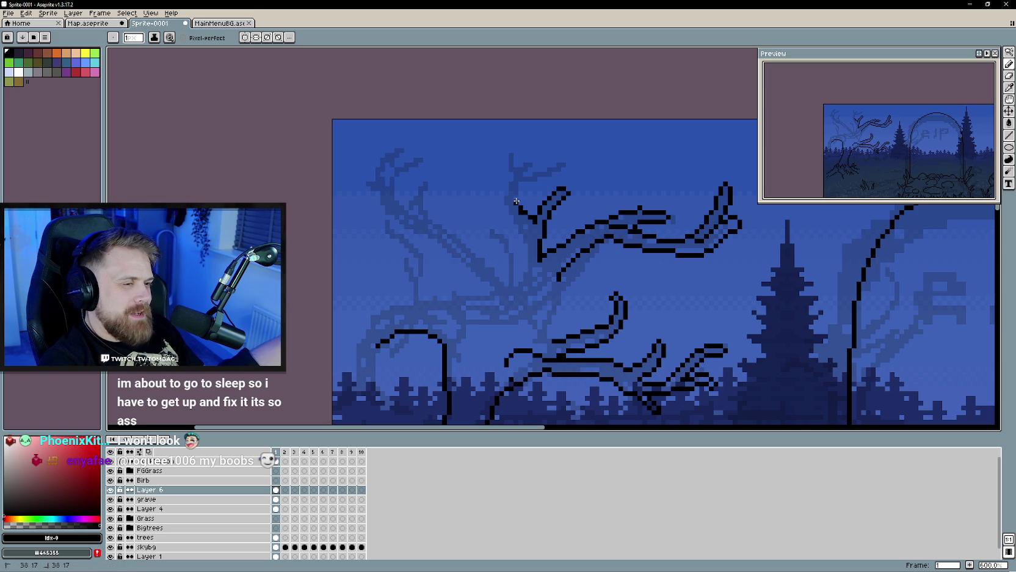
pyautogui.press('e')
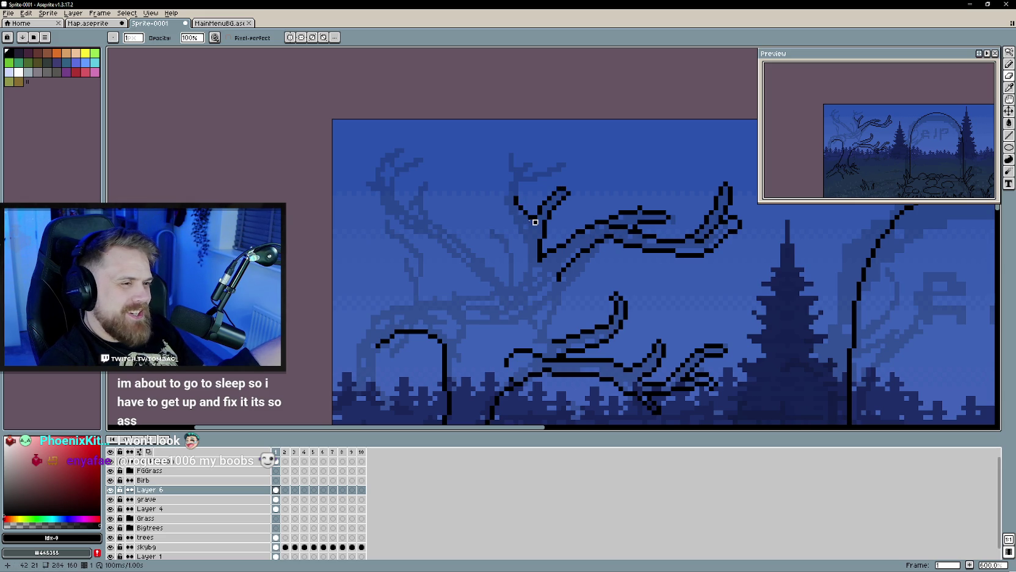
pyautogui.press('b')
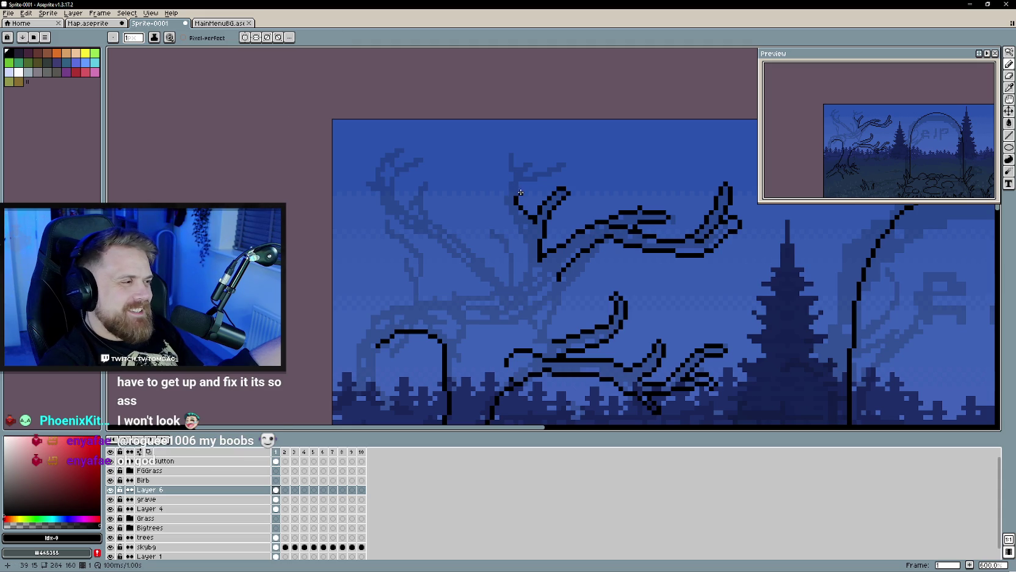
pyautogui.moveTo(520, 193); pyautogui.dragTo(529, 182)
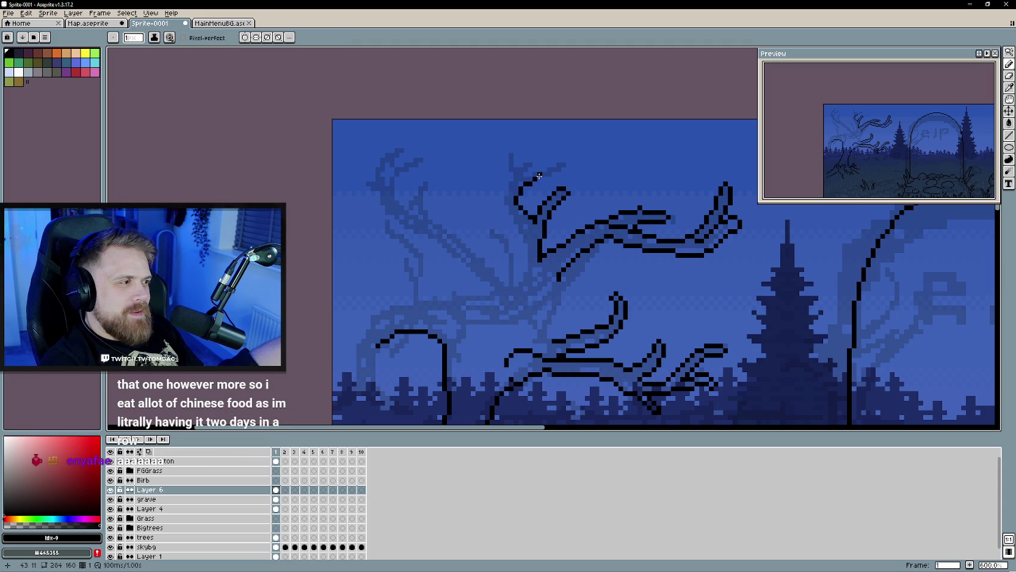
pyautogui.moveTo(539, 177); pyautogui.dragTo(552, 177)
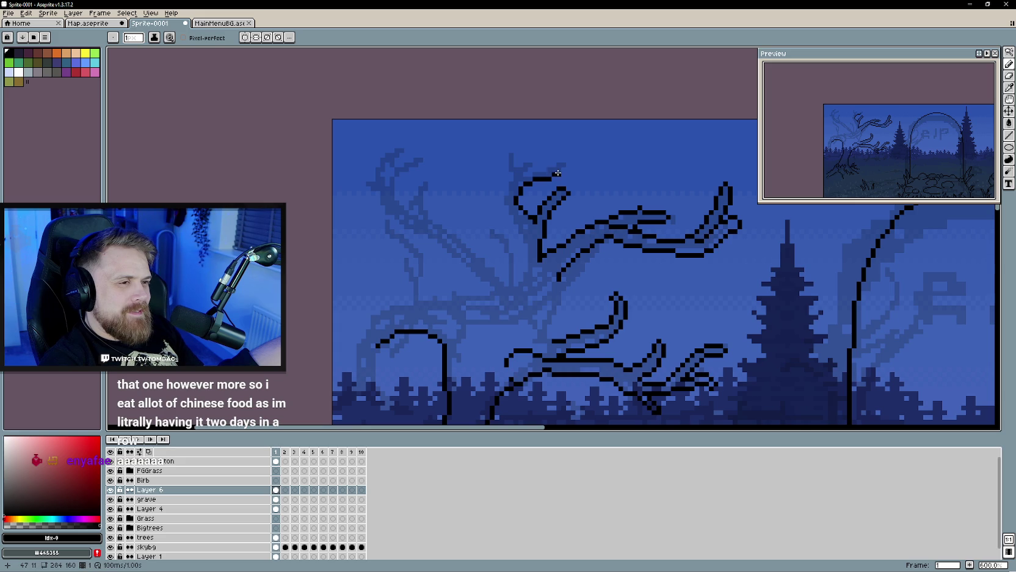
# Step: Add a down-left twig, top pixels, and lines running down the branch toward its base
pyautogui.moveTo(564, 161); pyautogui.dragTo(536, 169)
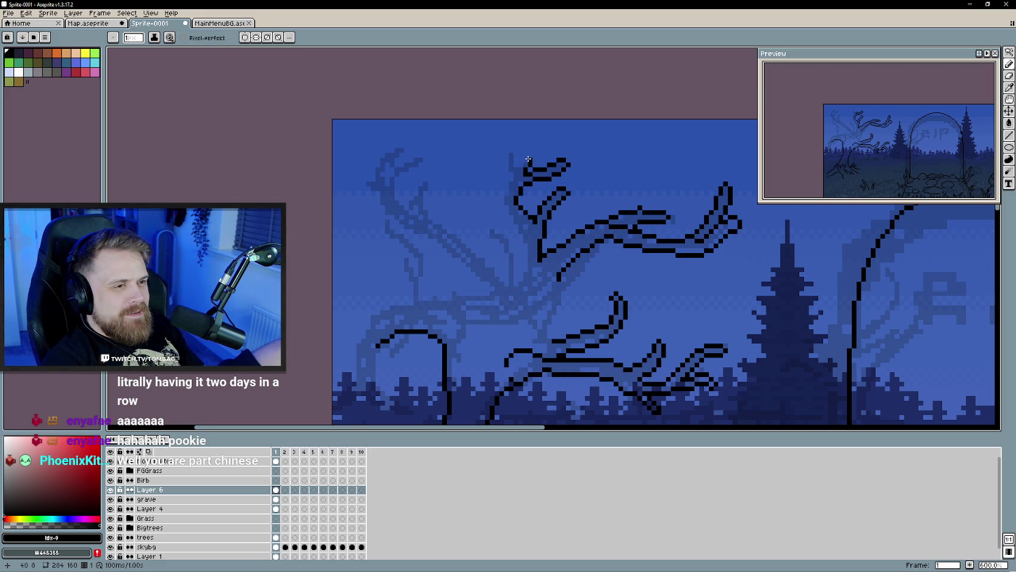
pyautogui.click(520, 159)
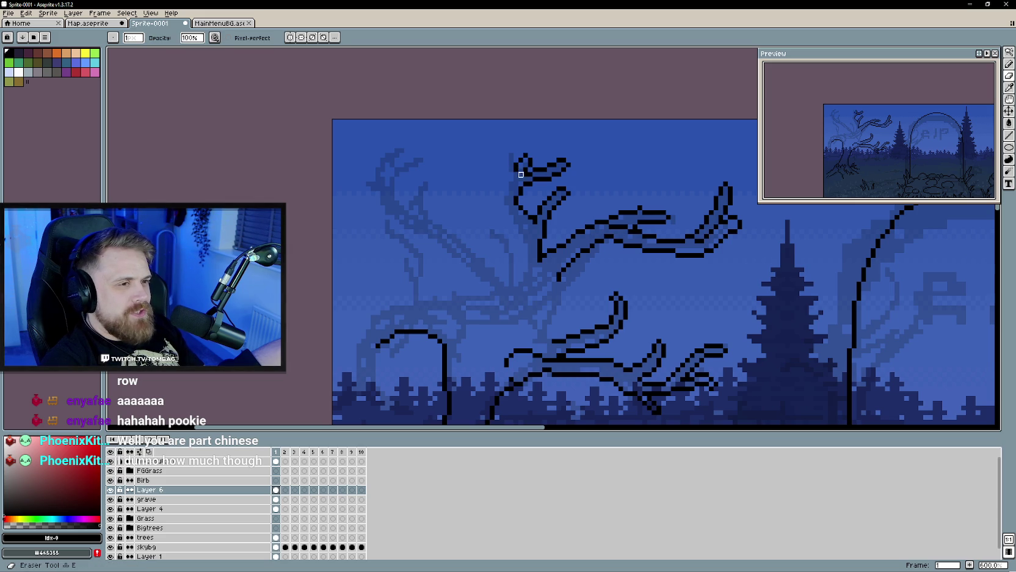
pyautogui.press('b')
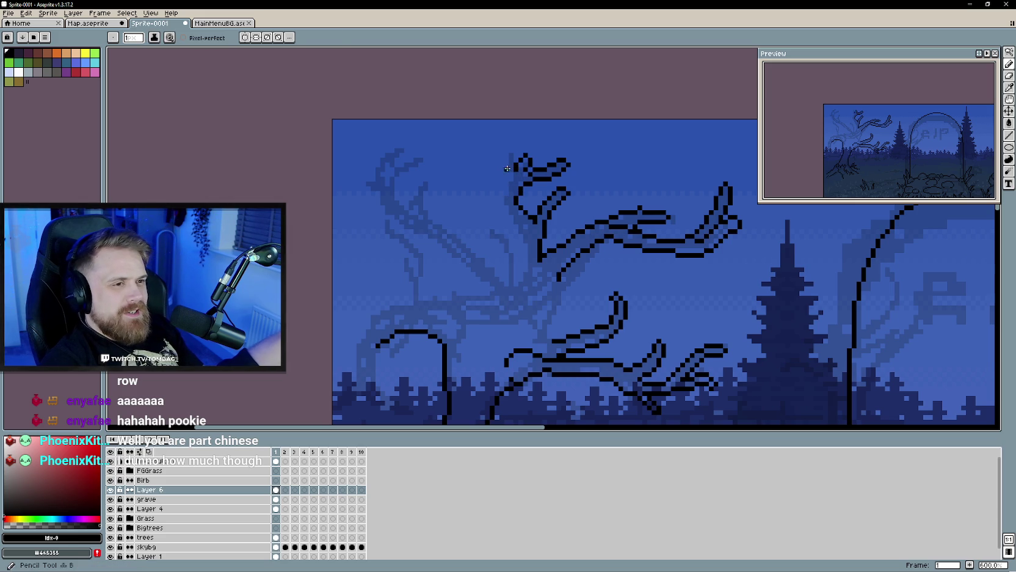
pyautogui.moveTo(507, 165)
pyautogui.mouseDown()
pyautogui.moveTo(511, 151)
pyautogui.moveTo(507, 174)
pyautogui.mouseUp()
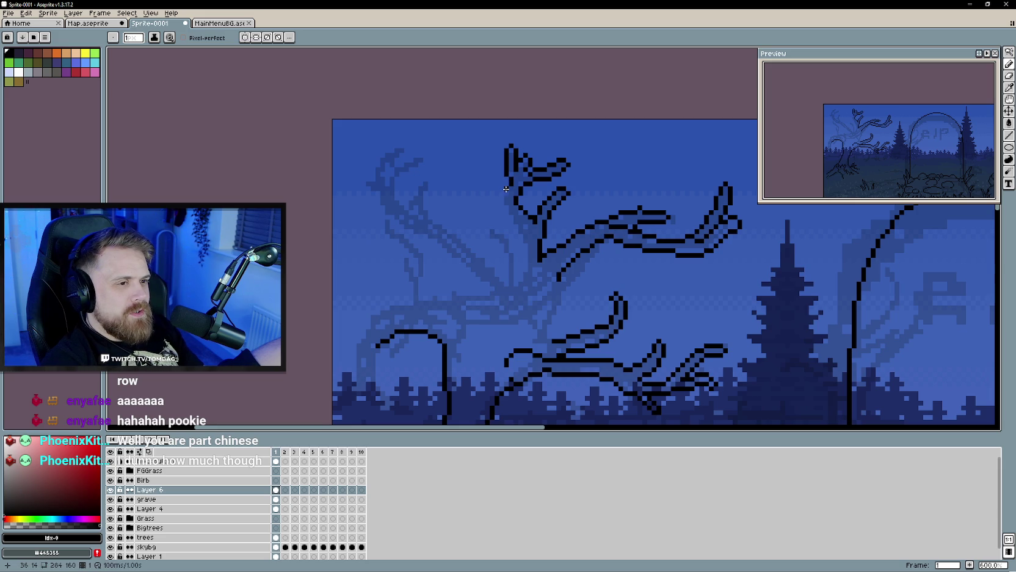
pyautogui.moveTo(502, 201); pyautogui.dragTo(513, 225)
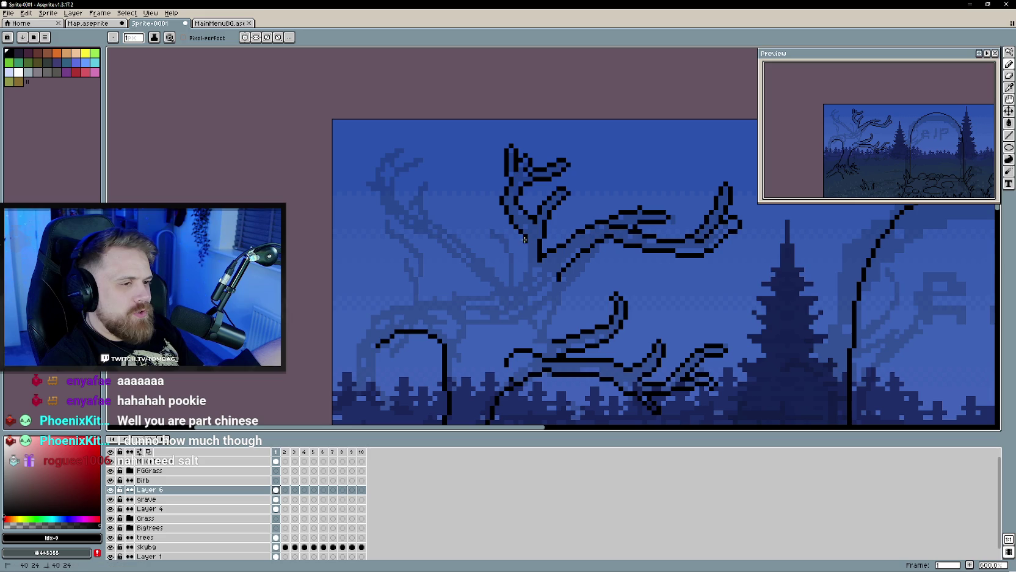
pyautogui.moveTo(527, 243)
pyautogui.mouseDown()
pyautogui.moveTo(519, 280)
pyautogui.moveTo(506, 281)
pyautogui.mouseUp()
# Step: Pan and zoom across the tree to review the traced branch outlines
pyautogui.moveTo(494, 229); pyautogui.dragTo(507, 221)
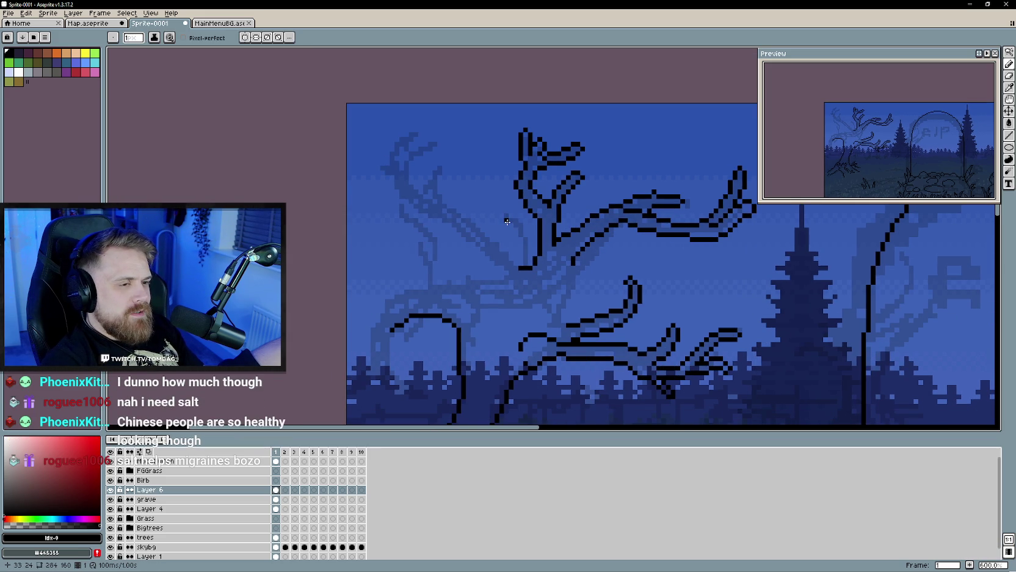
pyautogui.scroll(-1, 510, 237)
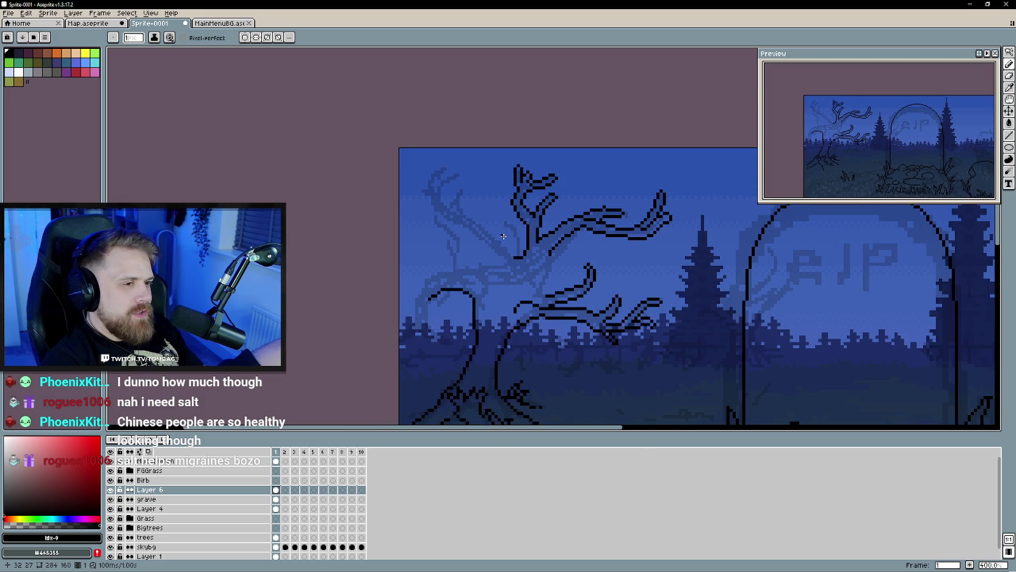
pyautogui.scroll(-1, 511, 237)
pyautogui.scroll(-1, 510, 237)
pyautogui.scroll(5, 509, 237)
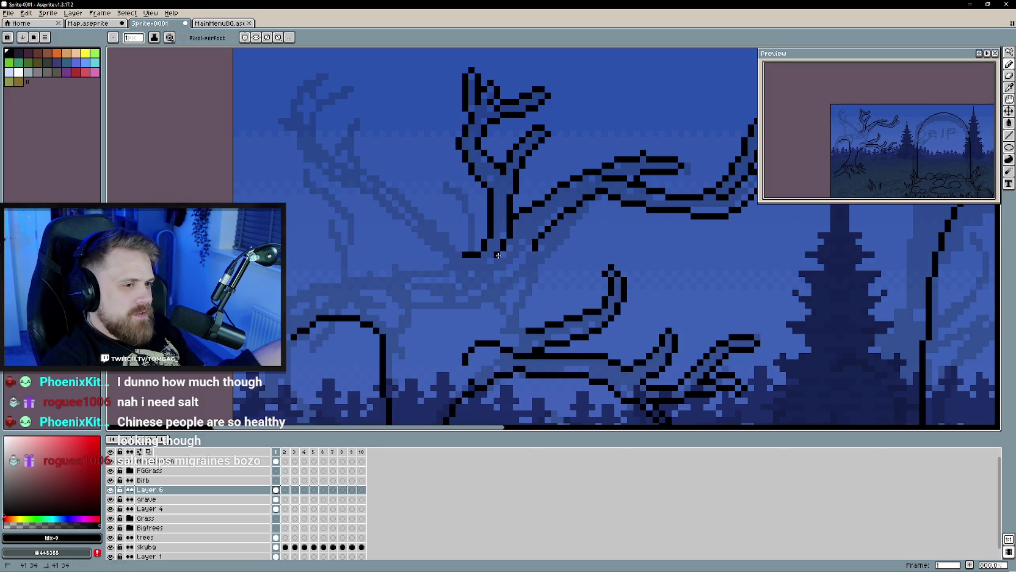
pyautogui.scroll(-3, 498, 256)
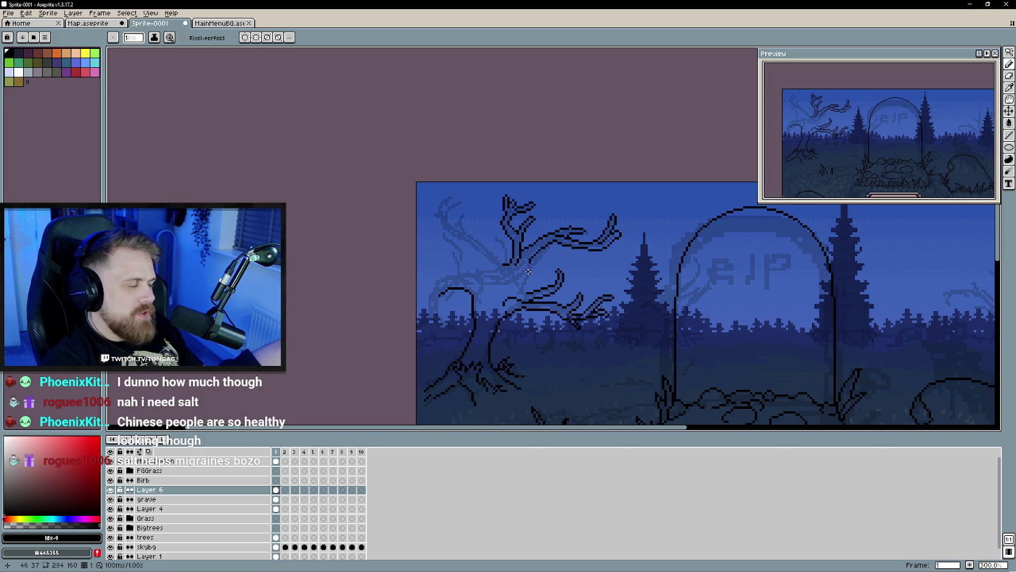
pyautogui.scroll(1, 525, 256)
pyautogui.scroll(1, 518, 235)
pyautogui.moveTo(519, 235); pyautogui.dragTo(520, 235)
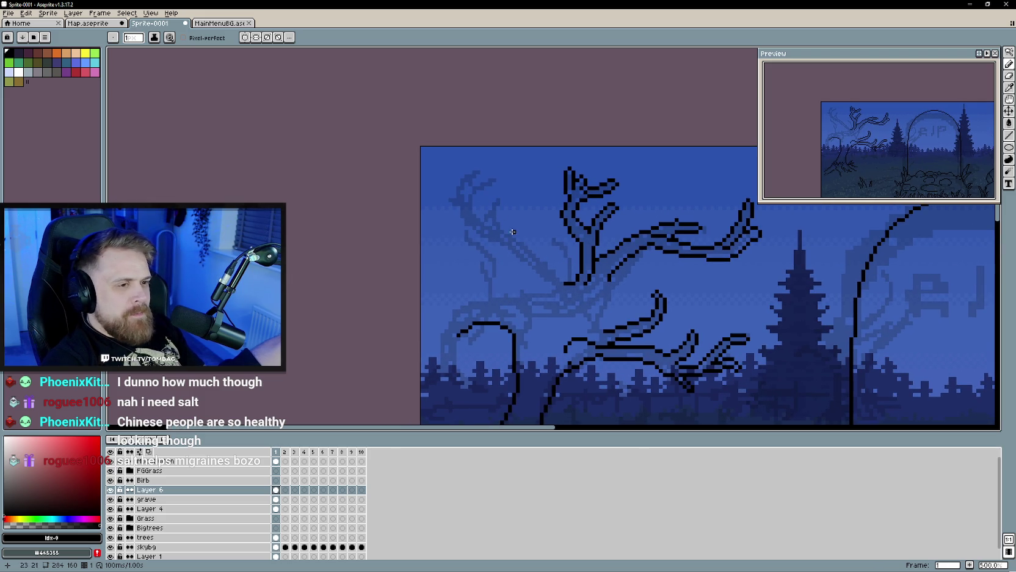
pyautogui.scroll(1, 560, 280)
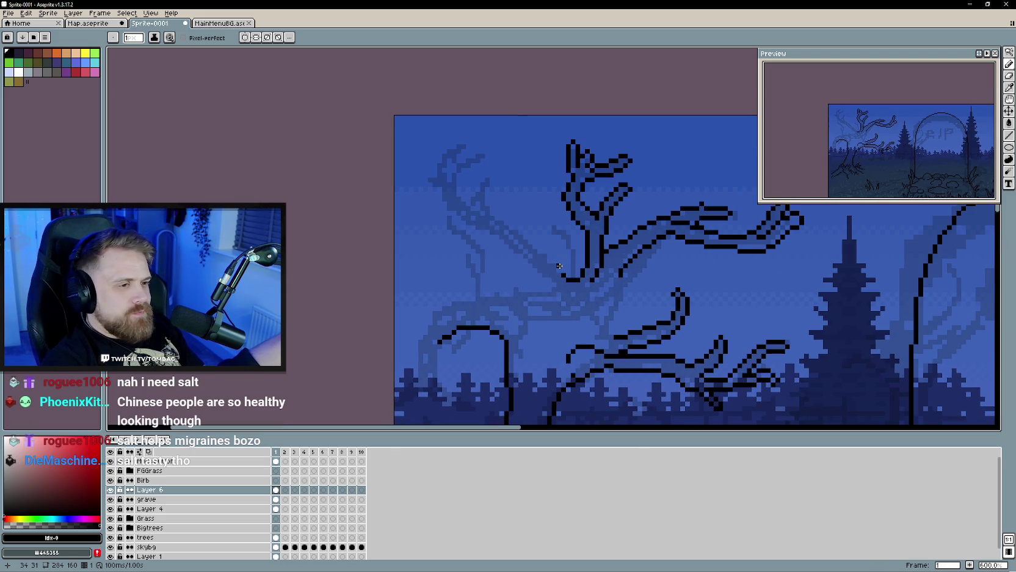
pyautogui.scroll(1, 560, 267)
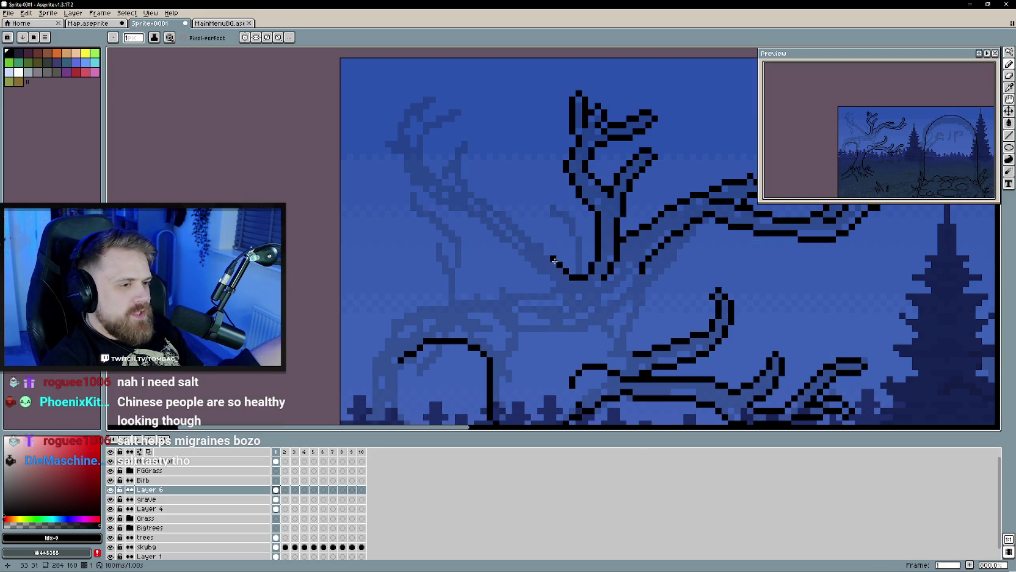
# Step: Draw black outline strokes from the trunk diagonally up the left branch and around its forked tips
pyautogui.moveTo(557, 263); pyautogui.dragTo(549, 256)
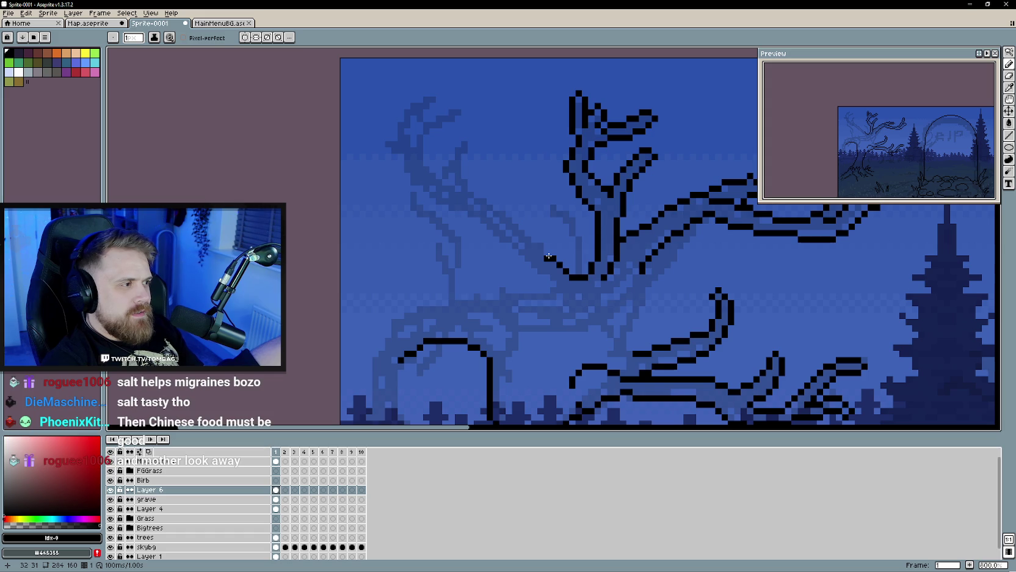
pyautogui.click(543, 249)
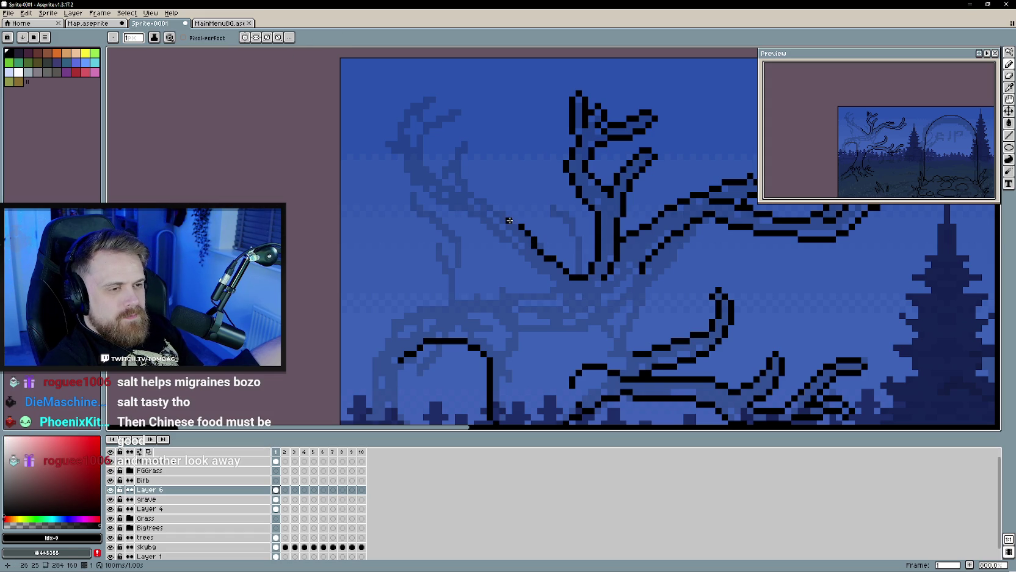
pyautogui.moveTo(508, 216); pyautogui.dragTo(477, 200)
pyautogui.moveTo(468, 204); pyautogui.dragTo(460, 174)
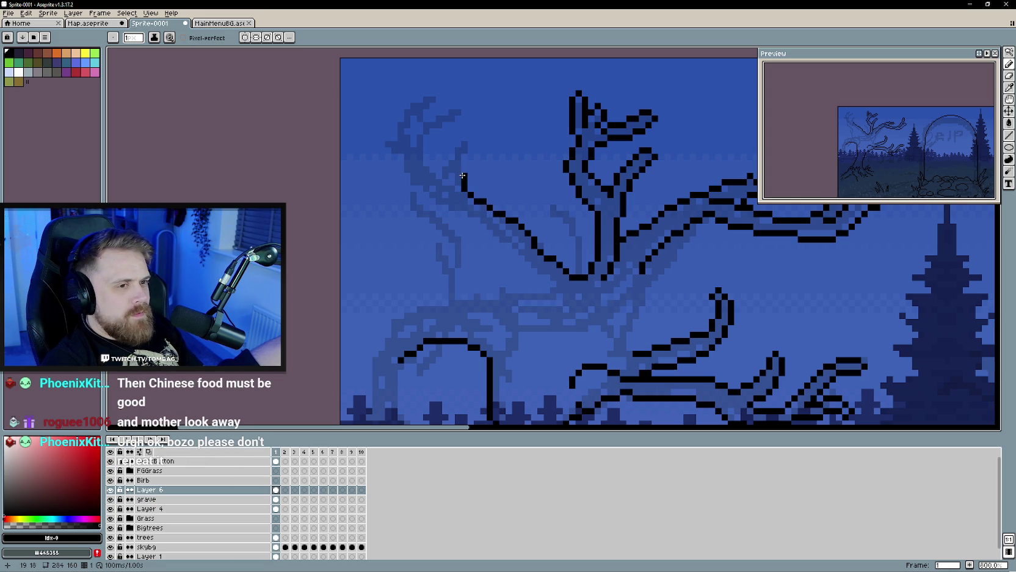
pyautogui.moveTo(459, 174)
pyautogui.mouseDown()
pyautogui.moveTo(468, 147)
pyautogui.moveTo(459, 143)
pyautogui.moveTo(440, 171)
pyautogui.mouseUp()
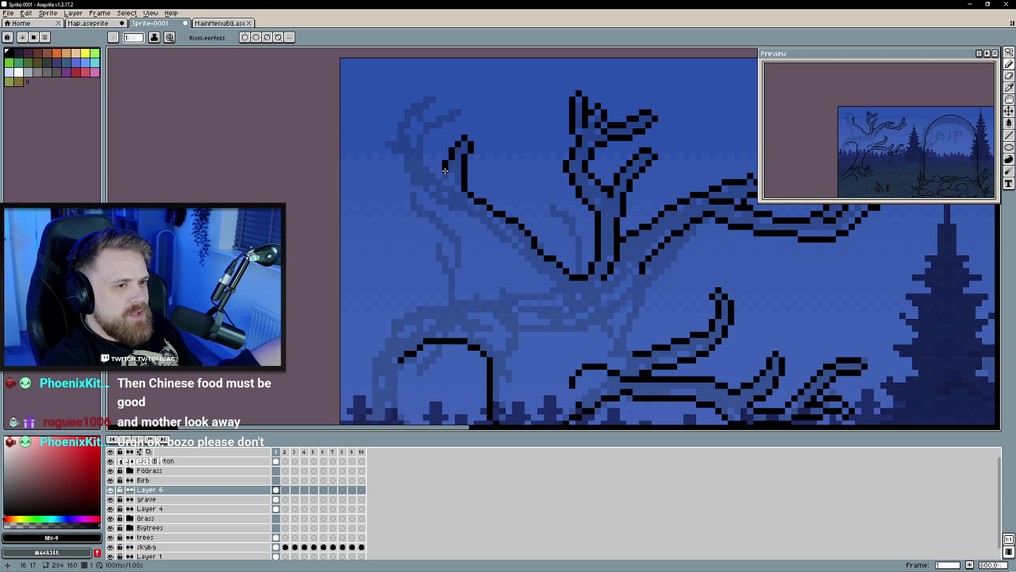
pyautogui.moveTo(448, 175); pyautogui.dragTo(456, 202)
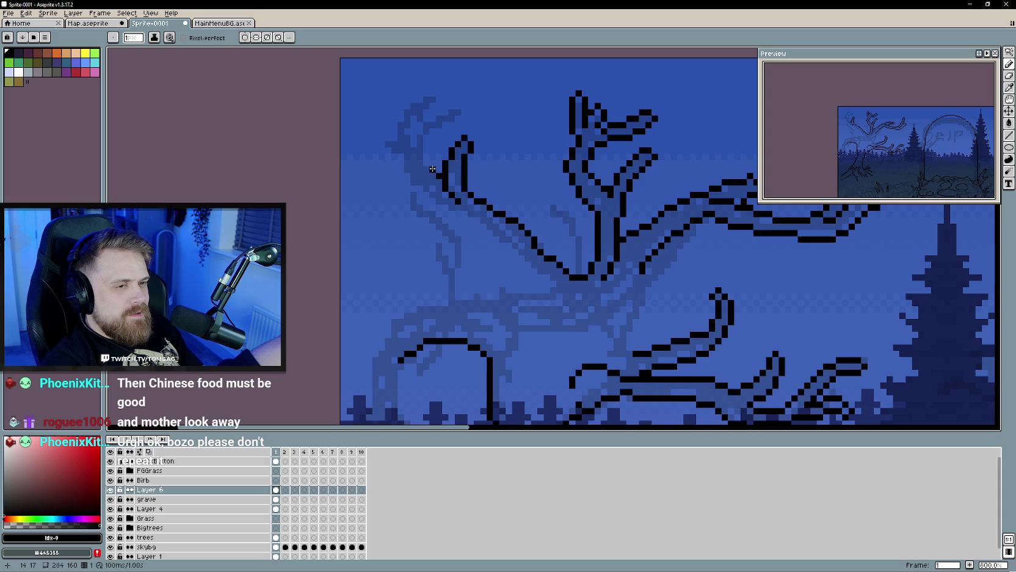
pyautogui.moveTo(426, 151)
pyautogui.mouseDown()
pyautogui.moveTo(431, 130)
pyautogui.moveTo(457, 110)
pyautogui.mouseUp()
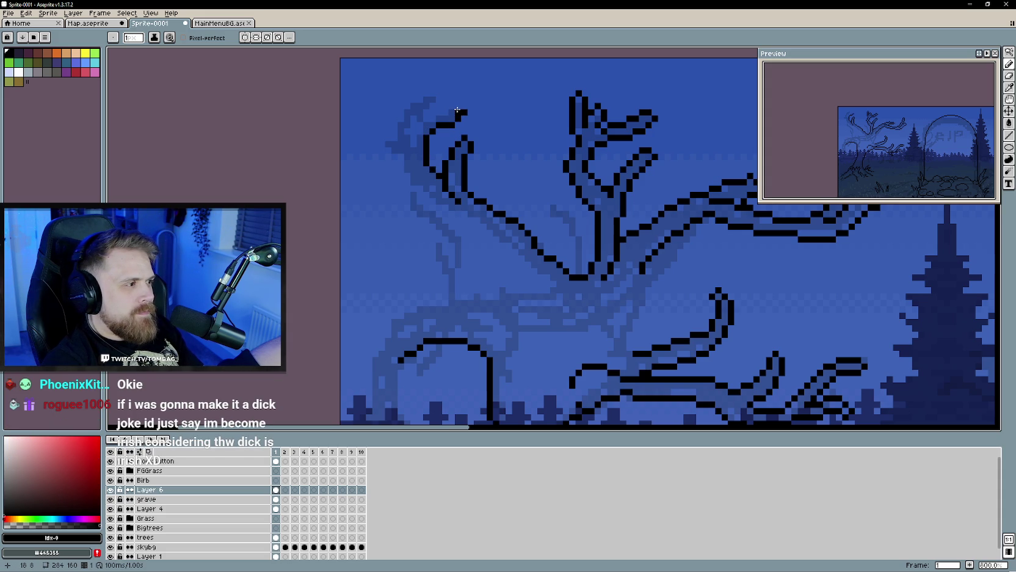
pyautogui.moveTo(457, 110)
pyautogui.mouseDown()
pyautogui.moveTo(426, 120)
pyautogui.moveTo(412, 173)
pyautogui.mouseUp()
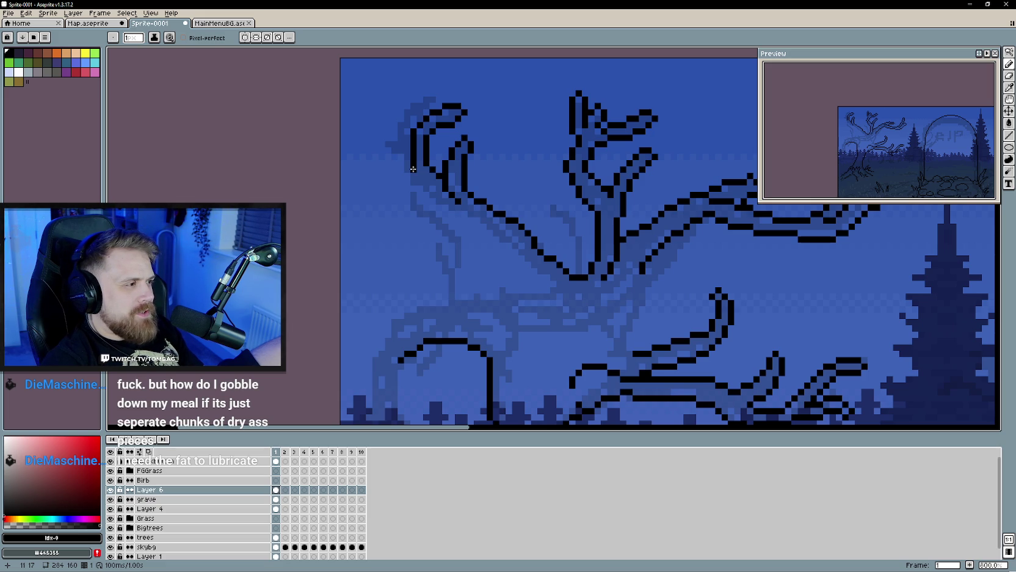
pyautogui.click(413, 169)
# Step: Extend the left branch outline down-right and rightward from its end
pyautogui.moveTo(413, 169); pyautogui.dragTo(420, 182)
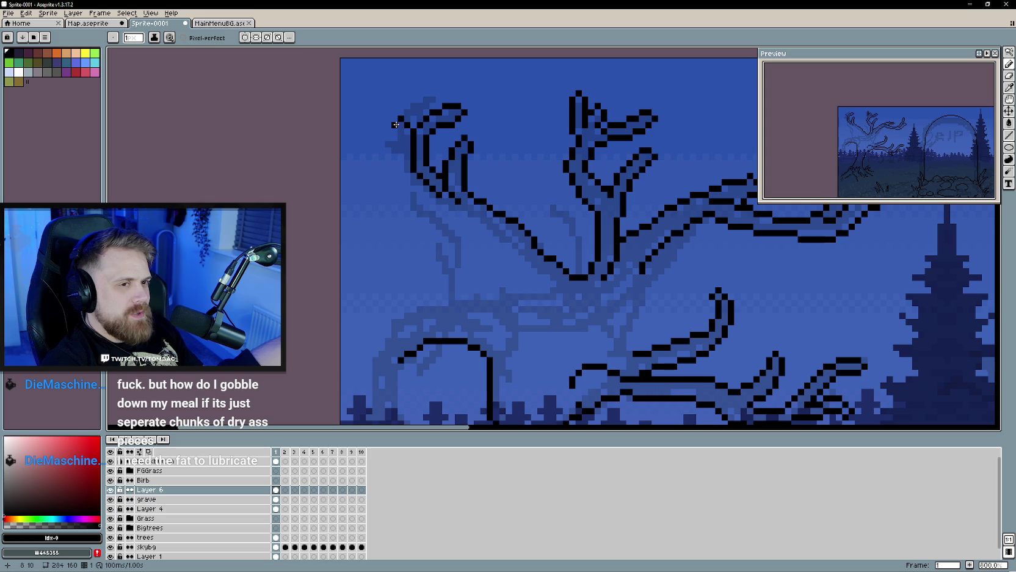
pyautogui.scroll(-3, 395, 156)
pyautogui.scroll(1, 408, 211)
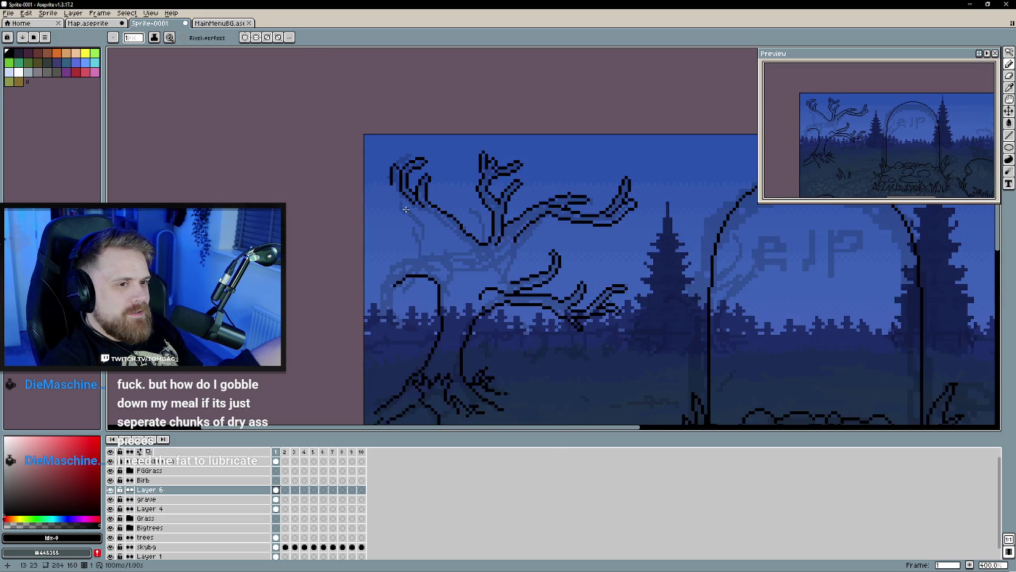
pyautogui.scroll(2, 391, 178)
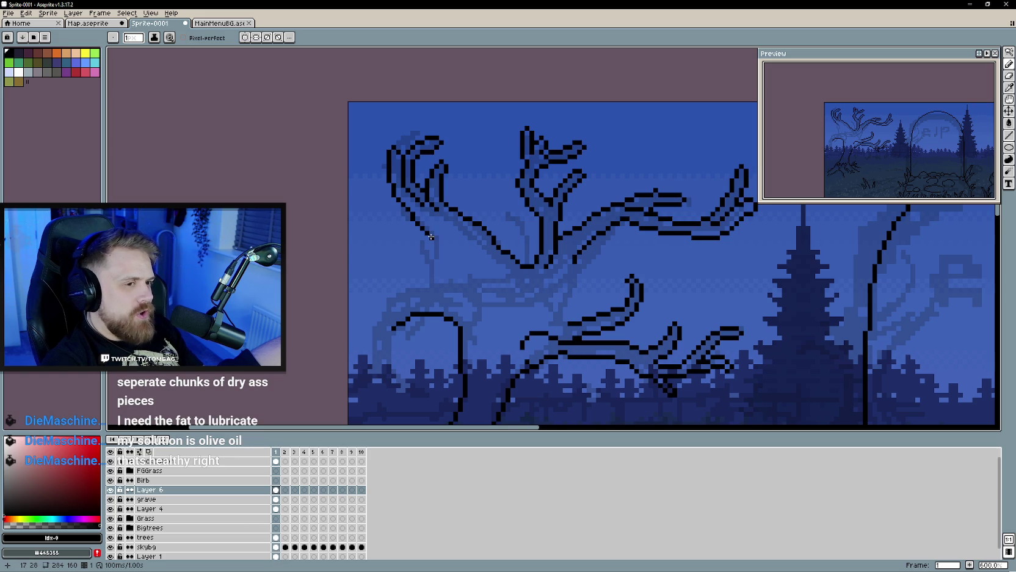
pyautogui.click(431, 236)
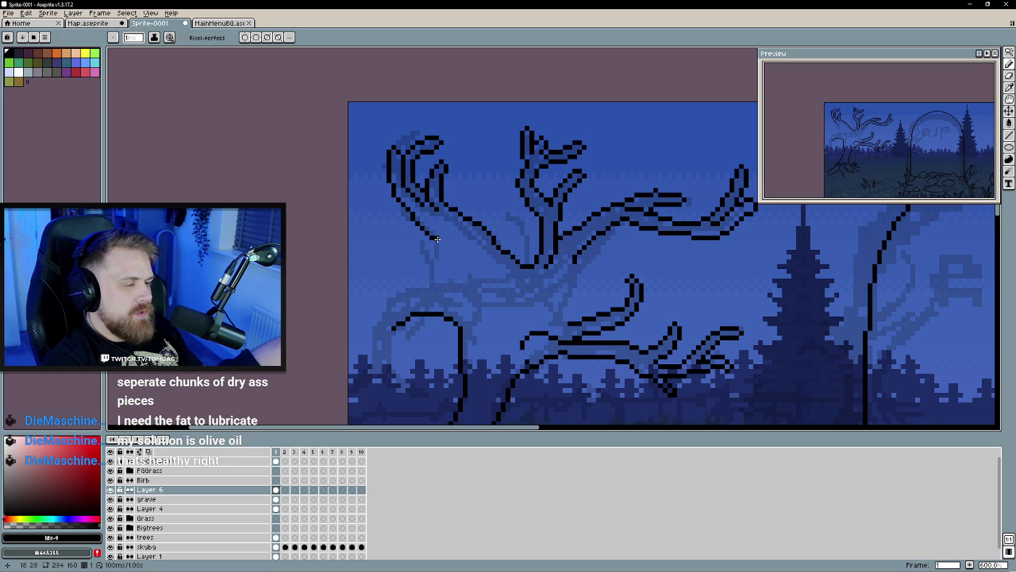
pyautogui.moveTo(431, 236); pyautogui.dragTo(442, 237)
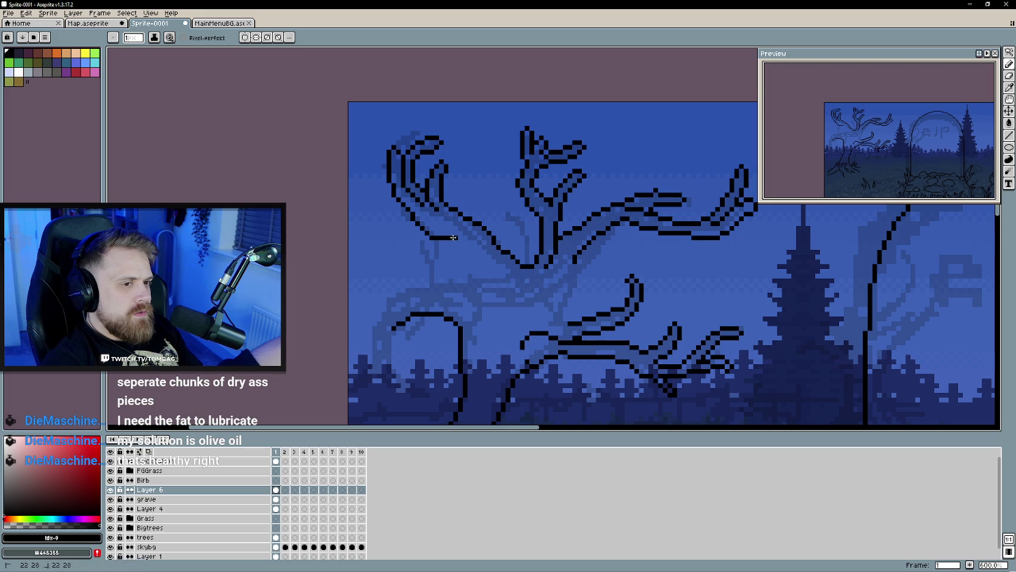
pyautogui.press('e')
pyautogui.press('b')
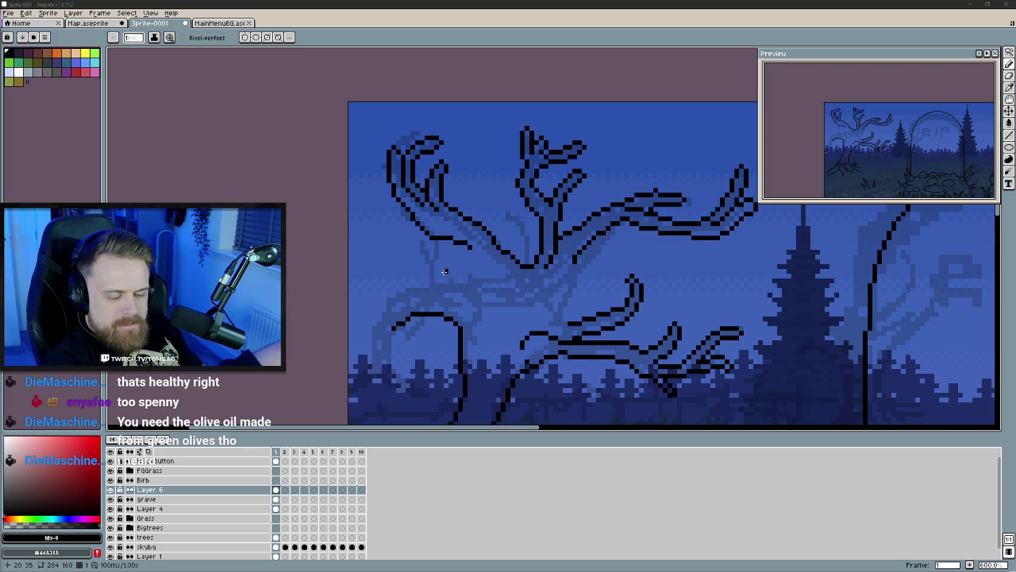
# Step: Erase stray pixels on the branch and draw a diagonal outline along its edge toward the trunk
pyautogui.moveTo(444, 272); pyautogui.dragTo(430, 272)
pyautogui.press('b')
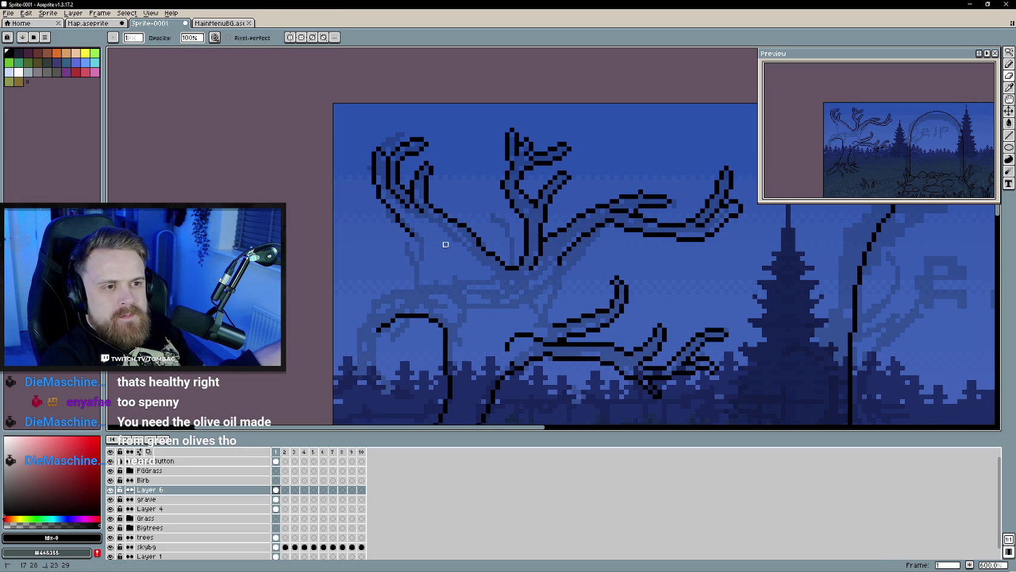
pyautogui.press('e')
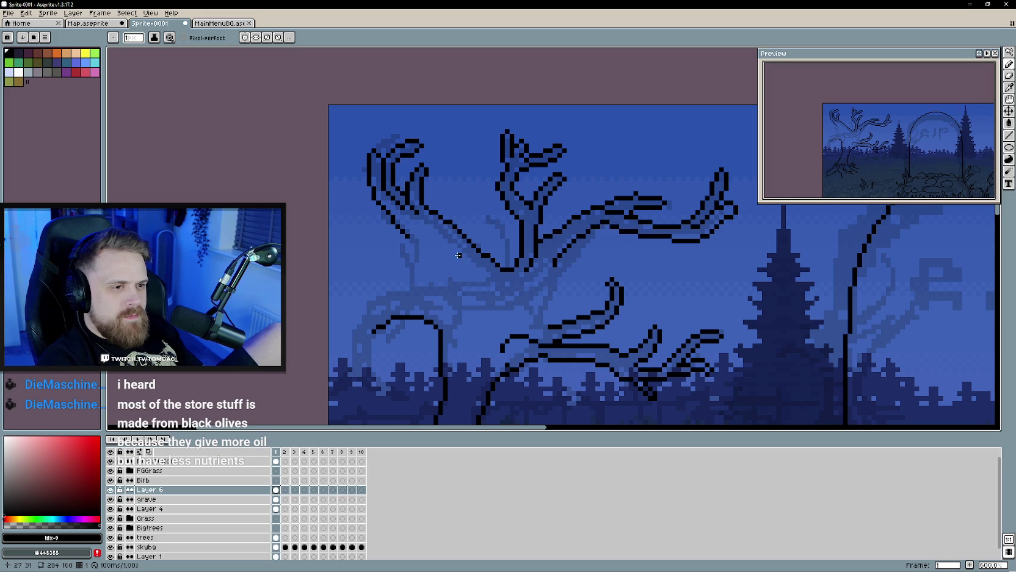
pyautogui.press('e')
pyautogui.moveTo(398, 227); pyautogui.dragTo(417, 241)
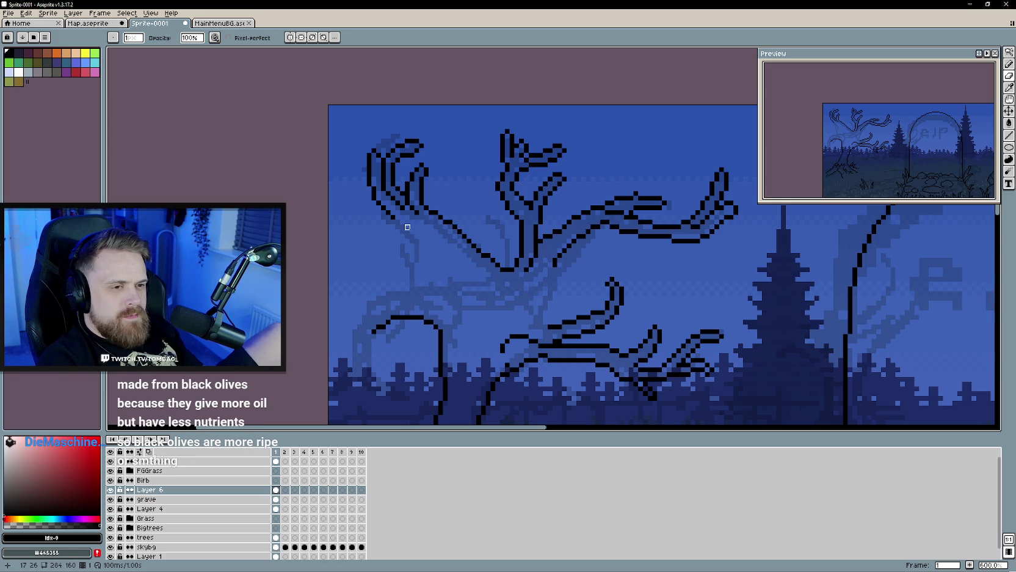
pyautogui.press('b')
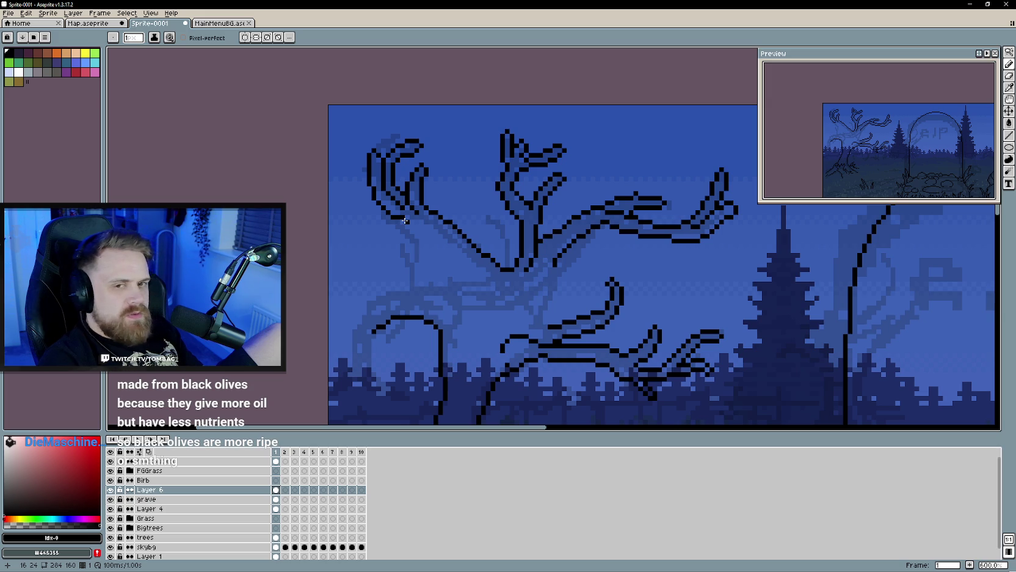
pyautogui.moveTo(405, 221); pyautogui.dragTo(473, 283)
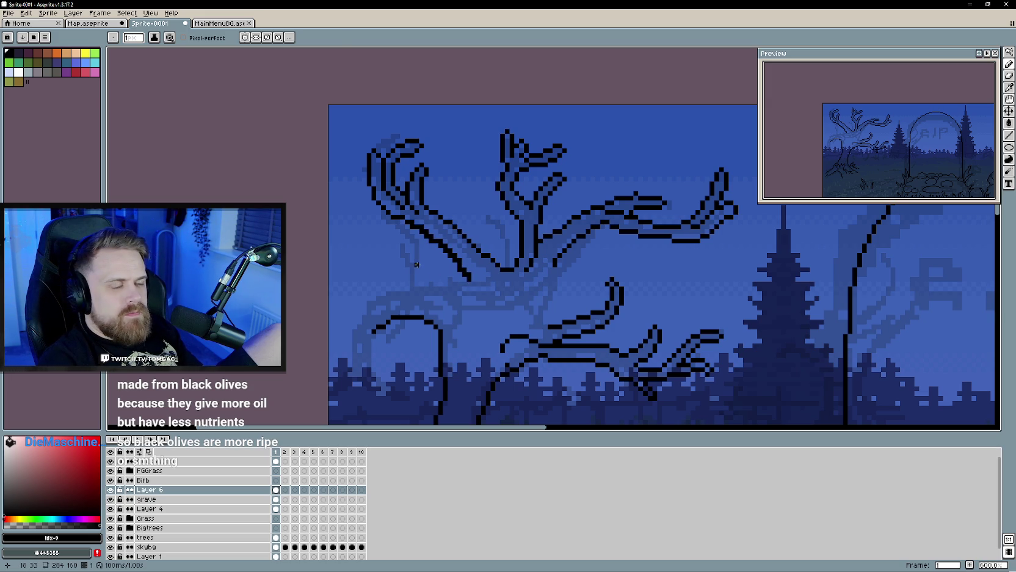
pyautogui.press('e')
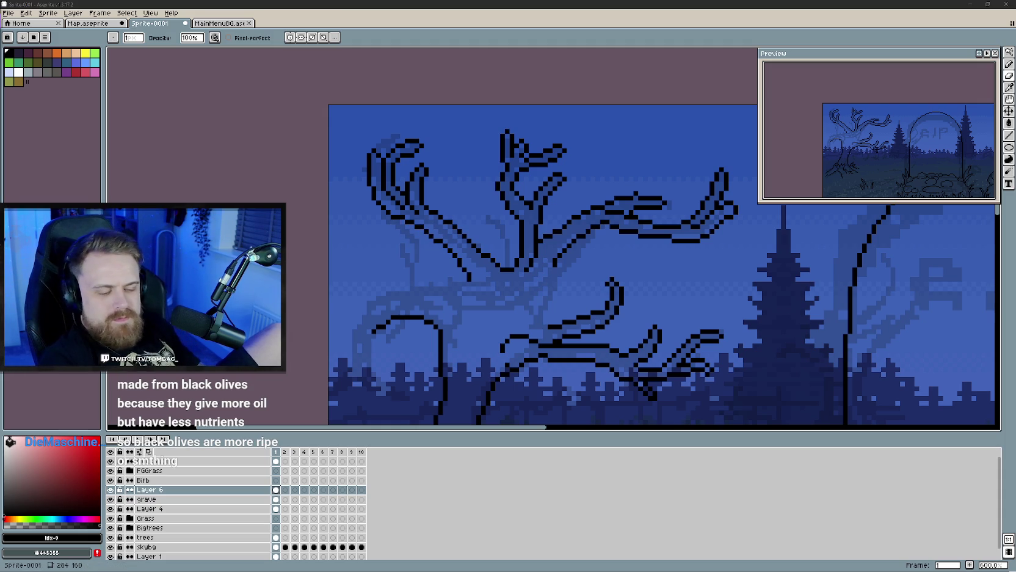
# Step: Replace a stray stroke near the left branch with a short stroke further left at the trunk junction
pyautogui.scroll(-1, 446, 286)
pyautogui.moveTo(494, 292)
pyautogui.mouseDown()
pyautogui.moveTo(447, 298)
pyautogui.moveTo(469, 296)
pyautogui.mouseUp()
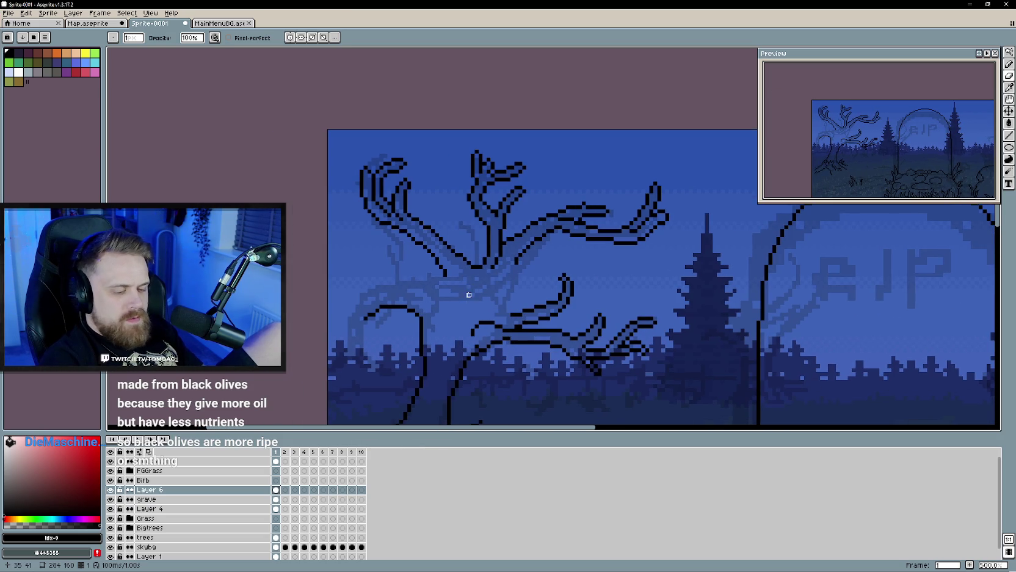
pyautogui.press('e')
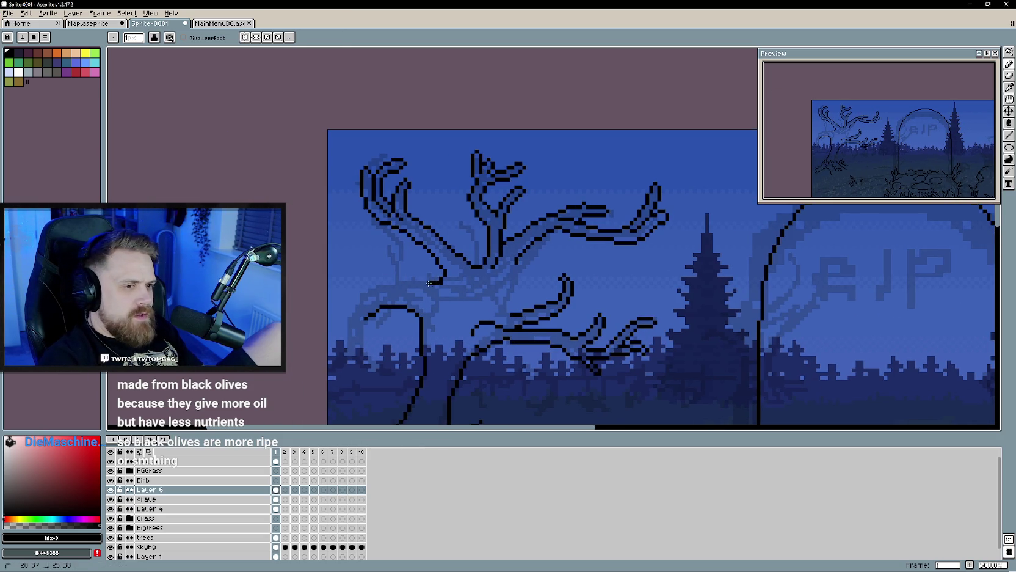
pyautogui.press('e')
pyautogui.moveTo(441, 282); pyautogui.dragTo(430, 283)
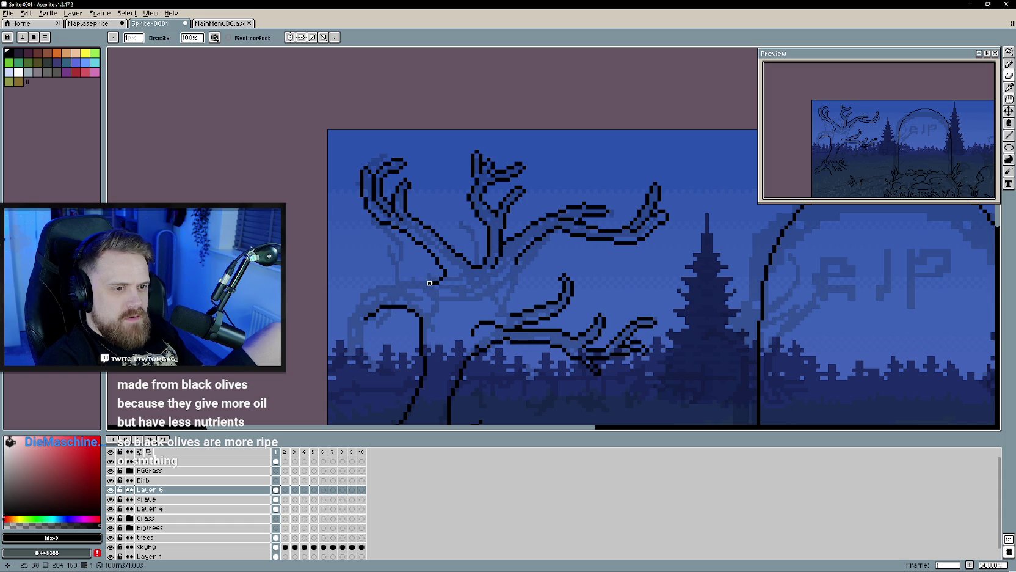
pyautogui.press('b')
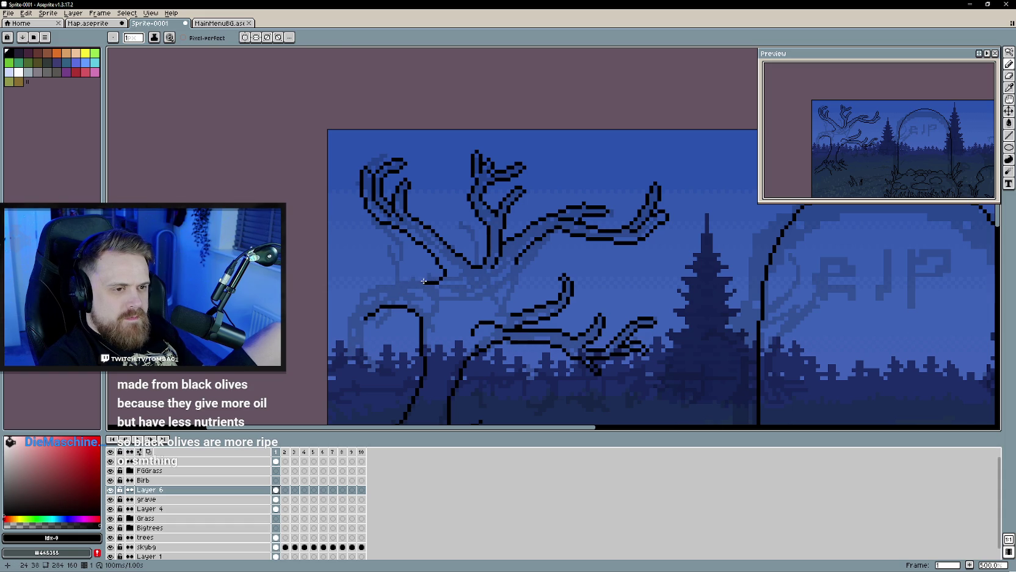
pyautogui.moveTo(424, 280); pyautogui.dragTo(399, 277)
# Step: Toggle between Eraser and Pencil, then zoom out and pan to view the full sprite
pyautogui.press('e')
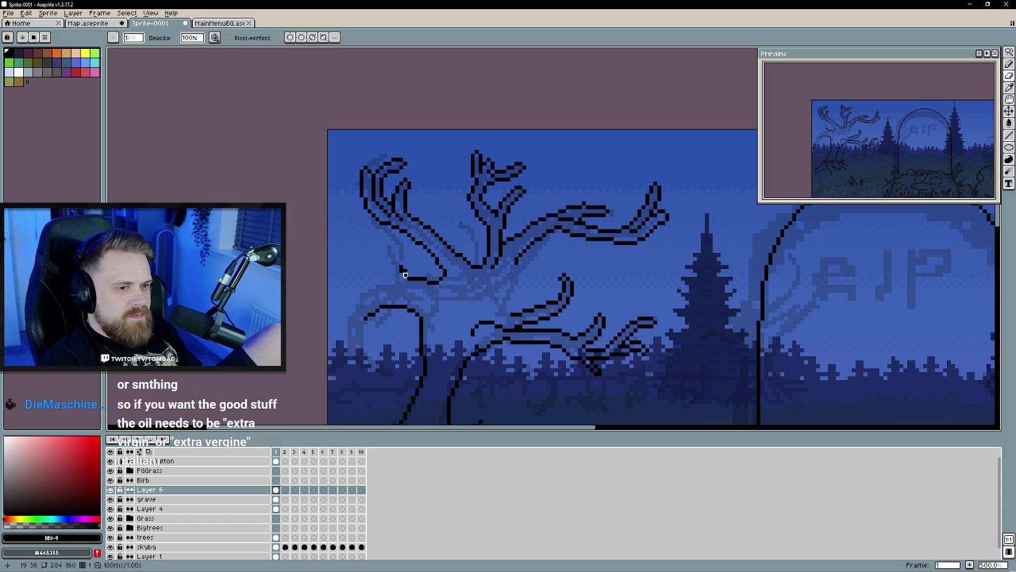
pyautogui.press('b')
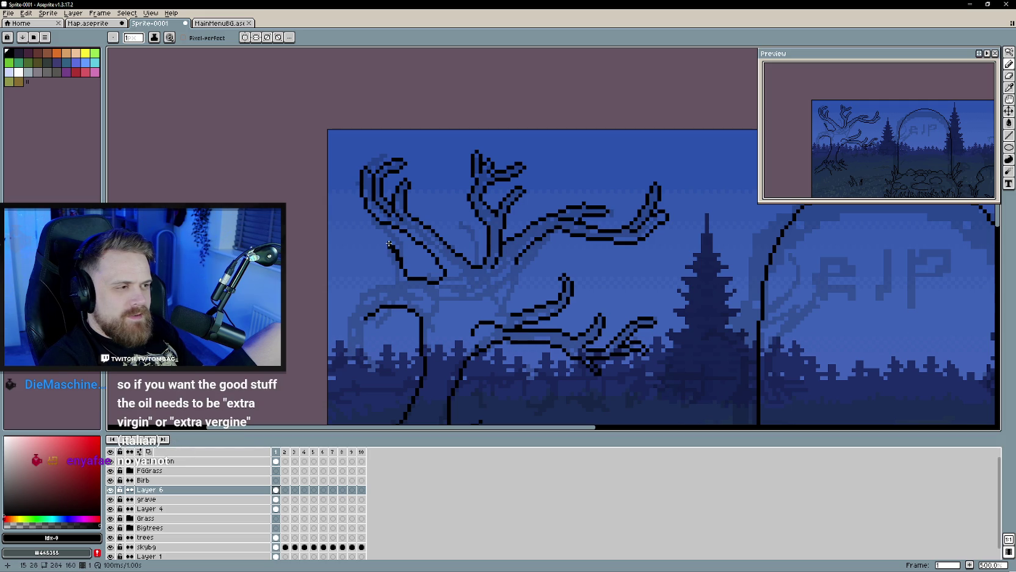
pyautogui.press('e')
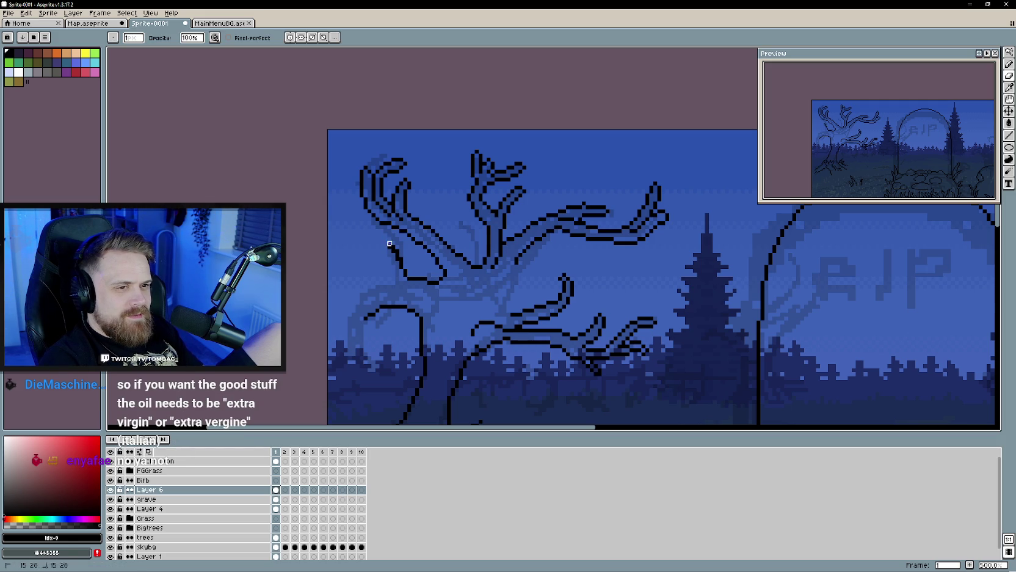
pyautogui.press('b')
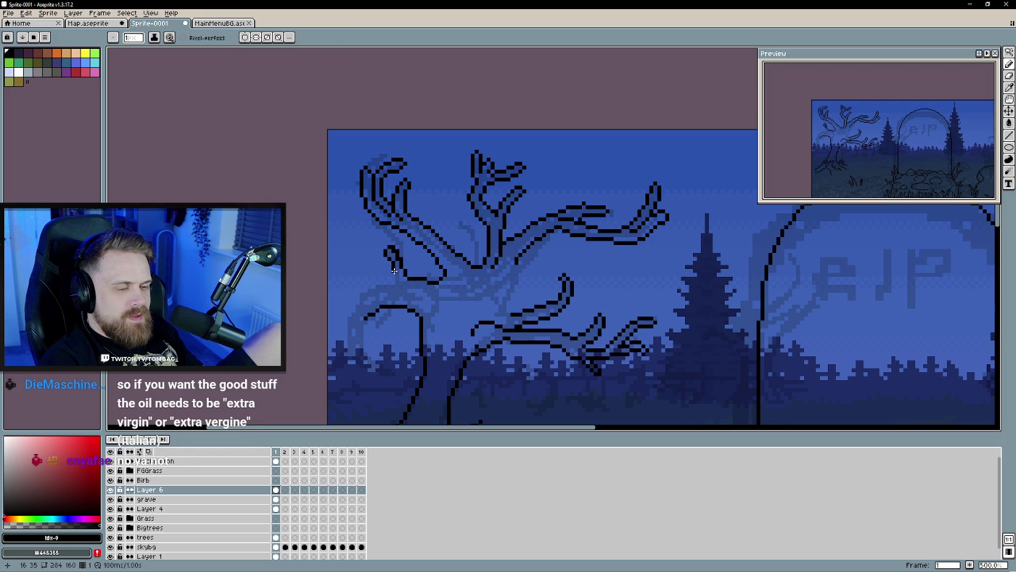
pyautogui.press('e')
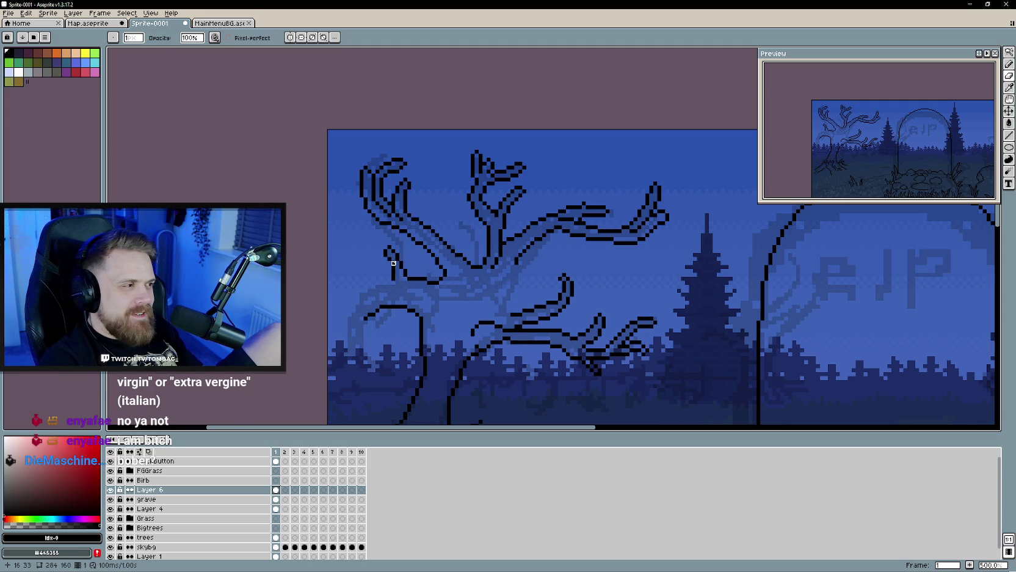
pyautogui.press('b')
pyautogui.press('b')
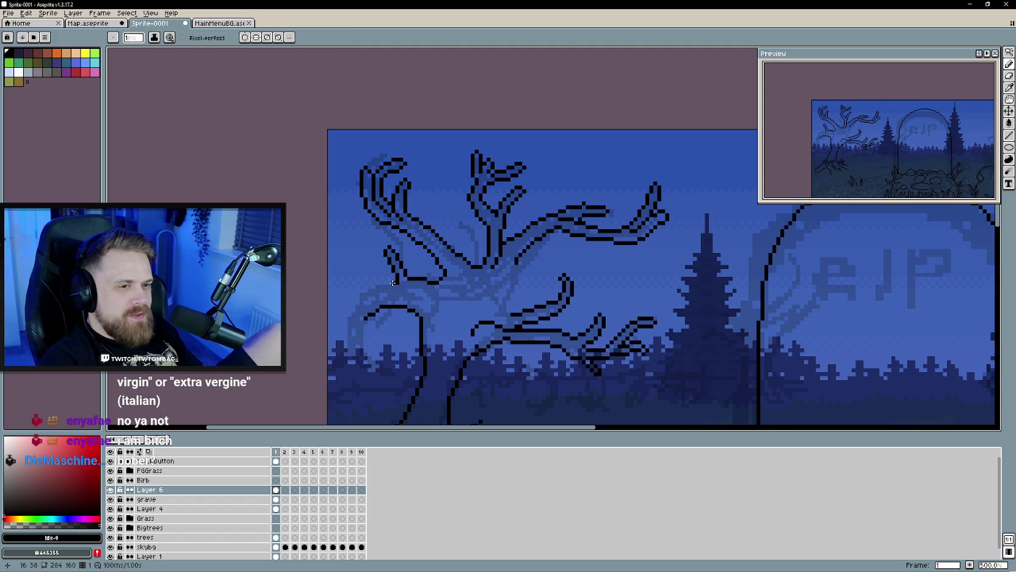
pyautogui.hscroll(4, 408, 293)
pyautogui.scroll(-1, 408, 287)
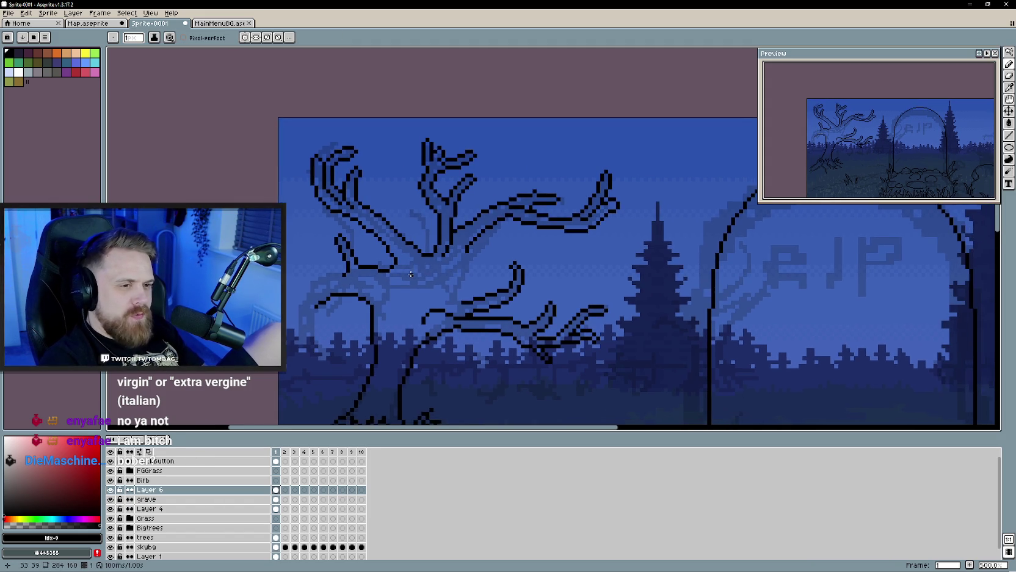
pyautogui.scroll(1, 445, 265)
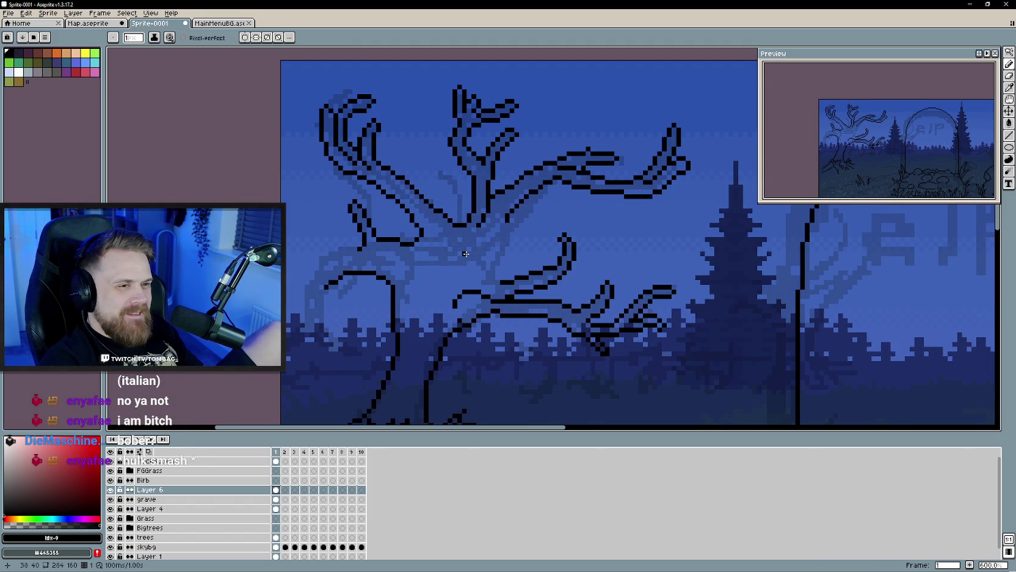
pyautogui.scroll(-1, 465, 256)
pyautogui.scroll(1, 465, 269)
pyautogui.scroll(-1, 463, 284)
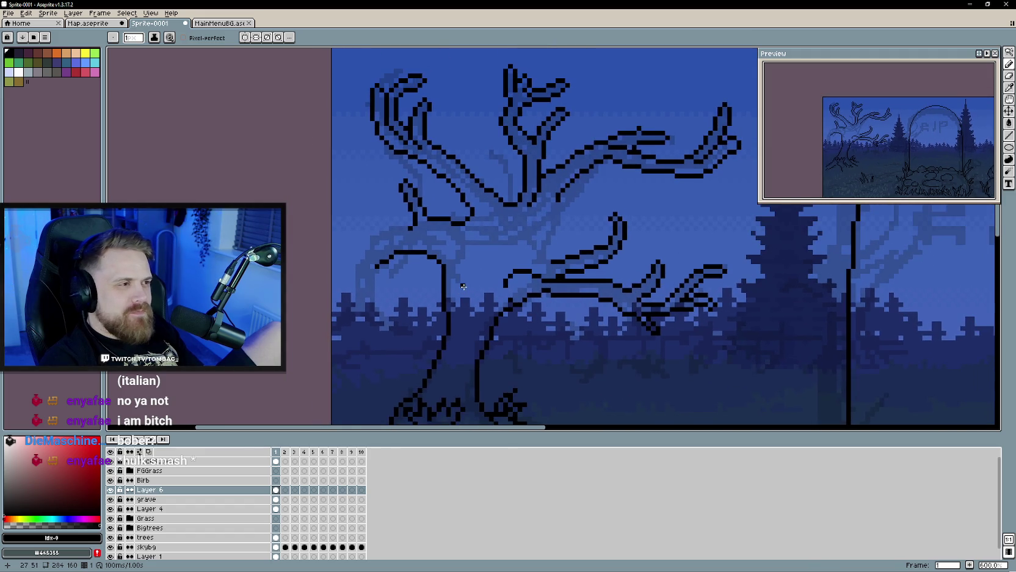
pyautogui.scroll(-1, 464, 286)
pyautogui.scroll(-4, 463, 281)
pyautogui.scroll(2, 461, 263)
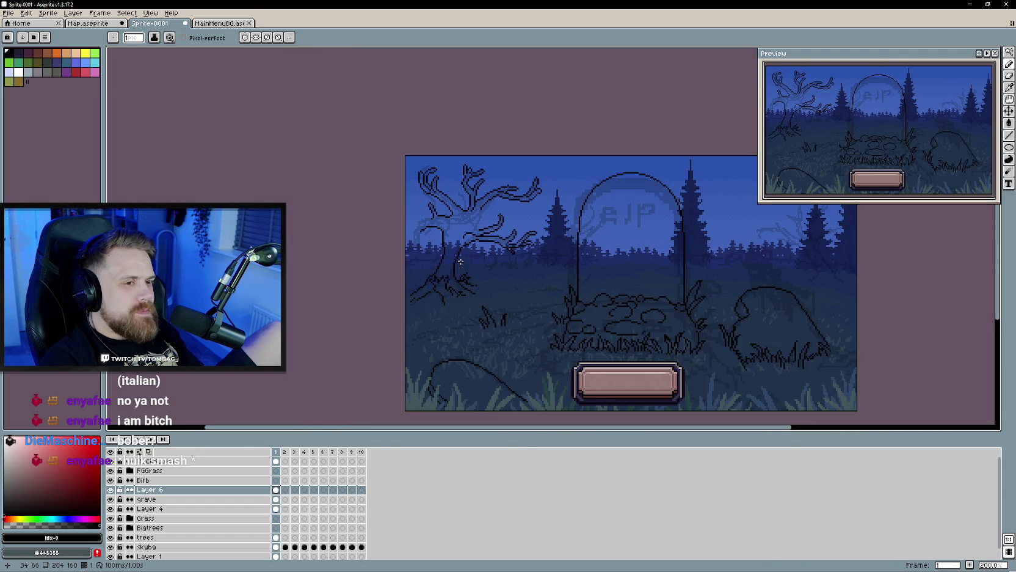
# Step: Zoom in and draw a black line extending the left trunk outline down toward the ground
pyautogui.moveTo(461, 261); pyautogui.dragTo(427, 273)
pyautogui.scroll(1, 437, 277)
pyautogui.press('b')
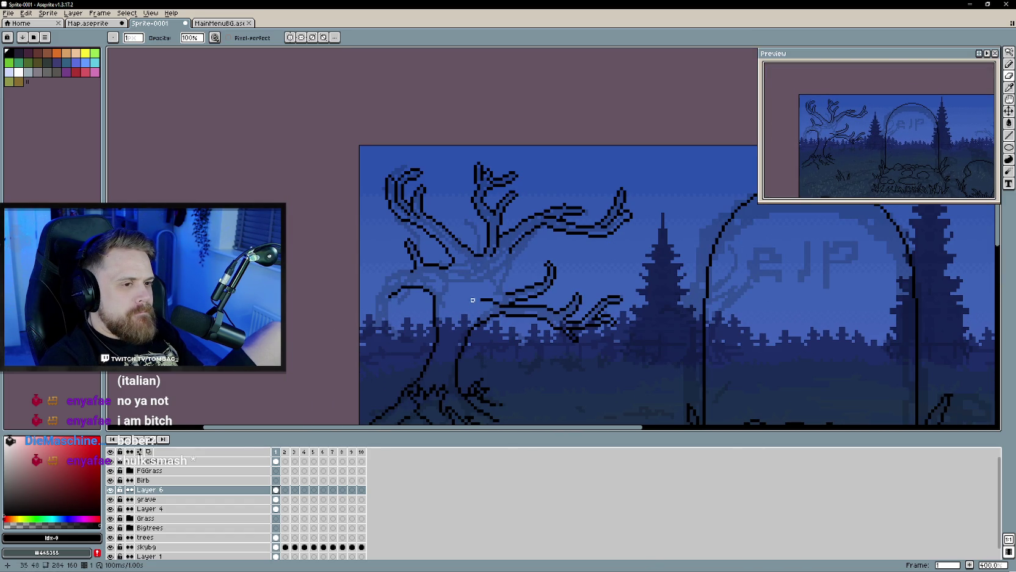
pyautogui.scroll(-3, 482, 300)
pyautogui.scroll(2, 495, 306)
pyautogui.scroll(1, 507, 308)
pyautogui.press('b')
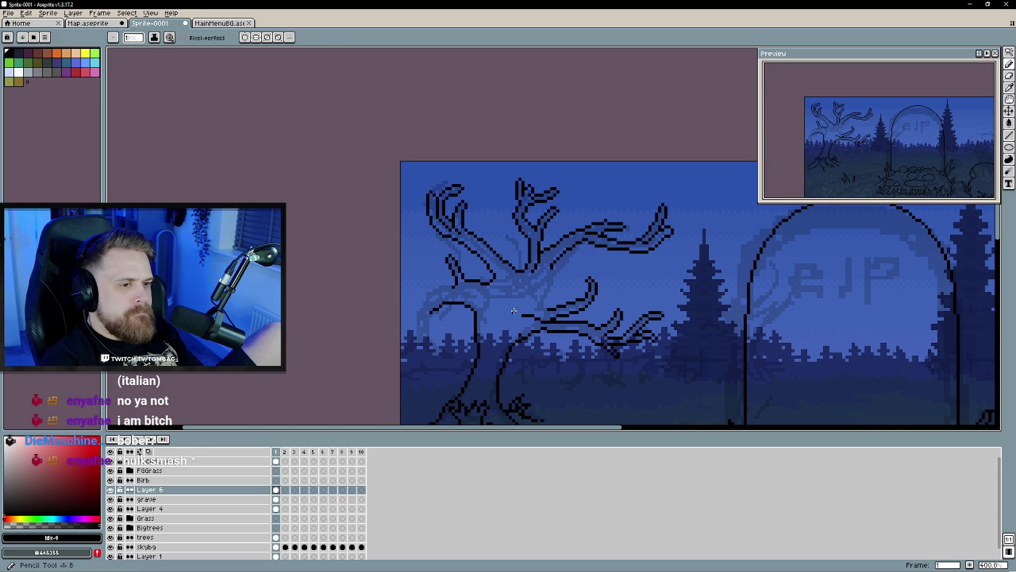
pyautogui.scroll(1, 522, 302)
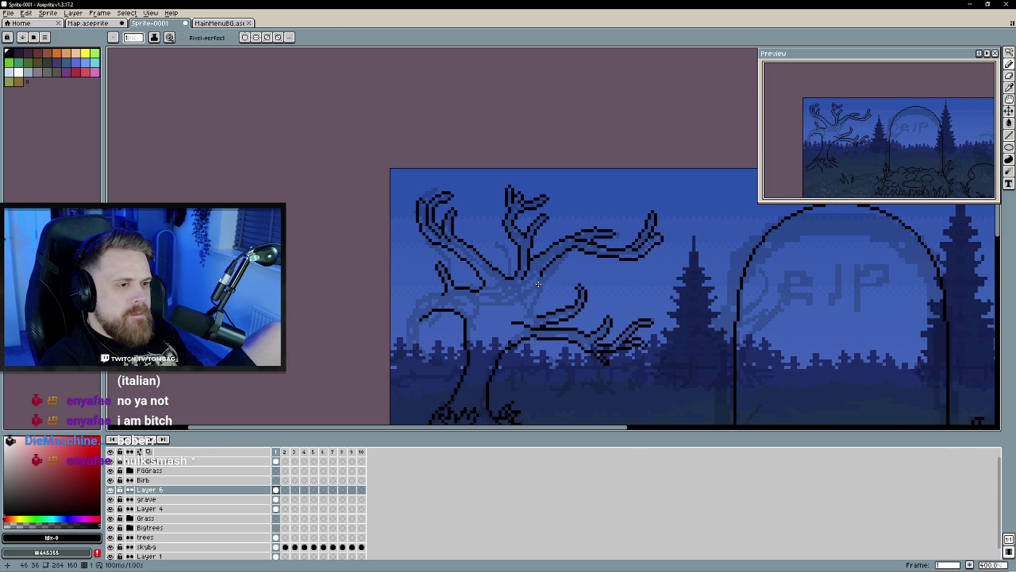
pyautogui.scroll(1, 522, 301)
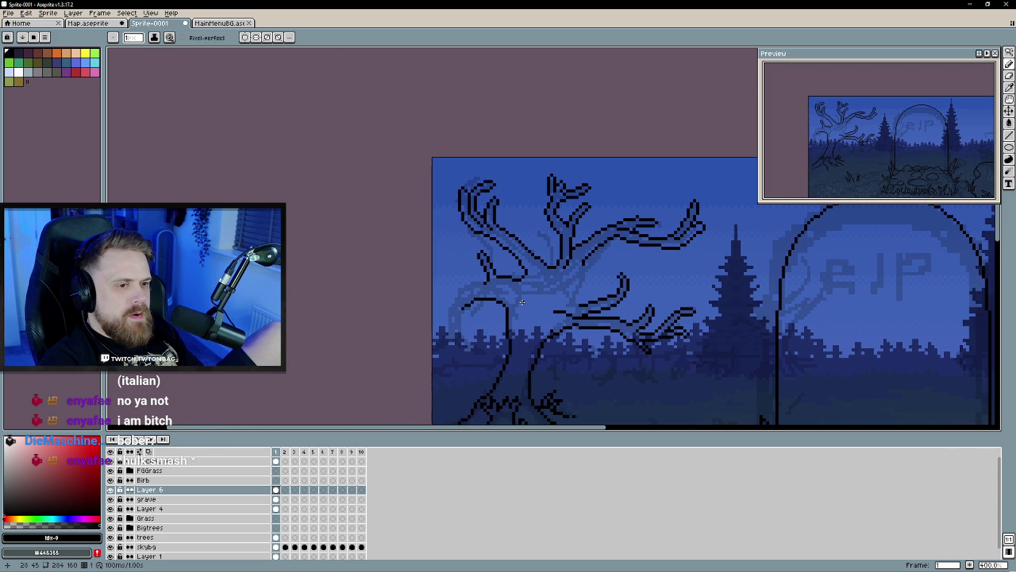
pyautogui.moveTo(481, 284); pyautogui.dragTo(452, 335)
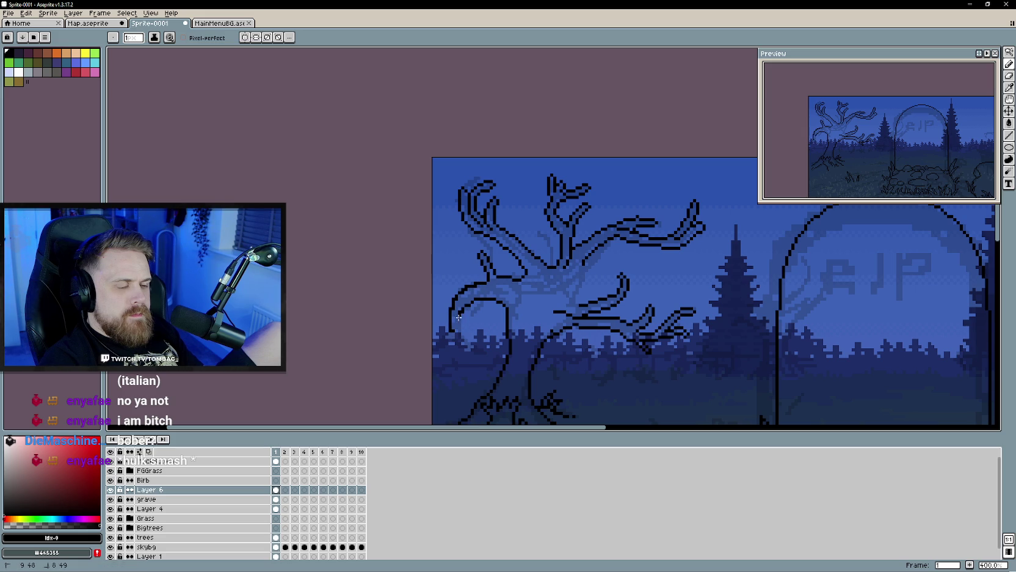
# Step: Switch to the Eraser and zoom in and out to check the arched trunk outline
pyautogui.press('e')
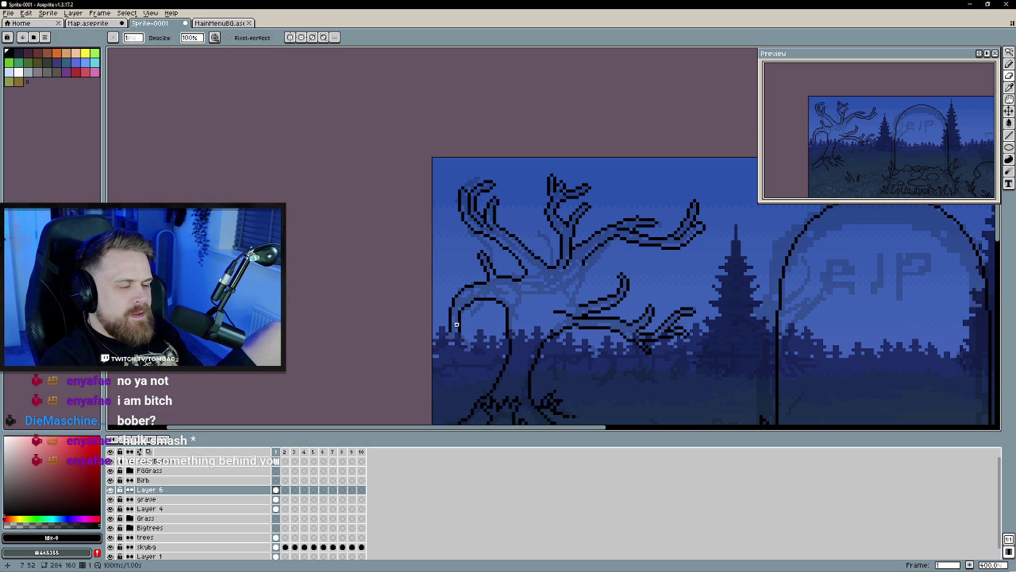
pyautogui.scroll(-1, 455, 327)
pyautogui.scroll(2, 456, 324)
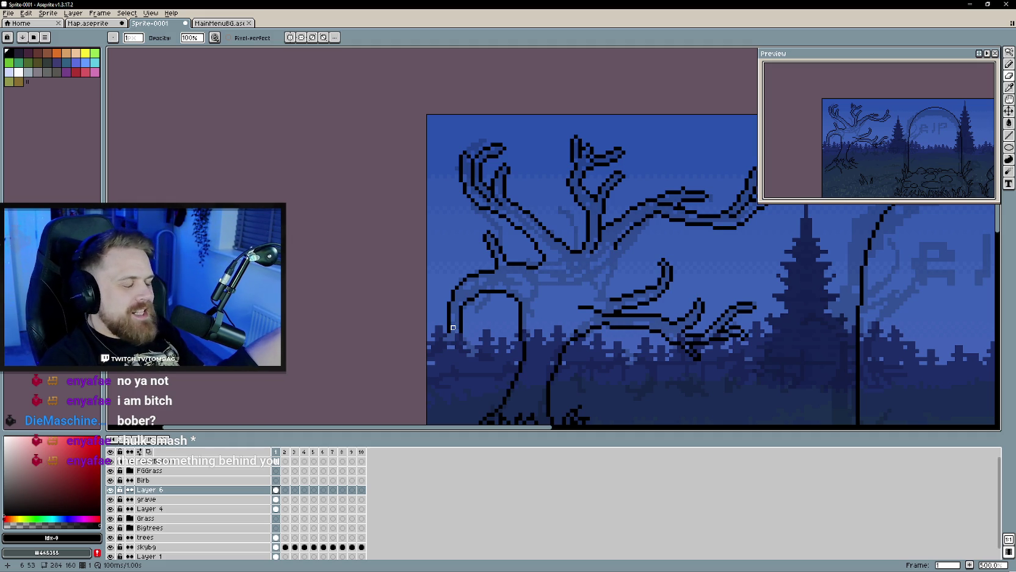
pyautogui.scroll(1, 452, 328)
pyautogui.scroll(-1, 452, 327)
pyautogui.scroll(2, 454, 330)
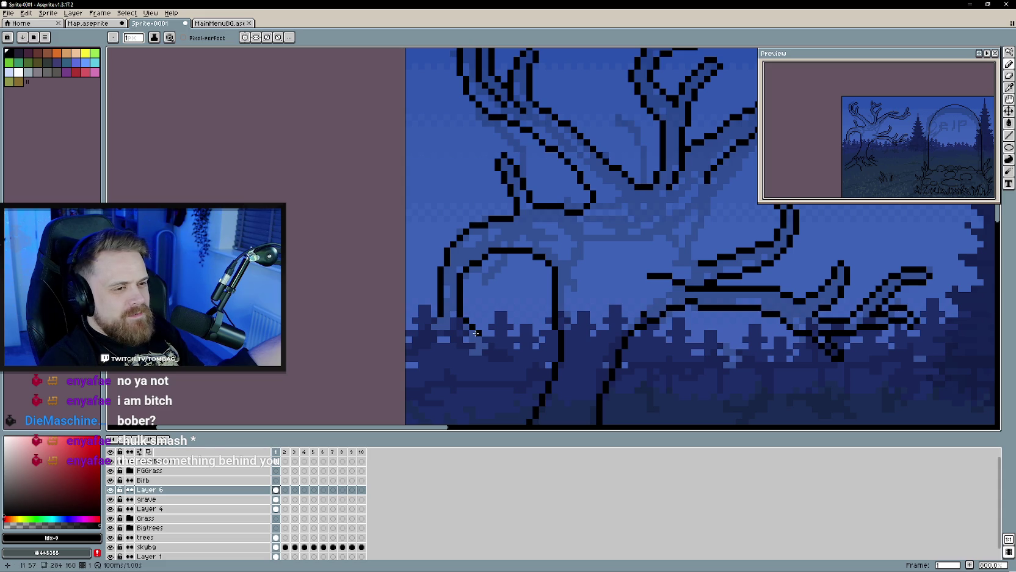
# Step: Draw a diagonal stroke and a curved outline along the trunk's lower edge, adding root pixels
pyautogui.moveTo(488, 339); pyautogui.dragTo(500, 348)
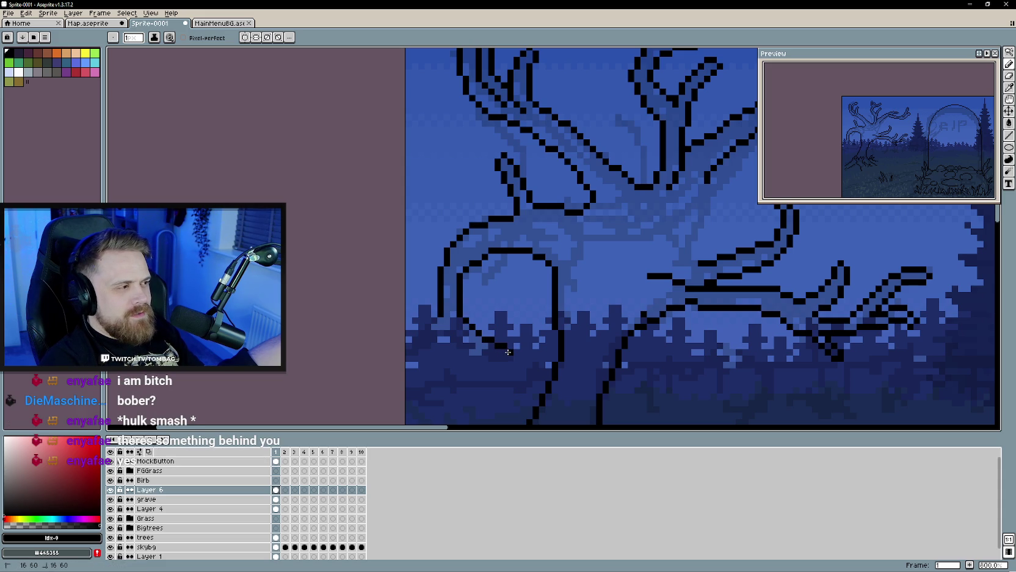
pyautogui.moveTo(503, 358); pyautogui.dragTo(453, 326)
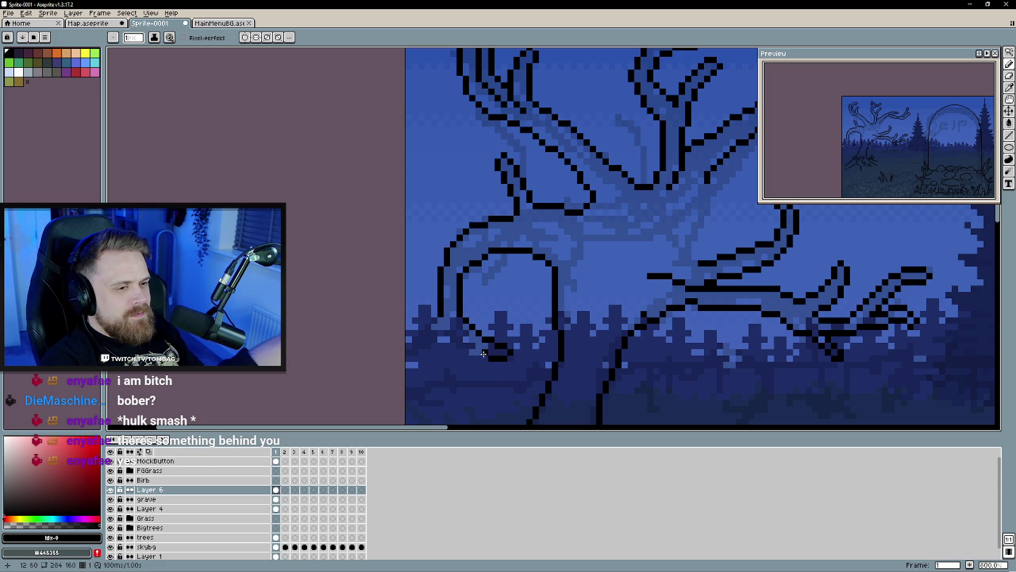
pyautogui.press('e')
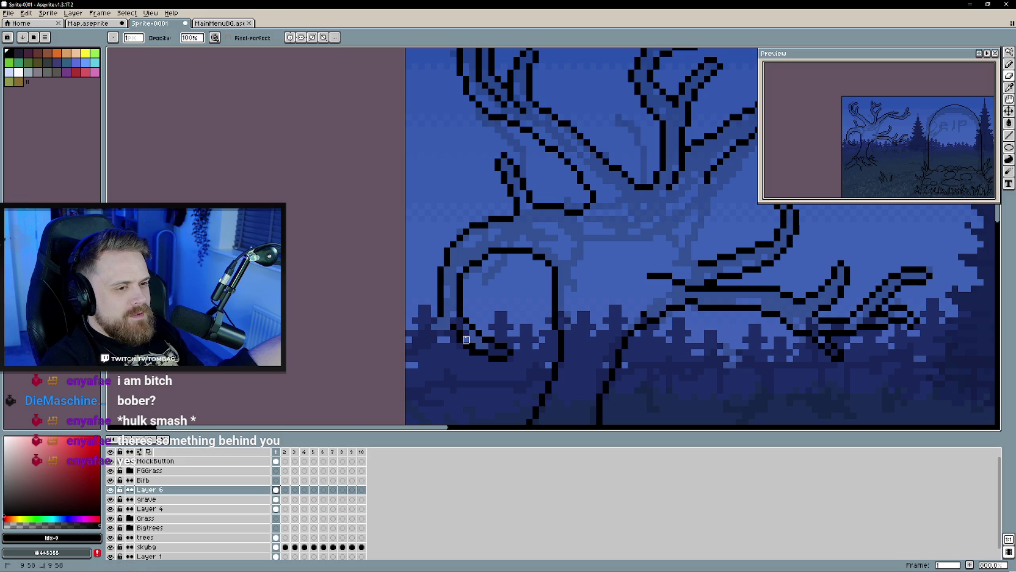
pyautogui.press('b')
pyautogui.click(433, 320)
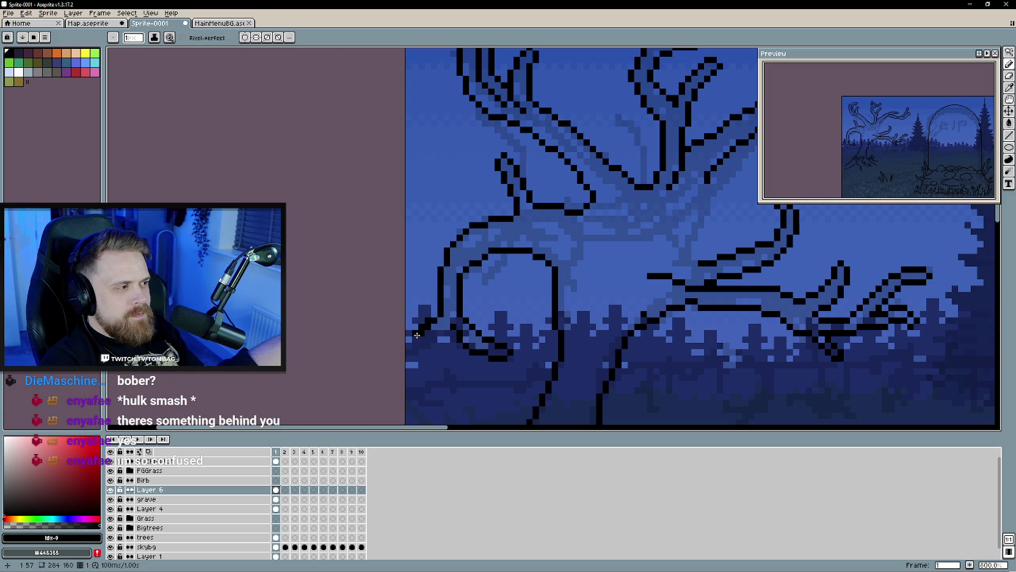
pyautogui.press('e')
pyautogui.press('b')
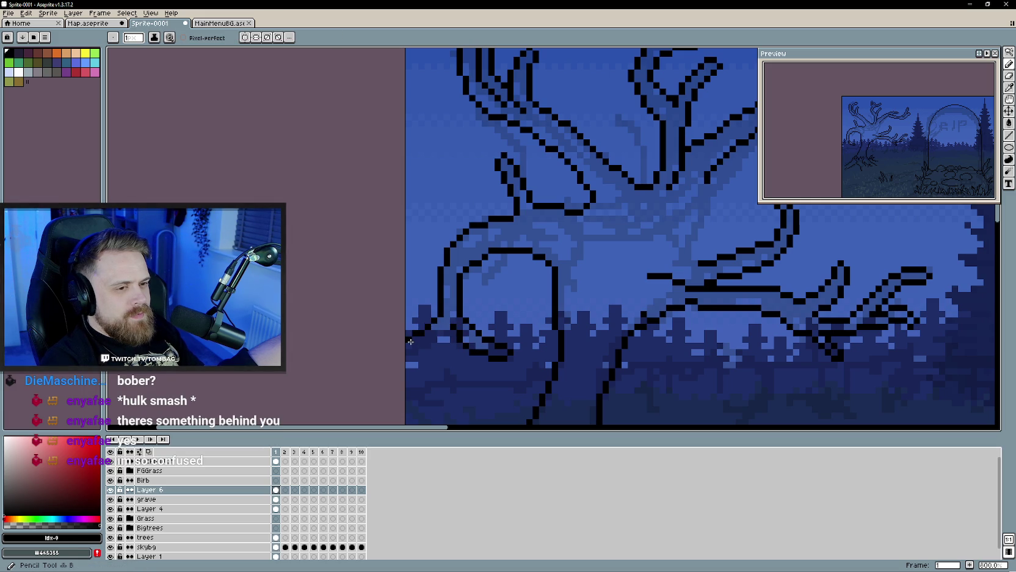
pyautogui.press('e')
pyautogui.press('b')
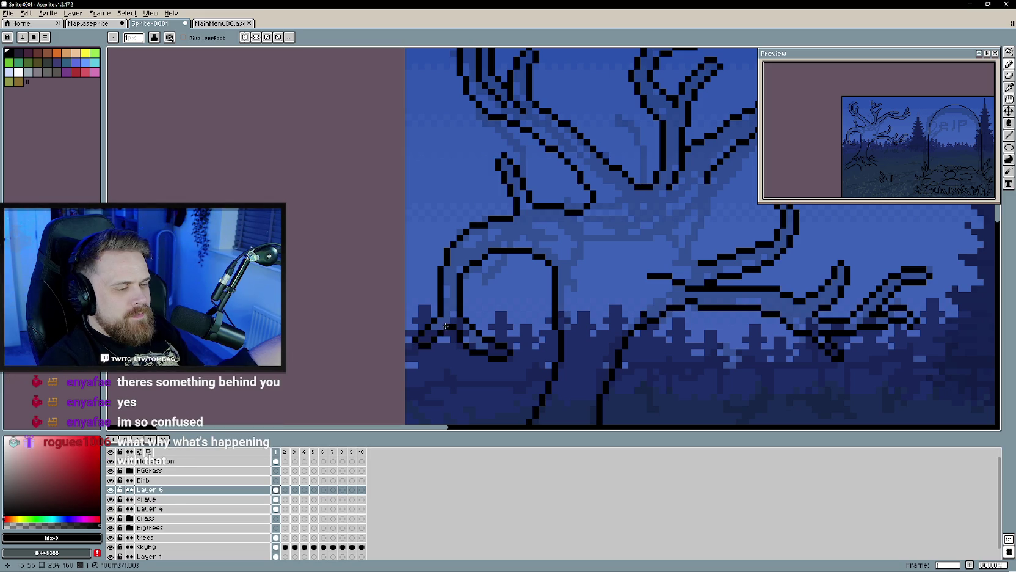
# Step: Add another black stroke to the root outline, toggling Eraser and Pencil while zooming to check
pyautogui.press('e')
pyautogui.scroll(-3, 448, 333)
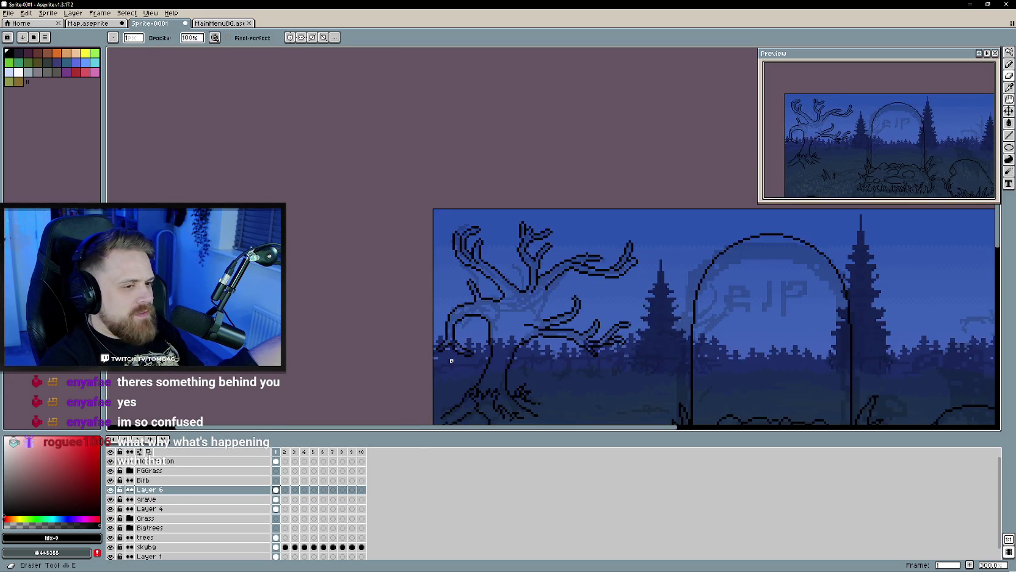
pyautogui.scroll(3, 453, 360)
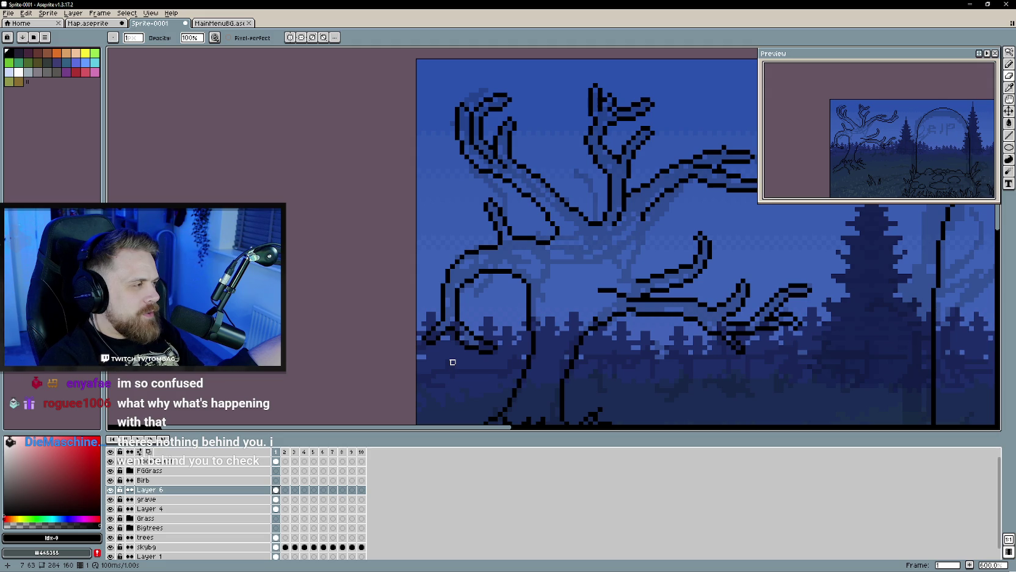
pyautogui.scroll(-3, 452, 363)
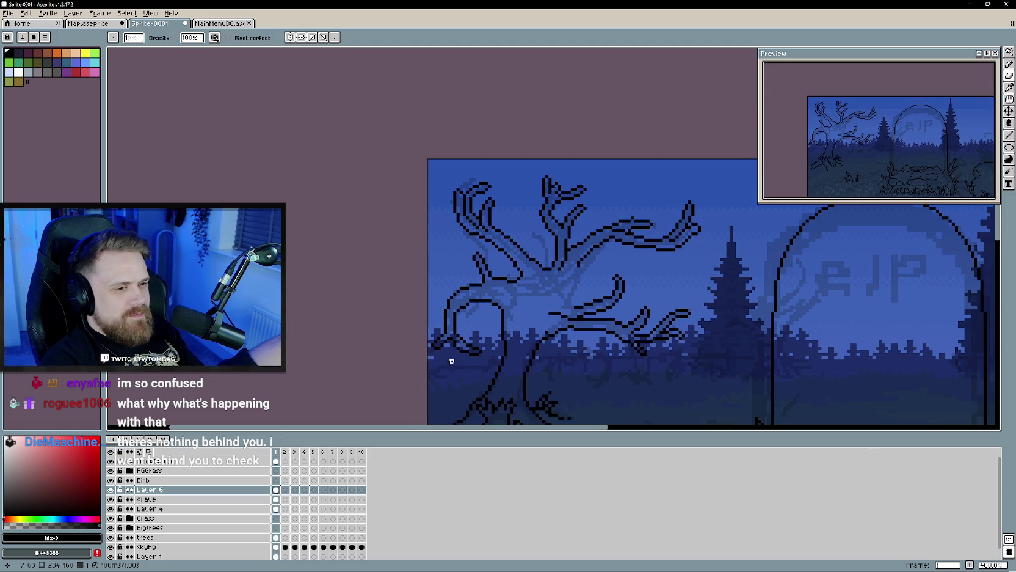
pyautogui.scroll(3, 460, 331)
pyautogui.press('b')
pyautogui.moveTo(493, 293); pyautogui.dragTo(526, 288)
pyautogui.press('b')
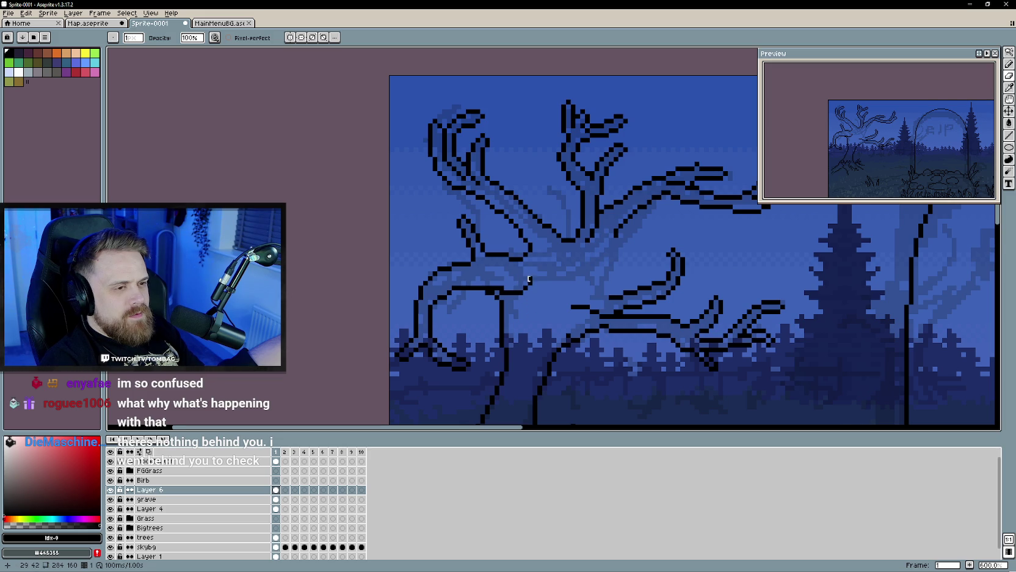
pyautogui.scroll(-3, 526, 274)
pyautogui.scroll(2, 535, 353)
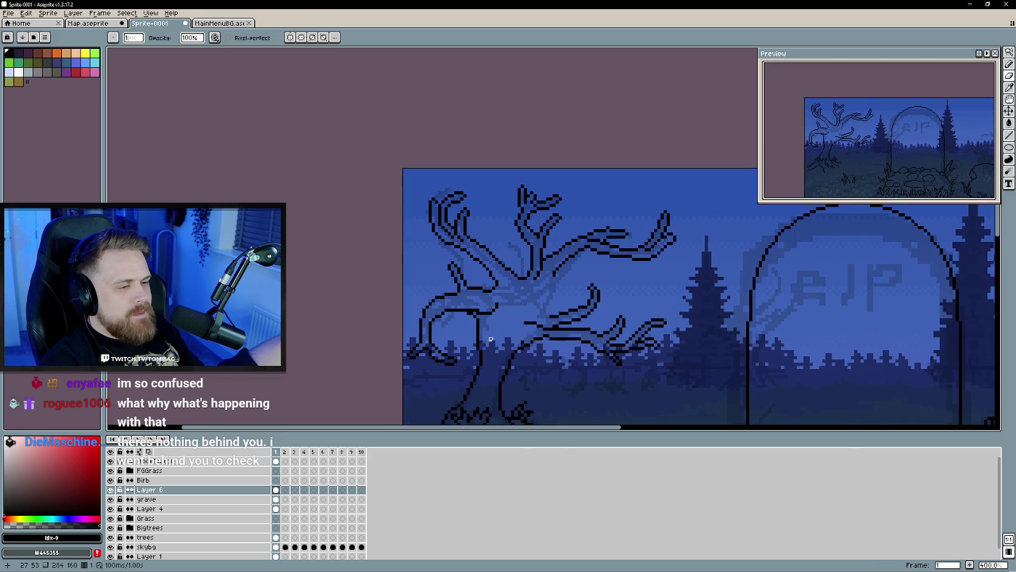
pyautogui.press('b')
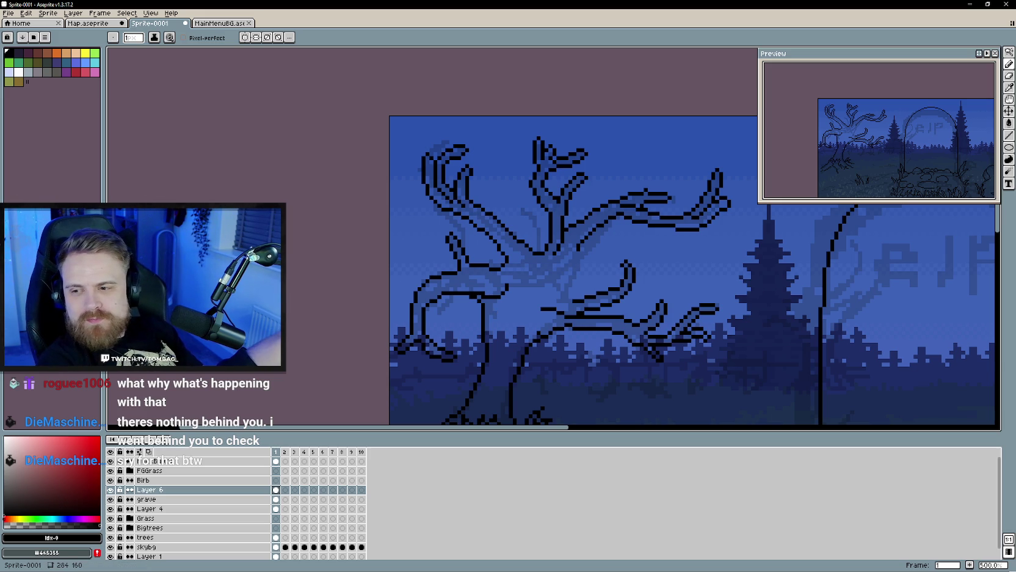
pyautogui.scroll(-4, 452, 268)
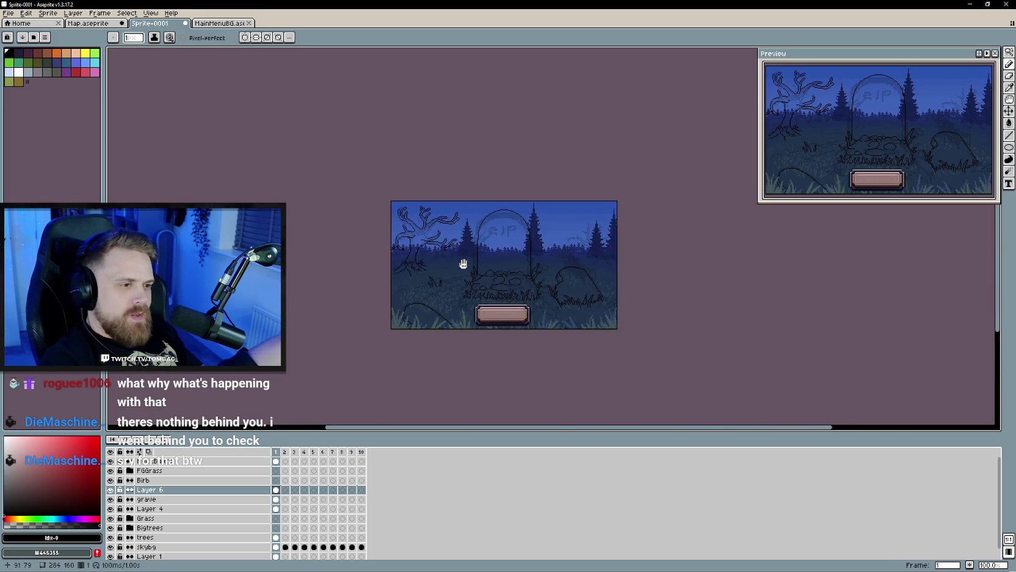
pyautogui.scroll(2, 452, 268)
pyautogui.scroll(-1, 448, 269)
pyautogui.scroll(1, 448, 269)
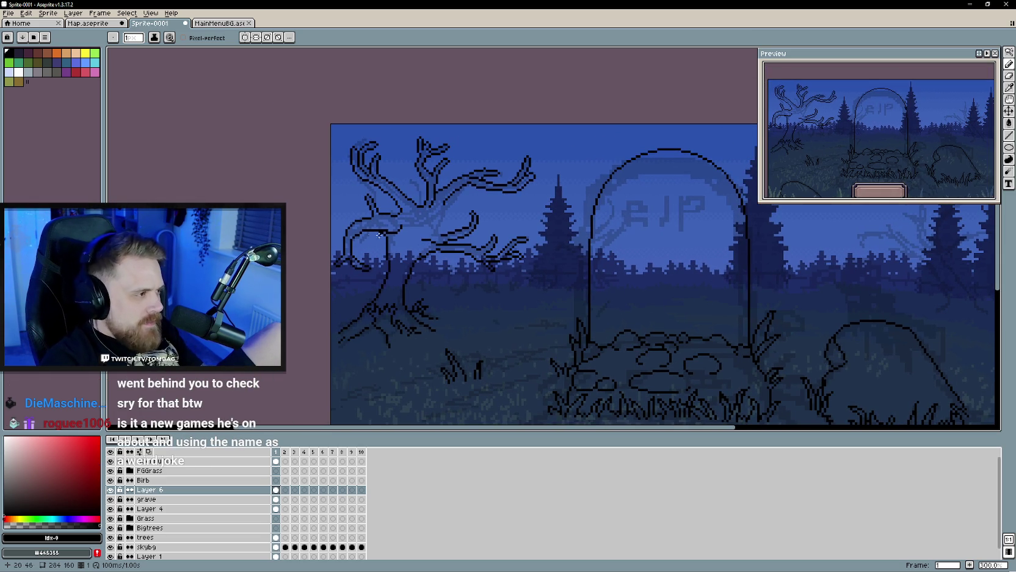
pyautogui.scroll(1, 351, 250)
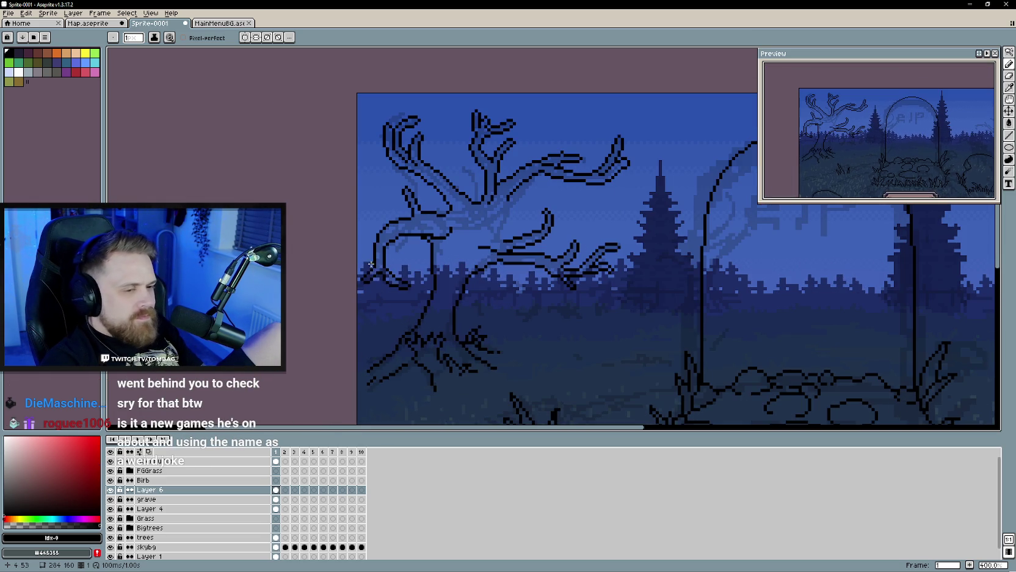
pyautogui.scroll(-1, 405, 263)
pyautogui.scroll(1, 406, 263)
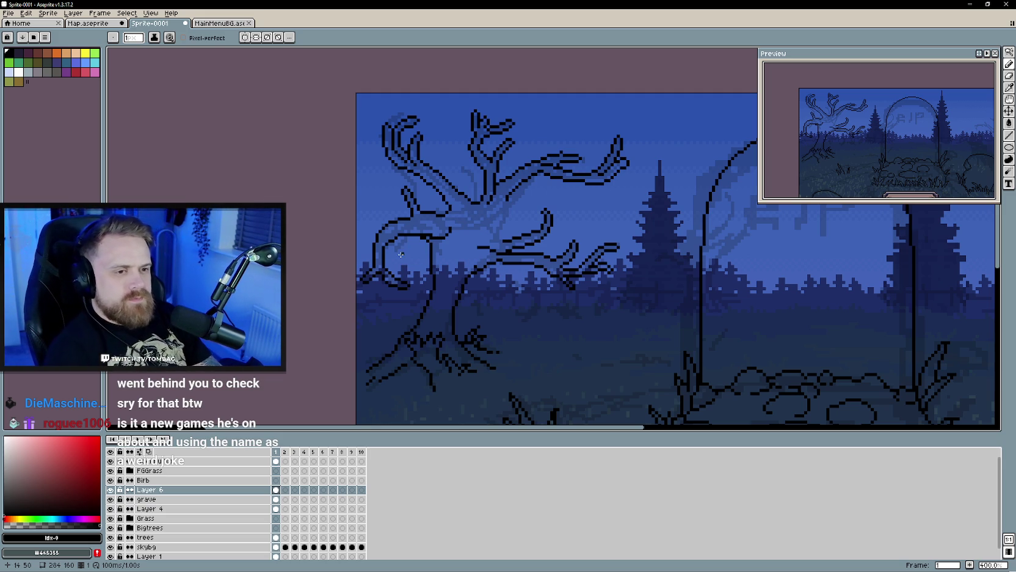
pyautogui.press('w')
pyautogui.scroll(2, 384, 267)
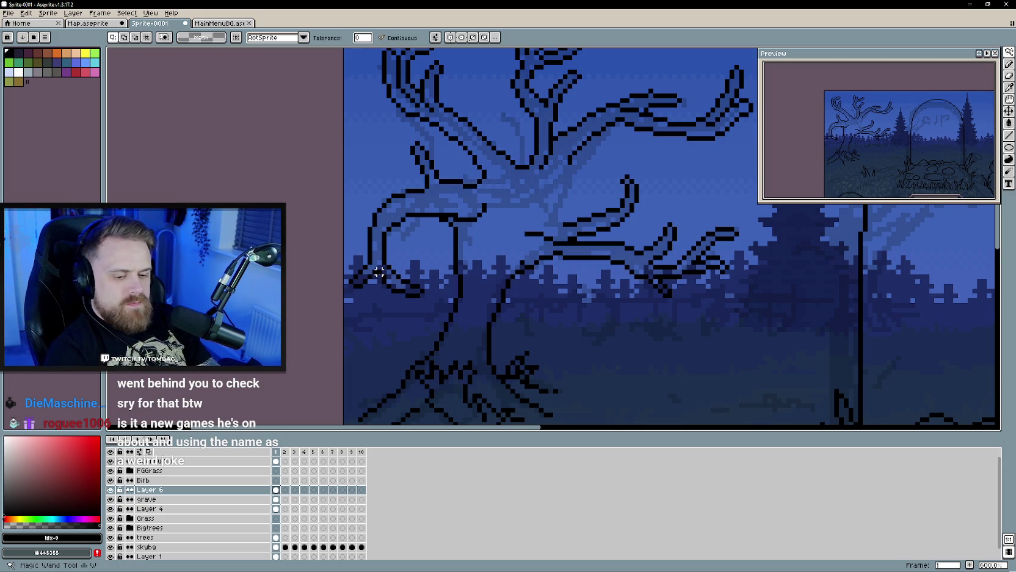
pyautogui.scroll(-1, 381, 269)
pyautogui.scroll(-1, 384, 266)
pyautogui.press('e')
pyautogui.scroll(2, 386, 255)
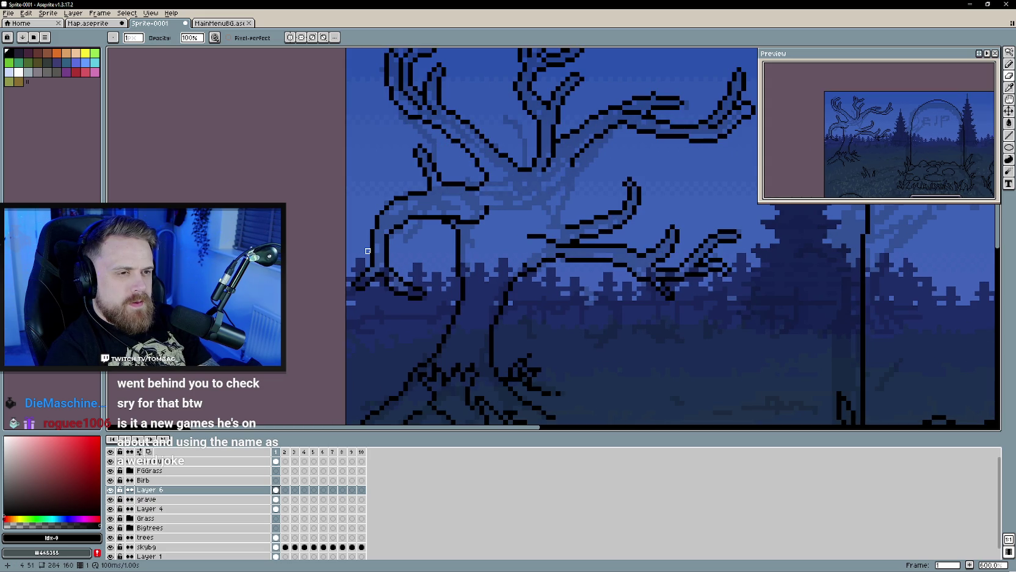
# Step: Zoom in on the tree outline, undo the stray dark pixels with Ctrl+Z, then zoom back out
pyautogui.scroll(-3, 367, 251)
pyautogui.scroll(-2, 430, 303)
pyautogui.scroll(1, 430, 303)
pyautogui.scroll(1, 438, 297)
pyautogui.scroll(1, 452, 285)
pyautogui.scroll(1, 459, 279)
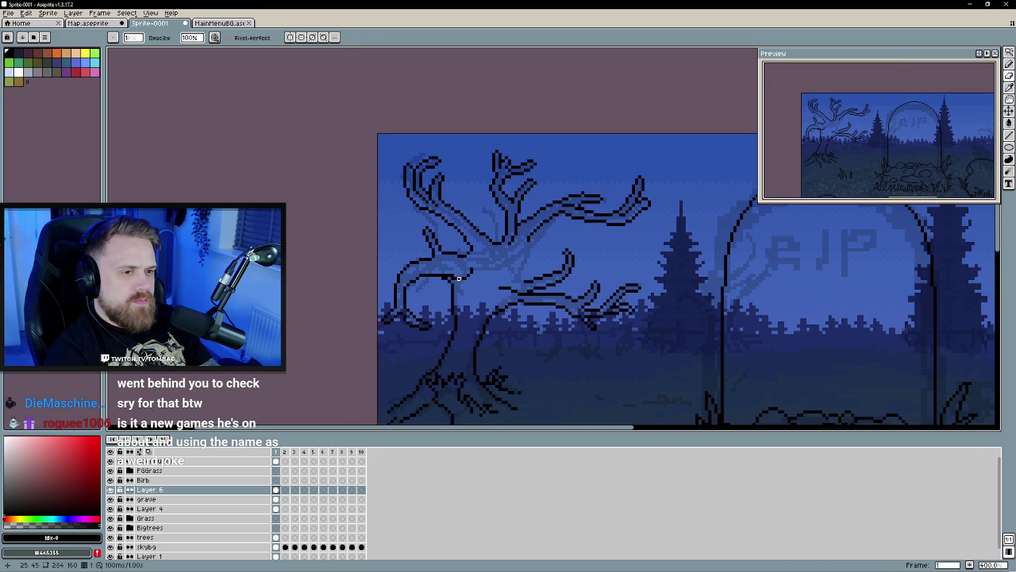
pyautogui.press('b')
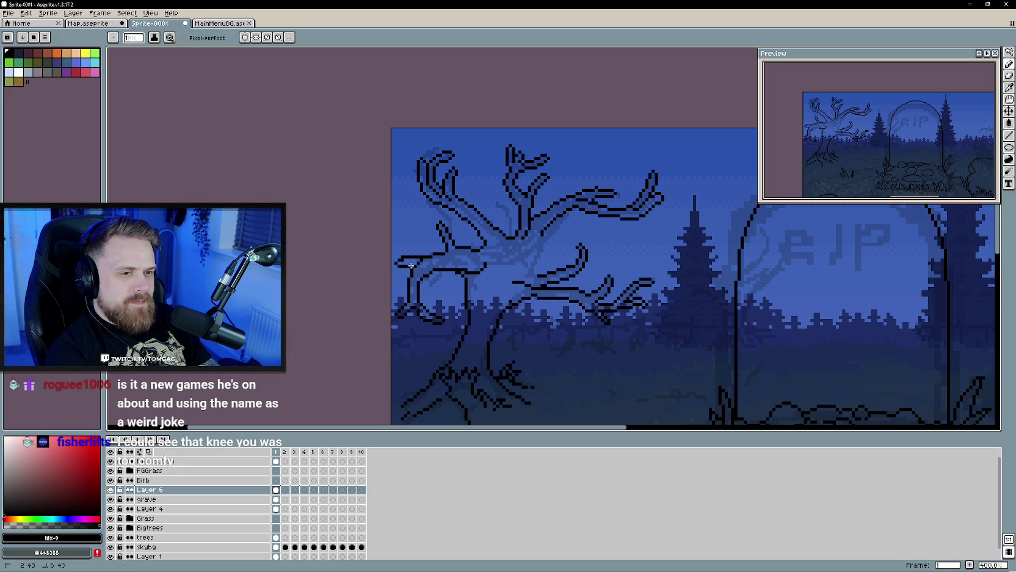
pyautogui.press('e')
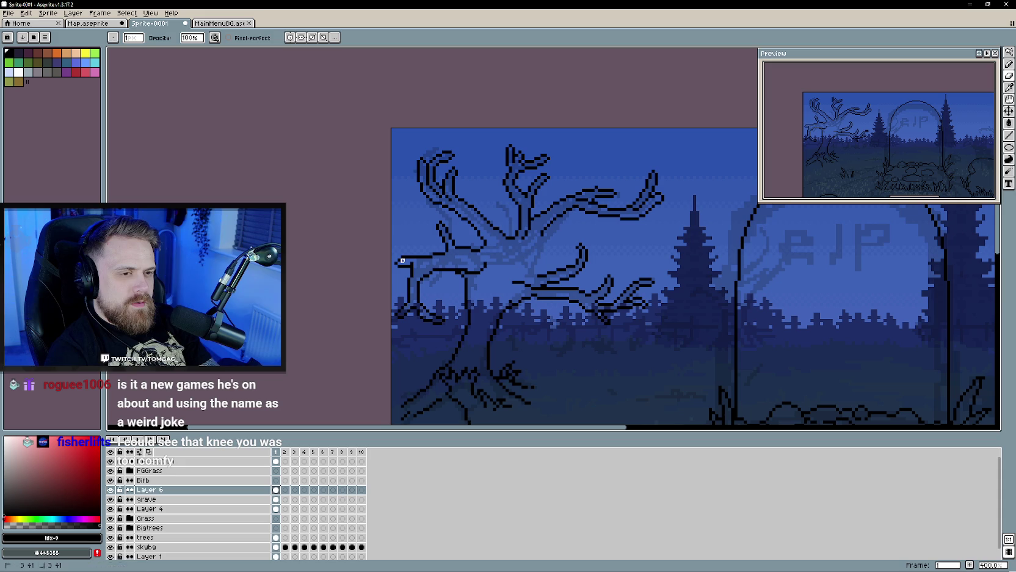
pyautogui.press('b')
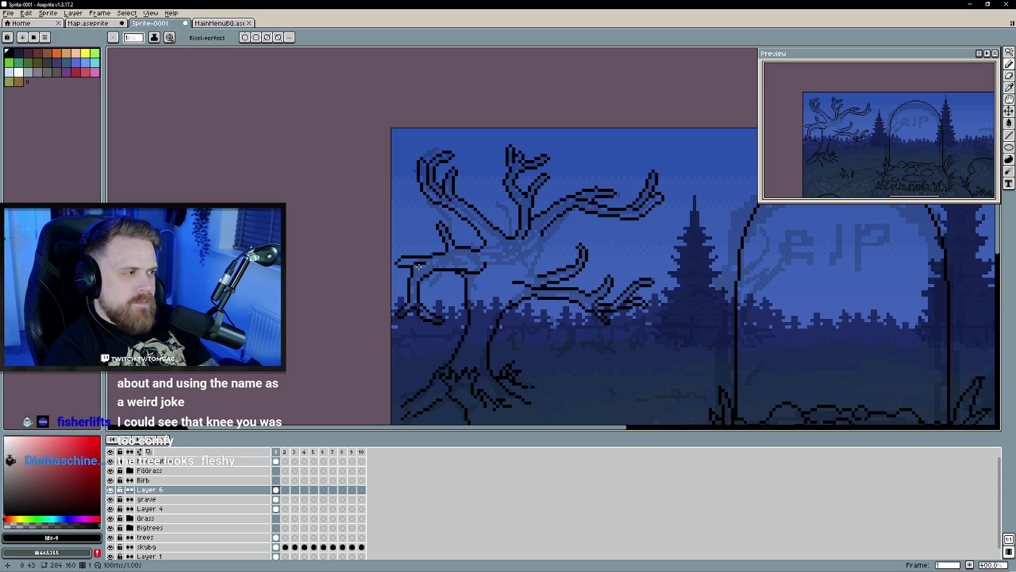
pyautogui.hotkey('ctrl', 'z')
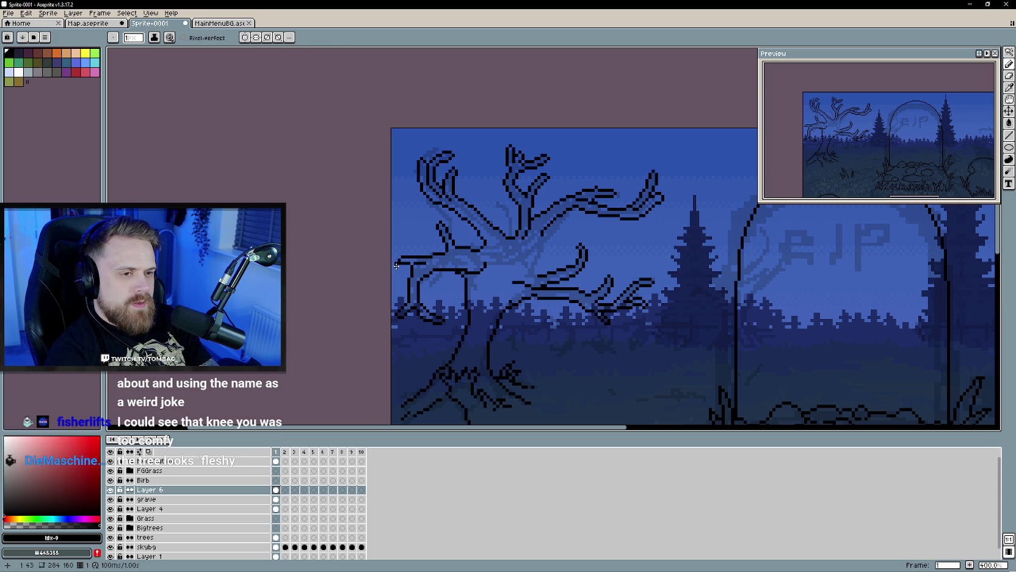
pyautogui.press('l')
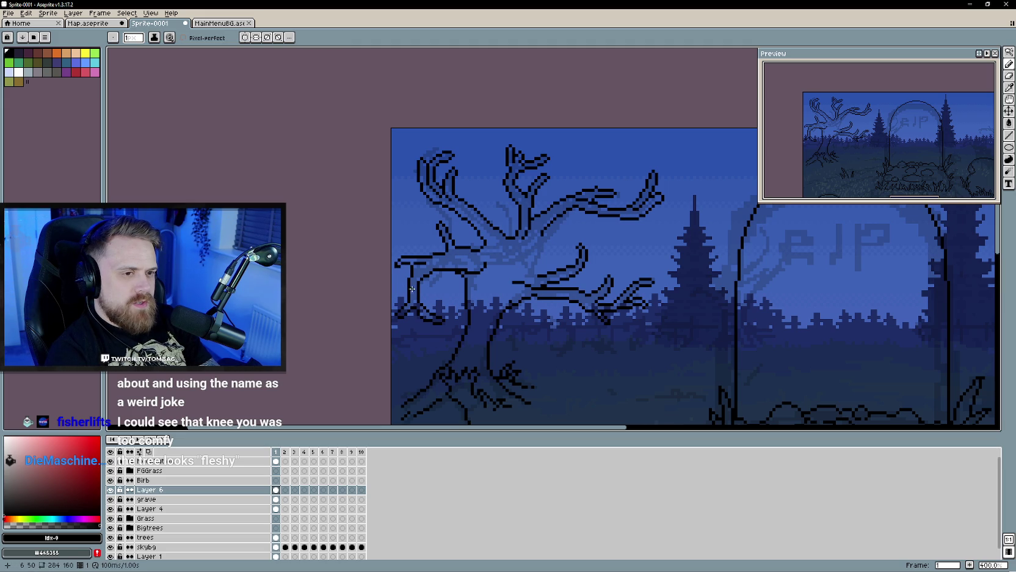
pyautogui.press('e')
pyautogui.scroll(-2, 403, 275)
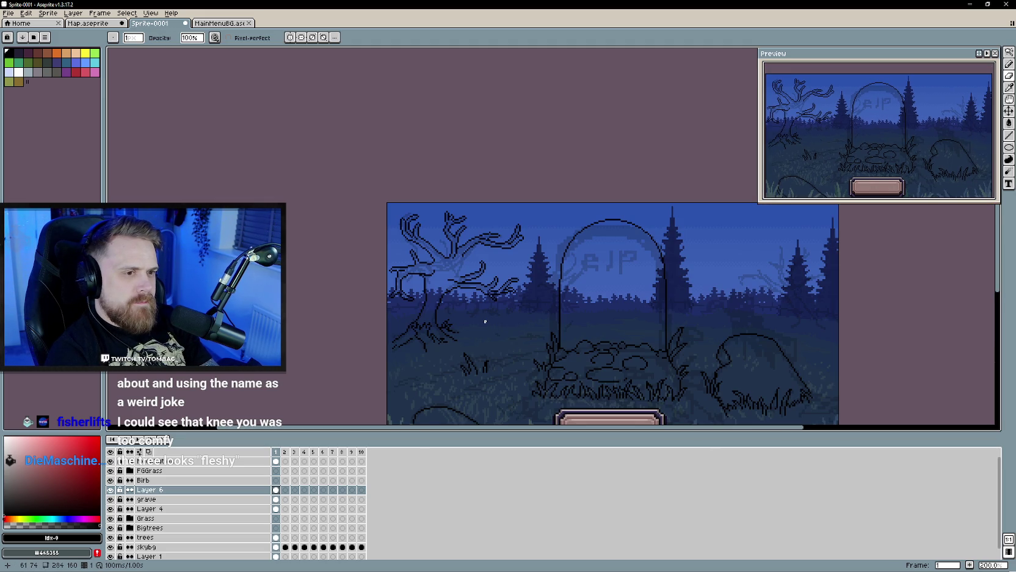
# Step: Zoom and pan to centre the view on the tree's middle, toggling eraser and pencil
pyautogui.scroll(1, 485, 321)
pyautogui.scroll(1, 476, 293)
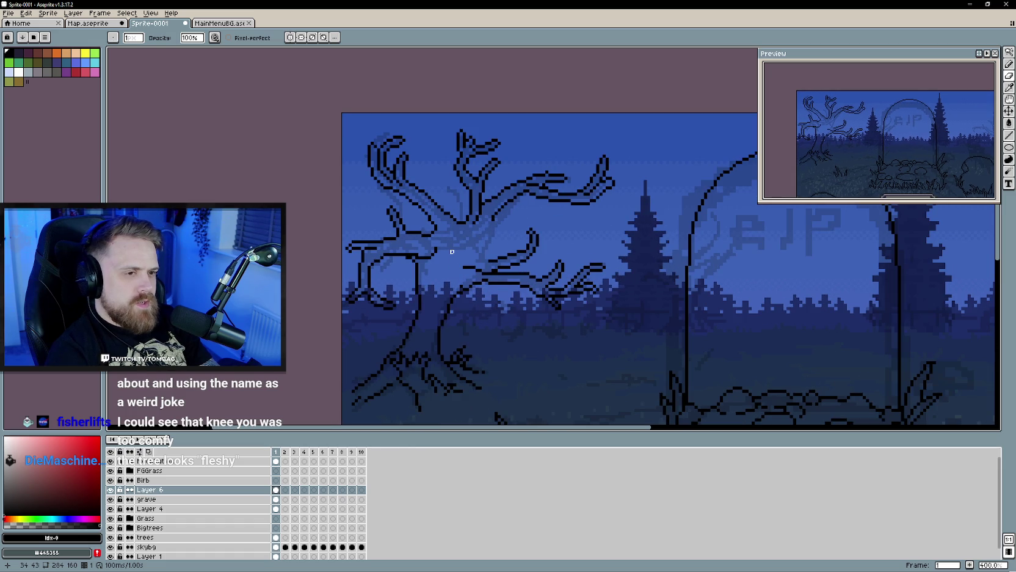
pyautogui.scroll(-1, 452, 251)
pyautogui.scroll(-1, 379, 219)
pyautogui.scroll(1, 492, 300)
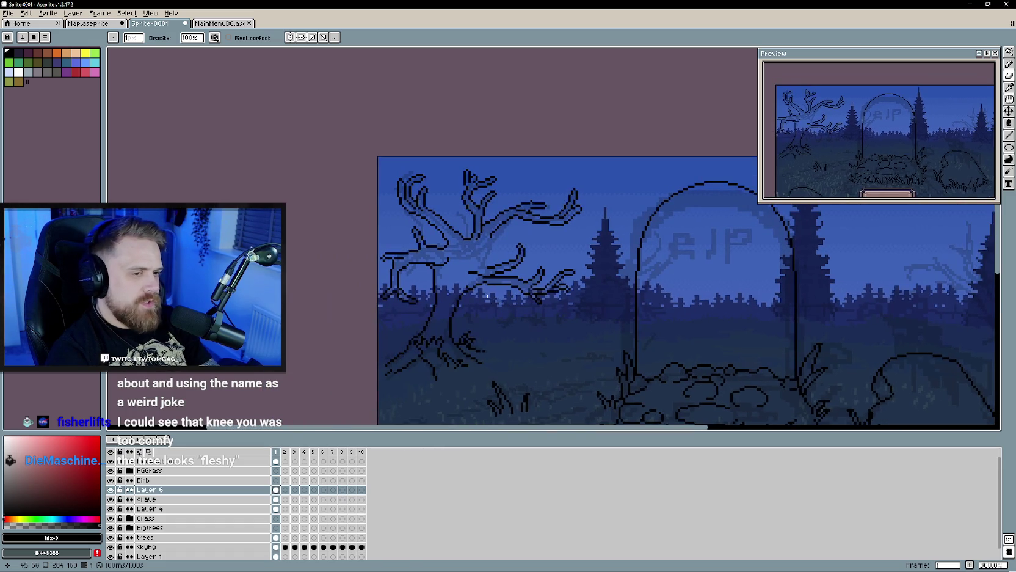
pyautogui.moveTo(474, 285); pyautogui.dragTo(487, 300)
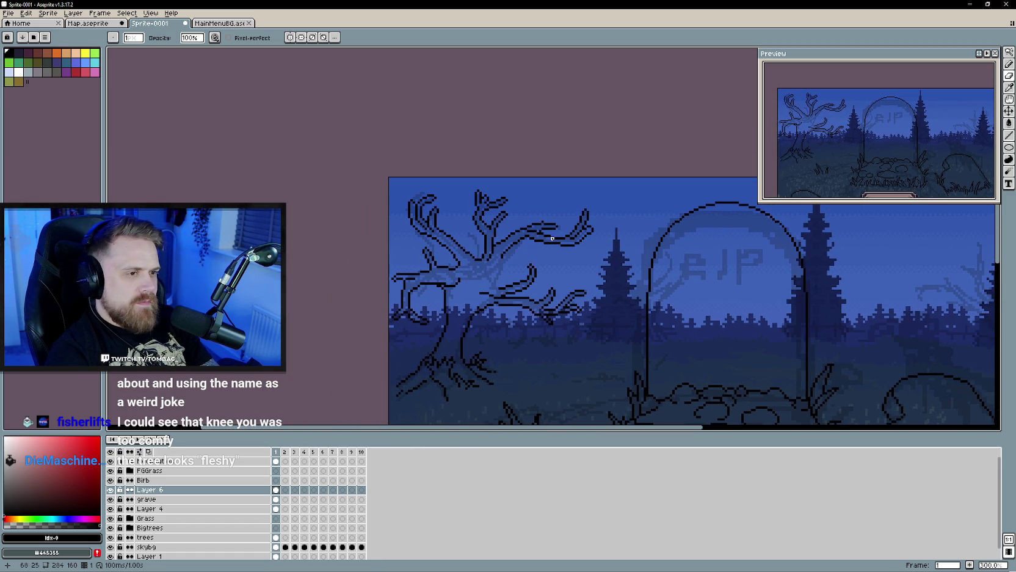
pyautogui.moveTo(502, 264); pyautogui.dragTo(510, 257)
pyautogui.scroll(1, 550, 208)
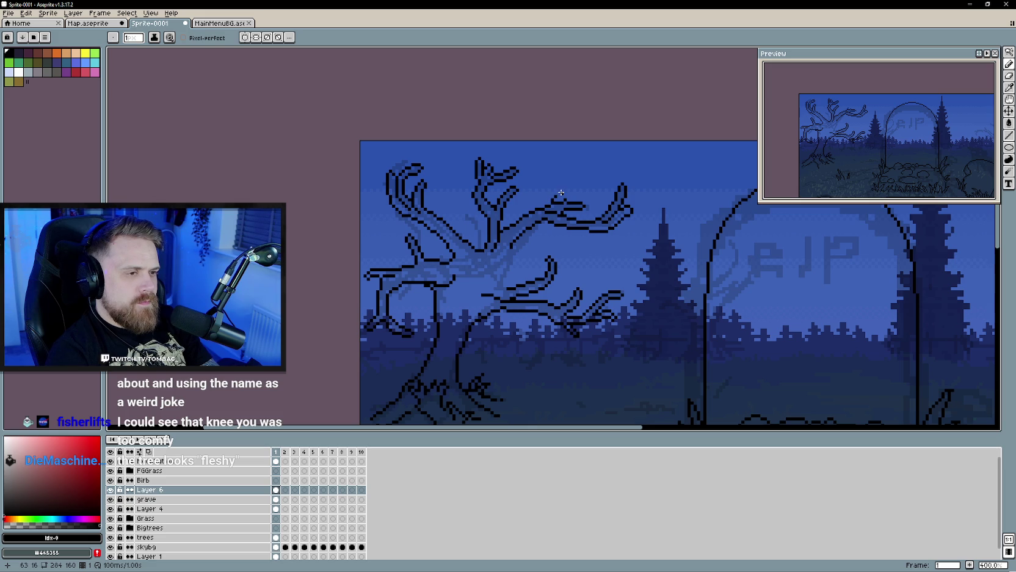
pyautogui.press('e')
pyautogui.scroll(-2, 567, 208)
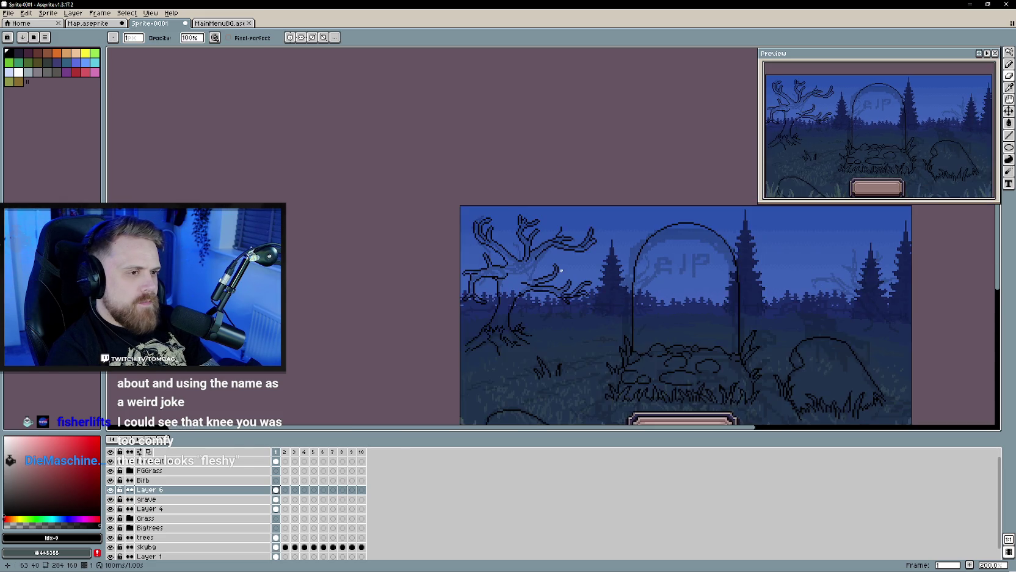
pyautogui.scroll(1, 555, 264)
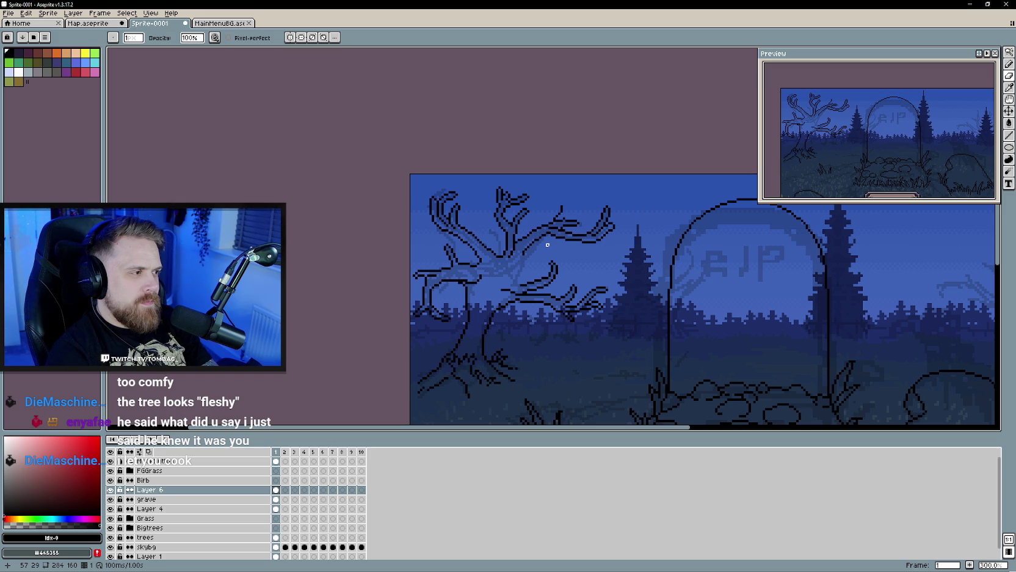
pyautogui.scroll(1, 543, 244)
pyautogui.press('e')
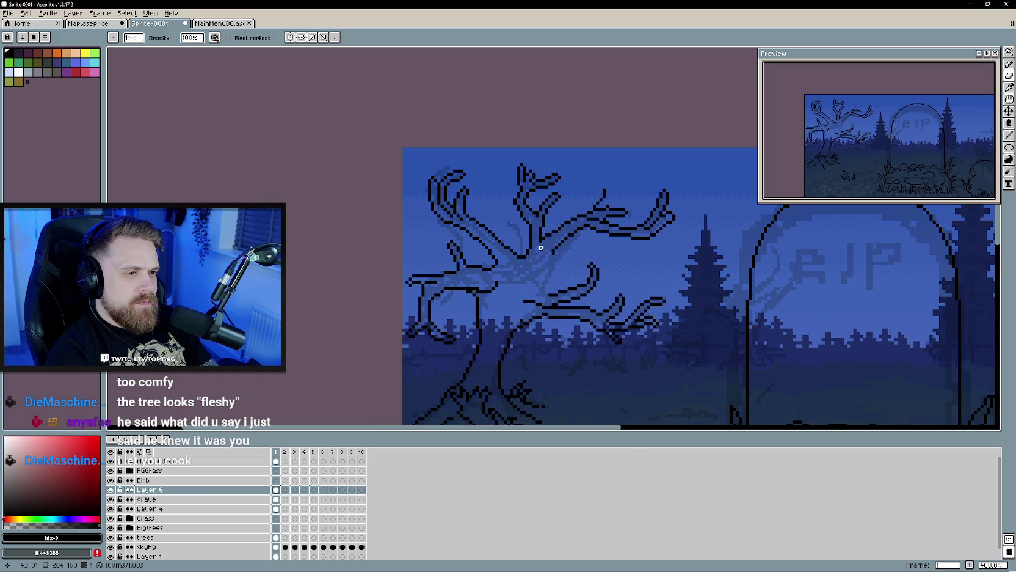
pyautogui.scroll(-1, 538, 264)
pyautogui.scroll(1, 536, 252)
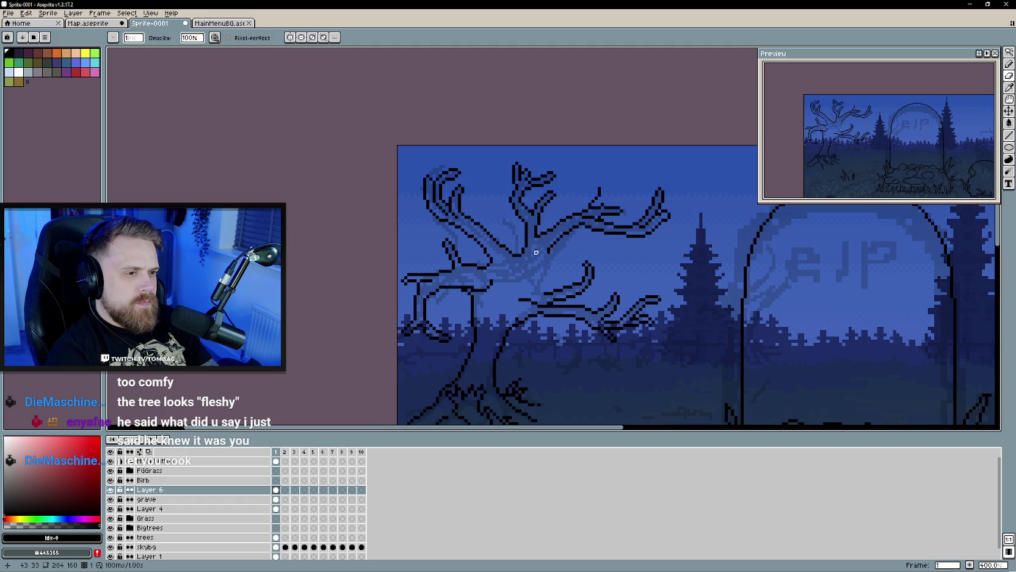
pyautogui.scroll(-2, 536, 236)
pyautogui.scroll(2, 532, 274)
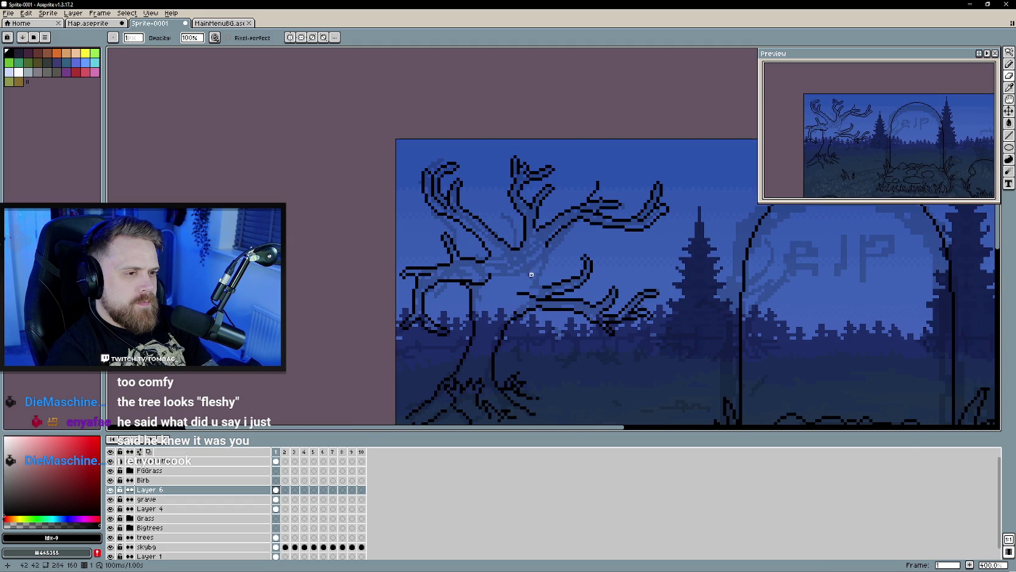
pyautogui.press('e')
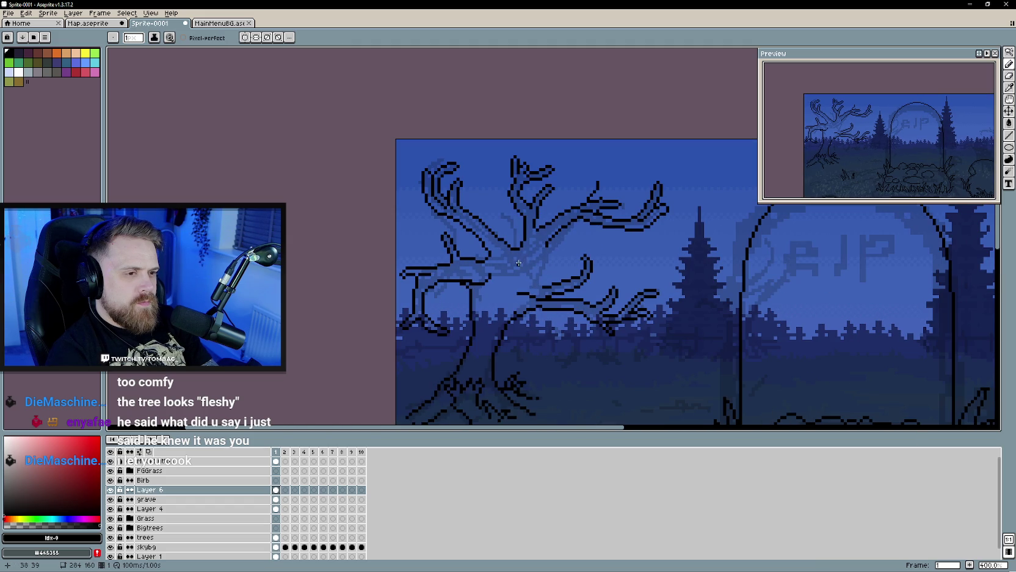
# Step: Draw a trial branch line across the tree's middle, then undo both strokes
pyautogui.click(530, 258)
pyautogui.moveTo(577, 267)
pyautogui.mouseDown()
pyautogui.moveTo(582, 283)
pyautogui.moveTo(623, 255)
pyautogui.moveTo(586, 283)
pyautogui.moveTo(531, 269)
pyautogui.mouseUp()
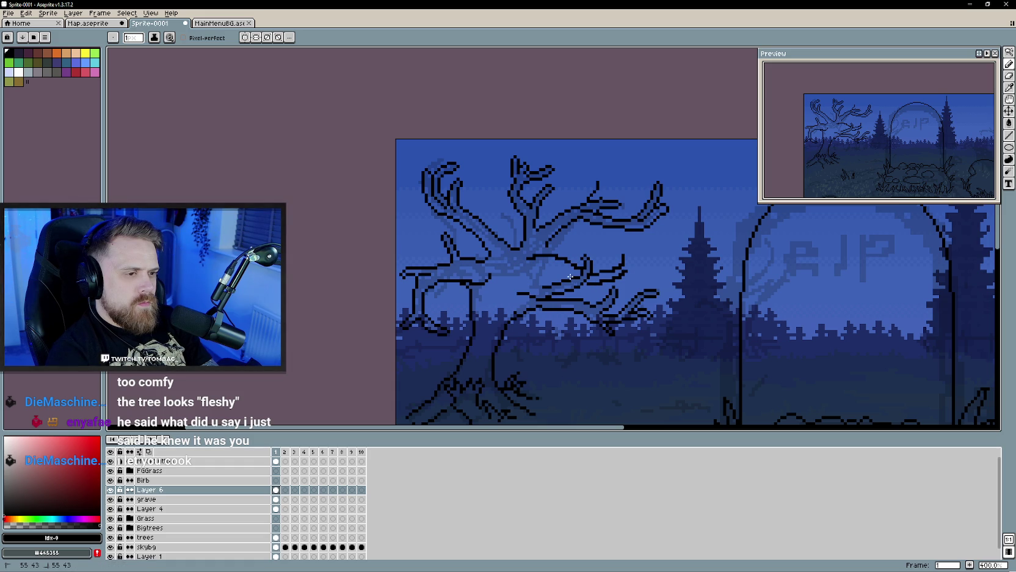
pyautogui.scroll(-3, 531, 268)
pyautogui.scroll(1, 536, 314)
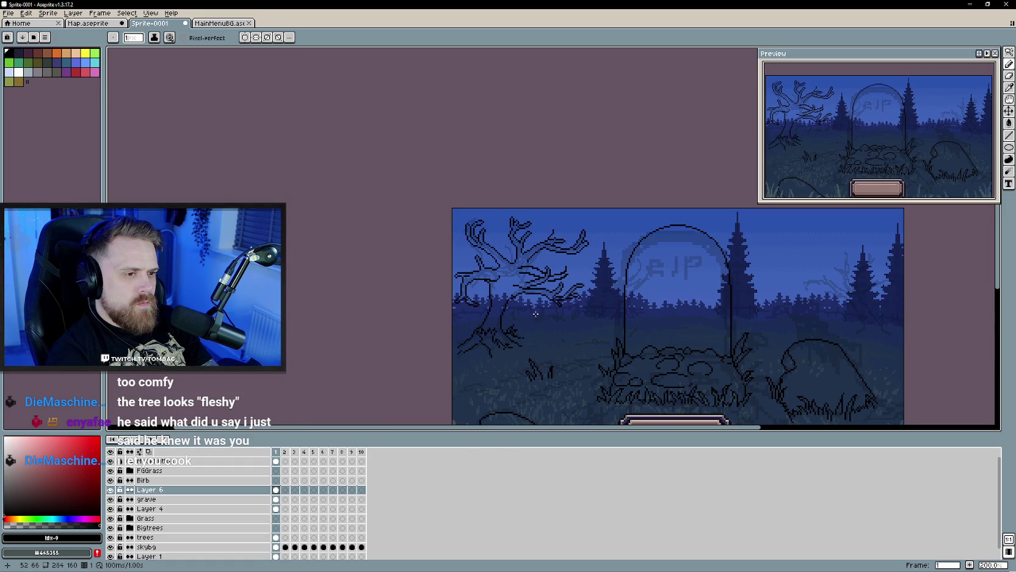
pyautogui.scroll(1, 506, 279)
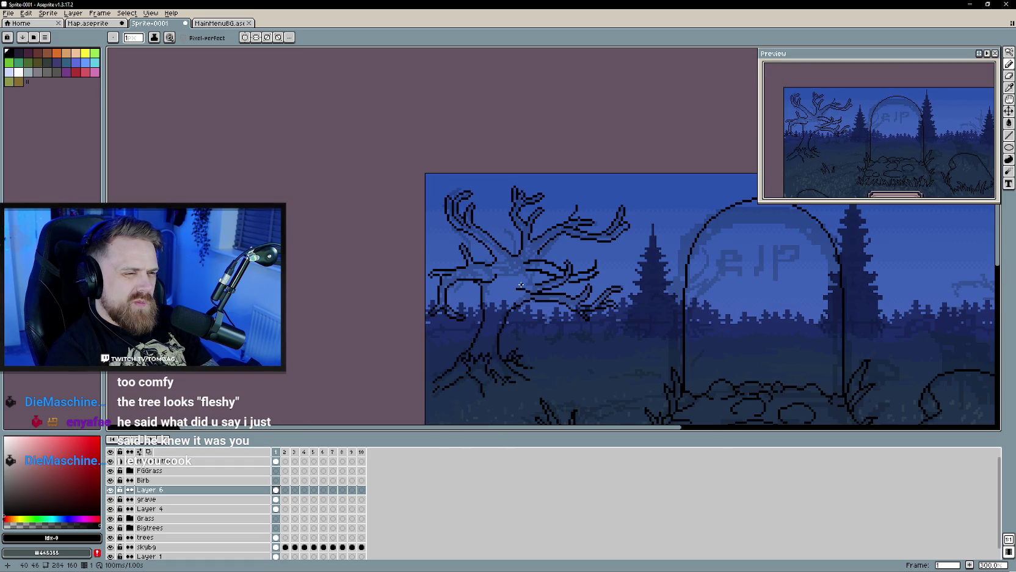
pyautogui.hotkey('ctrl', 'z')
pyautogui.hotkey('ctrl', 'z')
pyautogui.hotkey('ctrl', 'z')
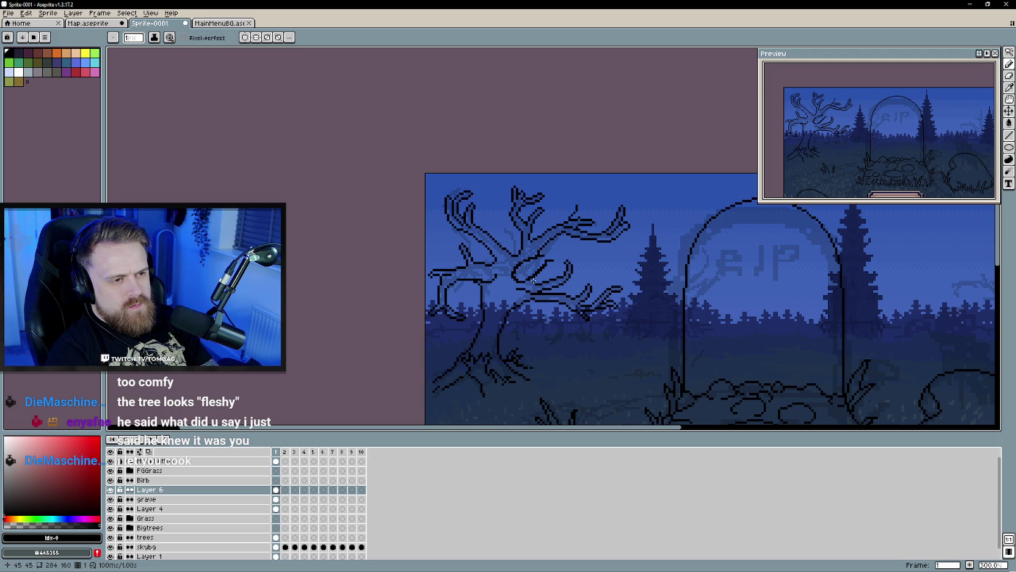
pyautogui.press('b')
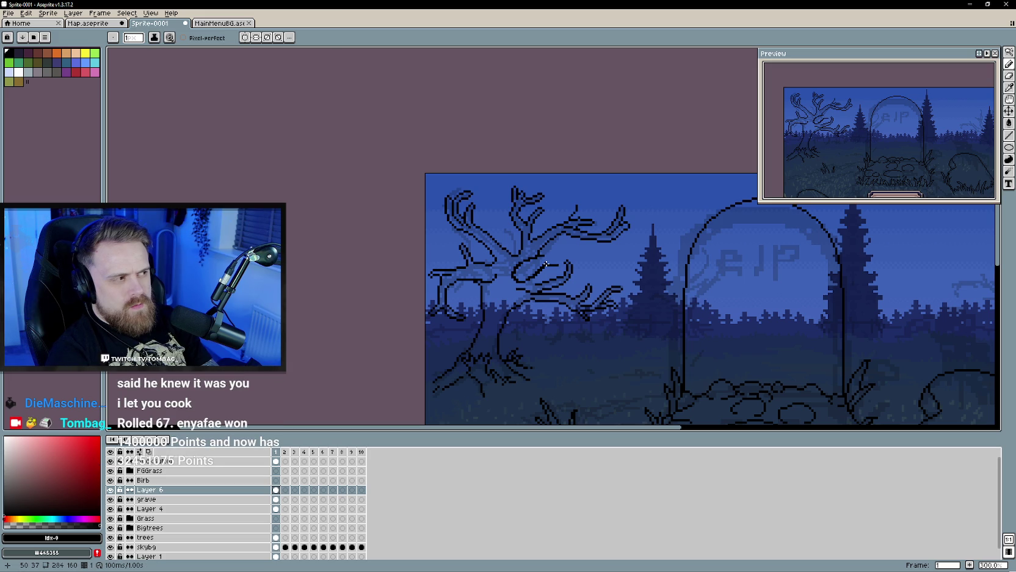
pyautogui.hotkey('ctrl', 'z')
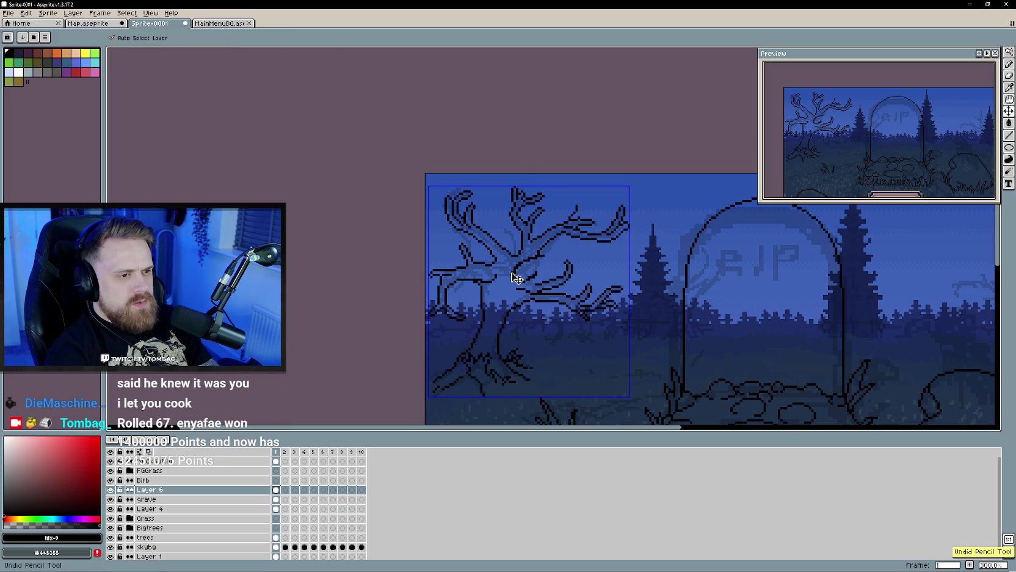
# Step: Draw a short forked black twig at the tip of the tree's lower-left limb
pyautogui.scroll(-1, 543, 285)
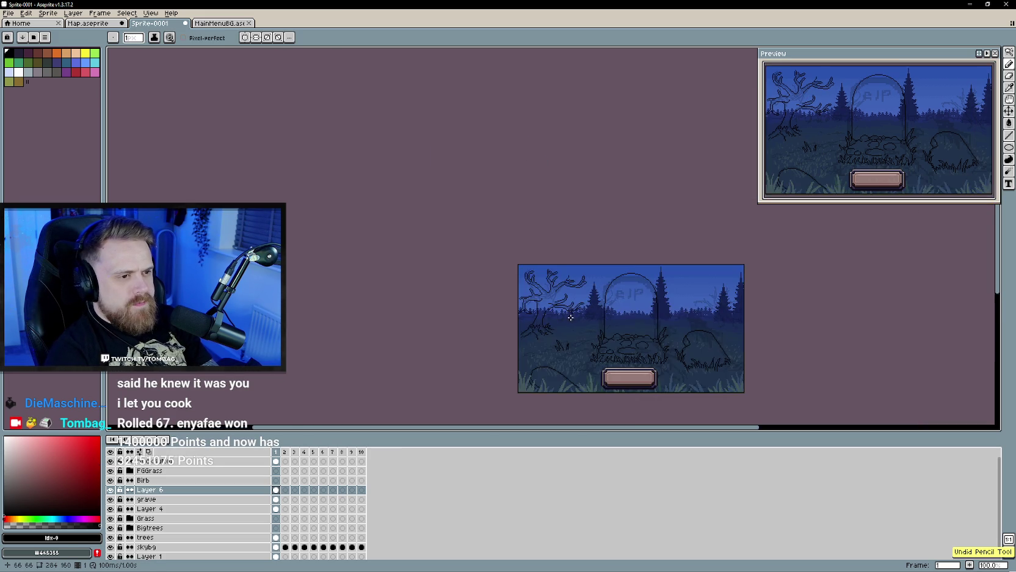
pyautogui.scroll(1, 508, 278)
pyautogui.scroll(1, 509, 278)
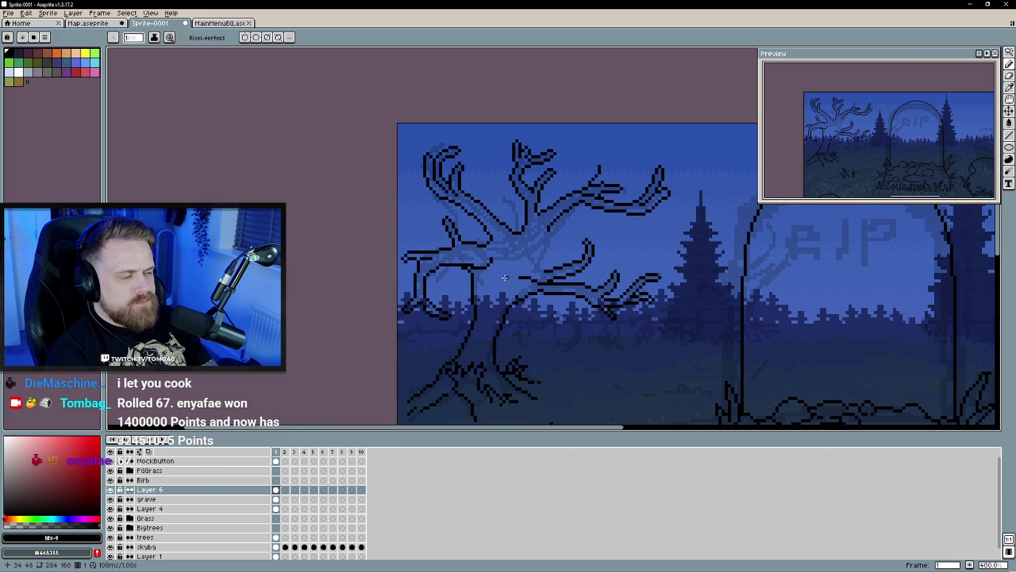
pyautogui.press('e')
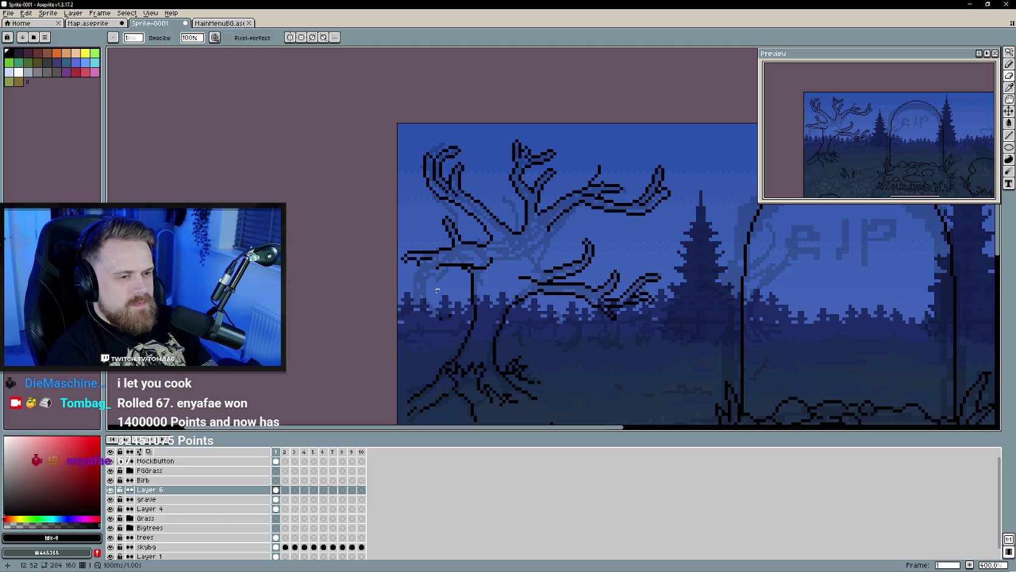
pyautogui.press('e')
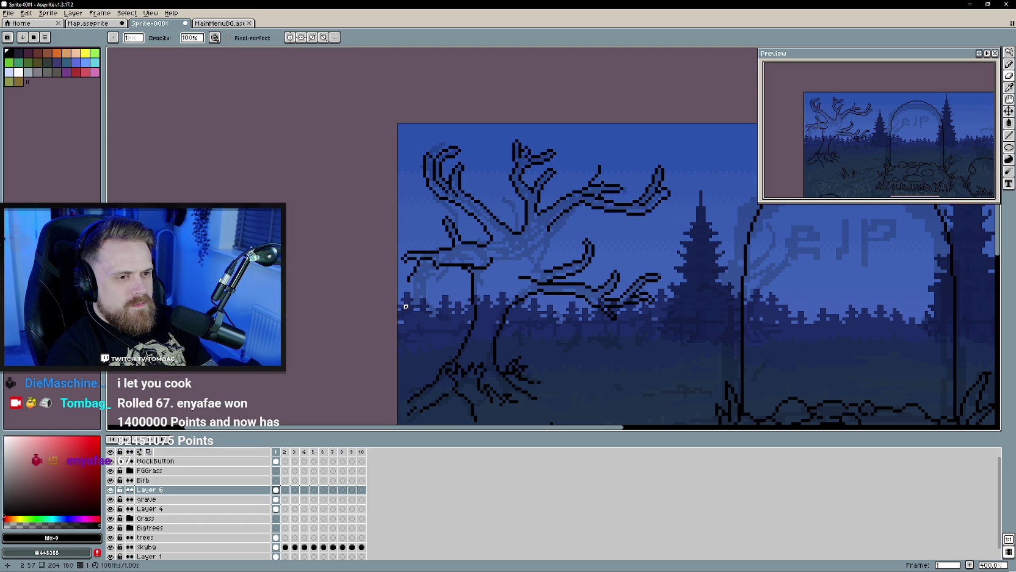
pyautogui.press('b')
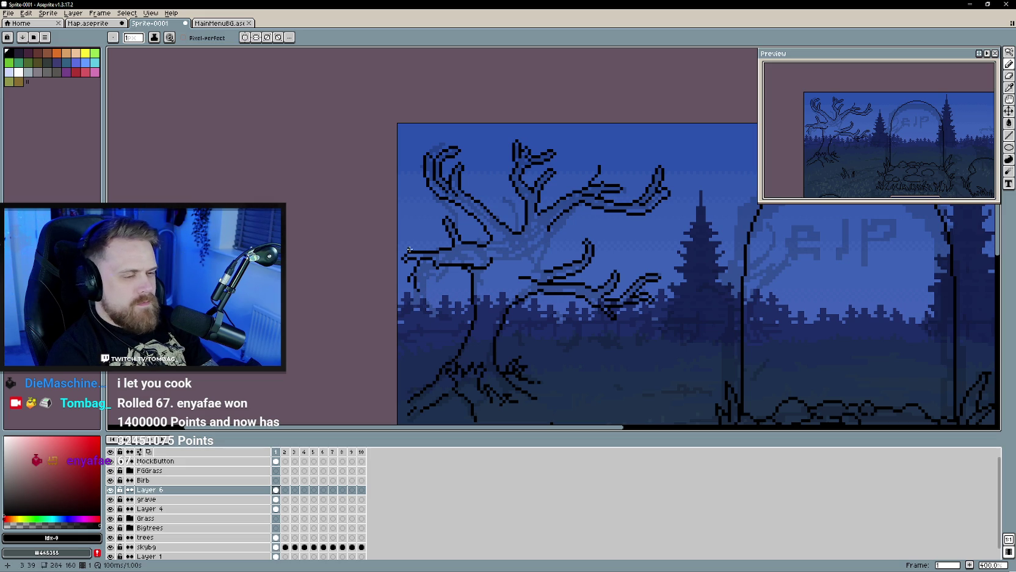
pyautogui.moveTo(408, 228); pyautogui.dragTo(417, 242)
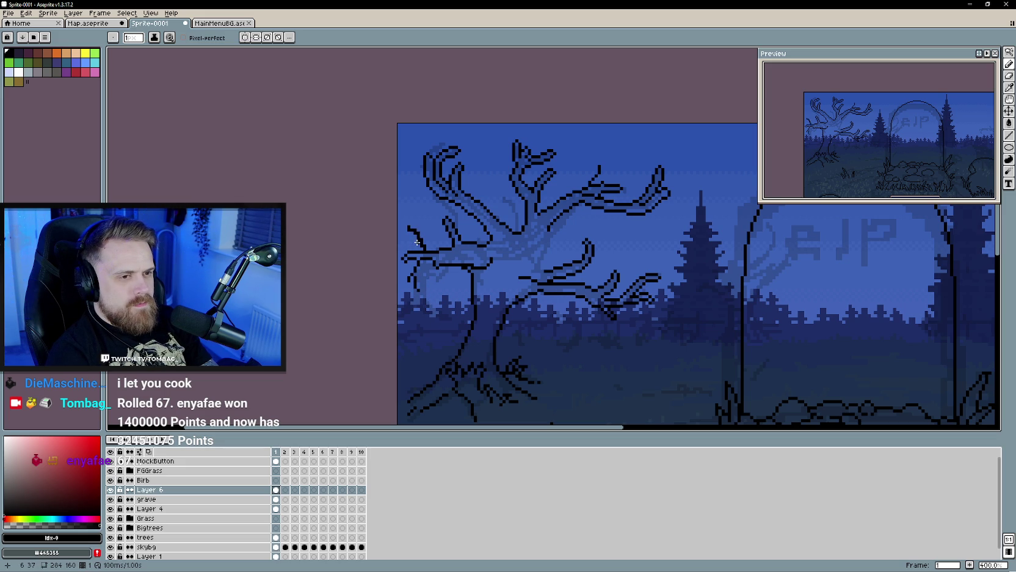
pyautogui.press('e')
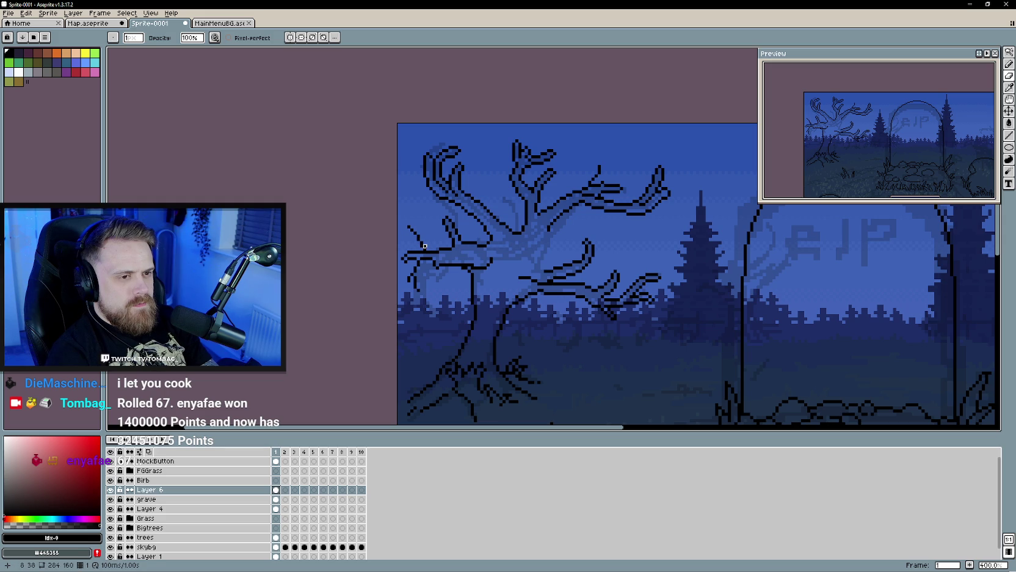
pyautogui.press('b')
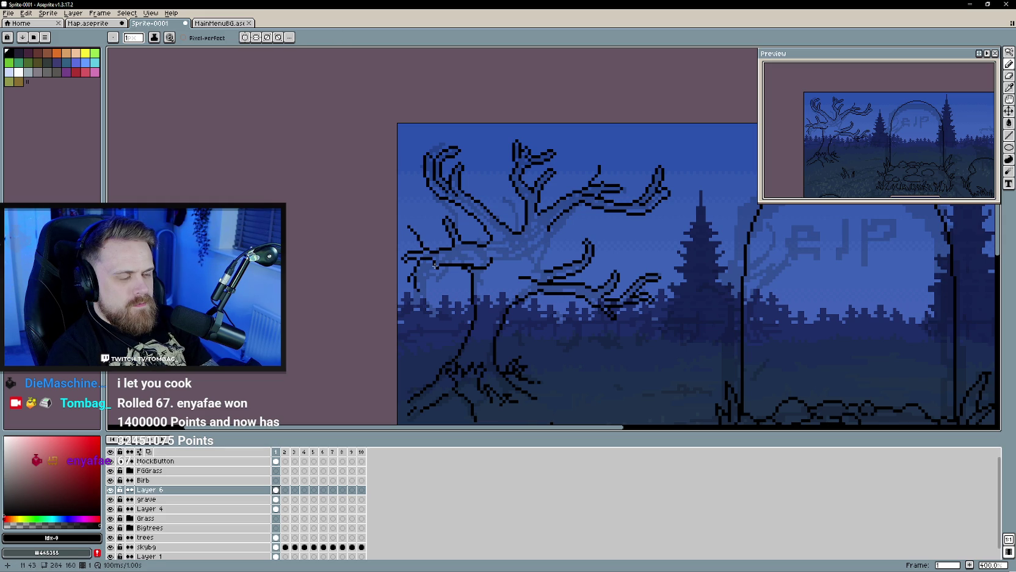
pyautogui.scroll(-1, 440, 284)
pyautogui.scroll(-1, 439, 287)
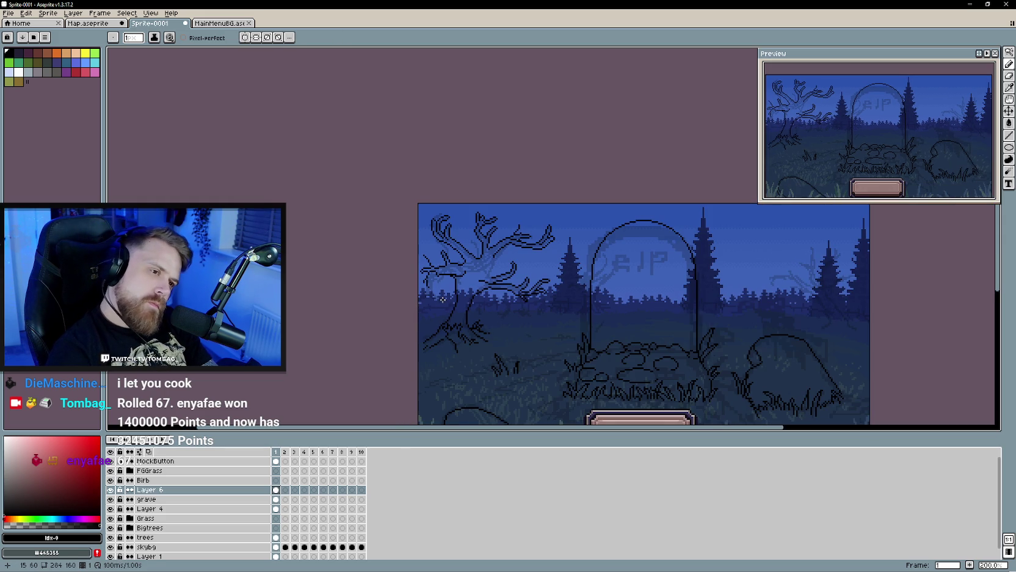
pyautogui.scroll(2, 499, 270)
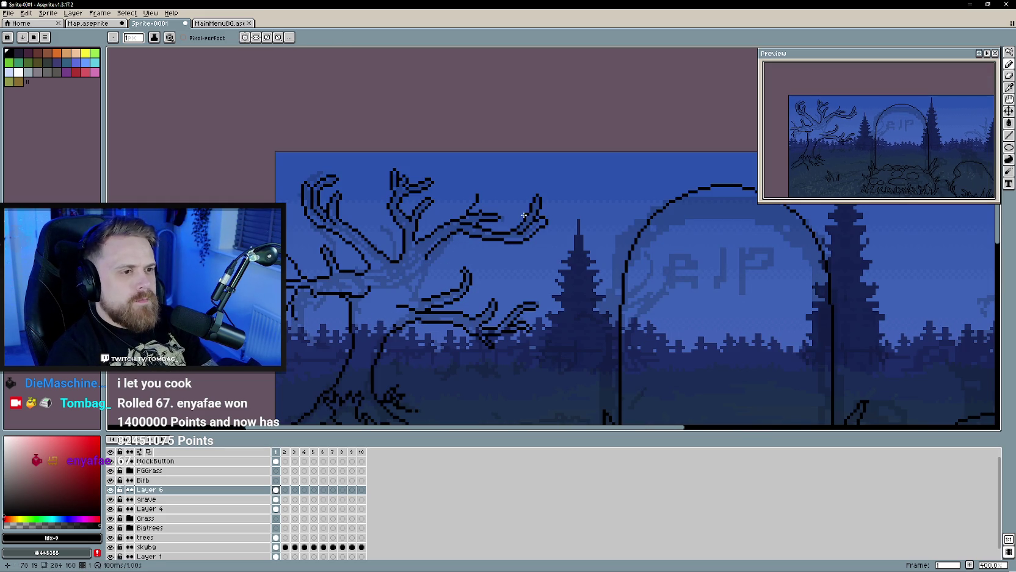
# Step: Extend the upper-right branch downward with a short black pencil stroke
pyautogui.press('e')
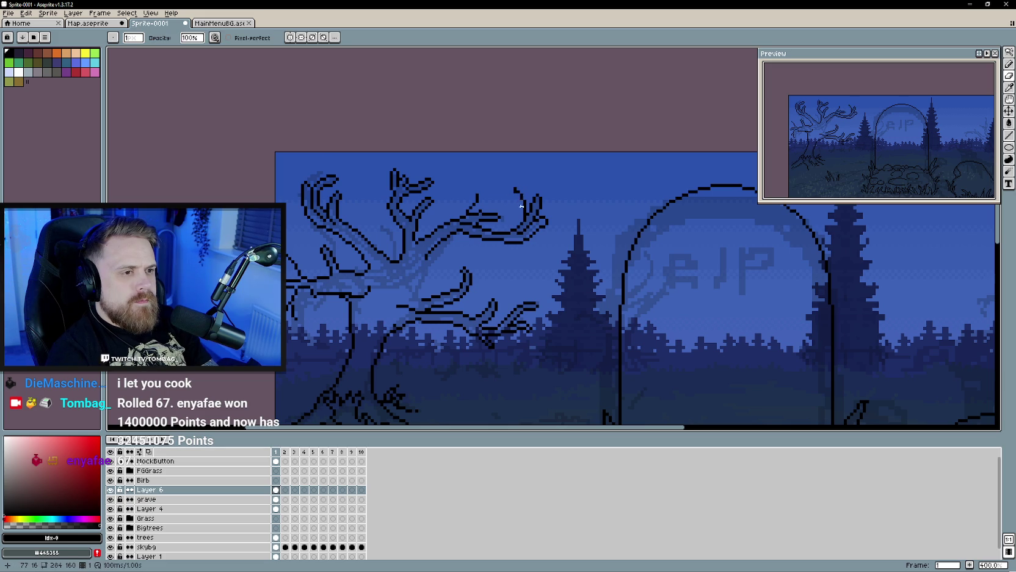
pyautogui.press('b')
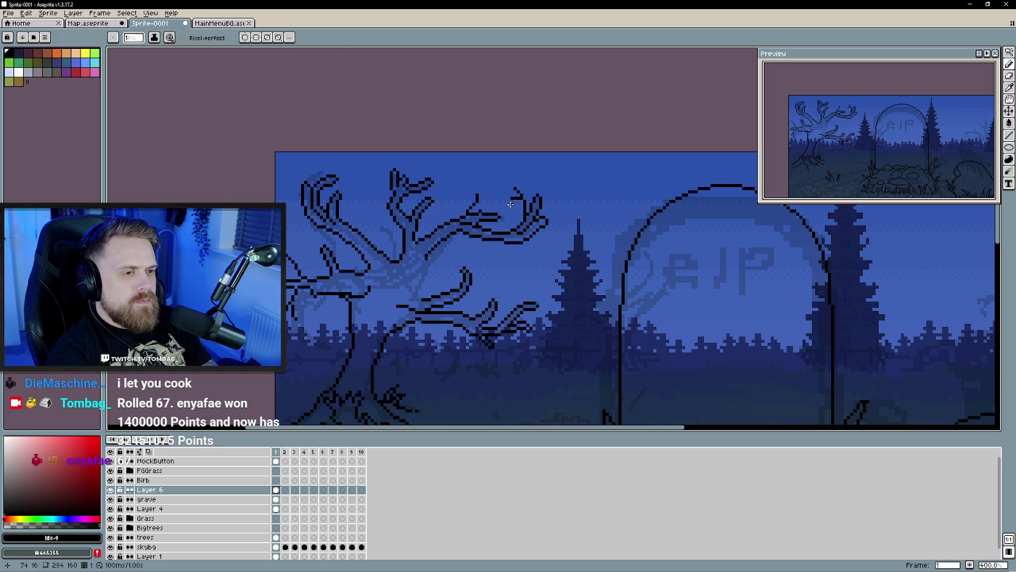
pyautogui.scroll(-2, 526, 259)
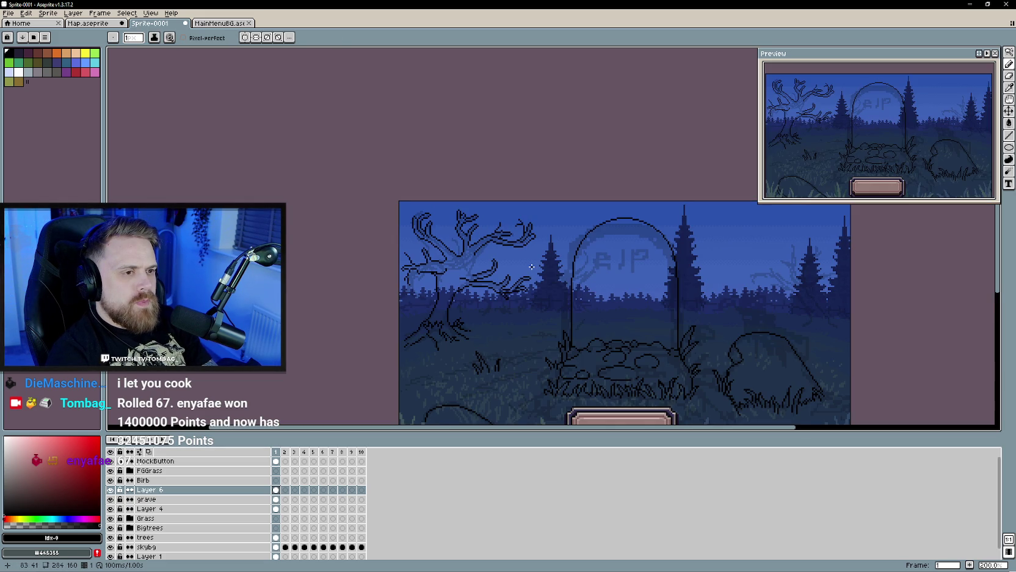
pyautogui.scroll(1, 532, 267)
pyautogui.scroll(2, 503, 219)
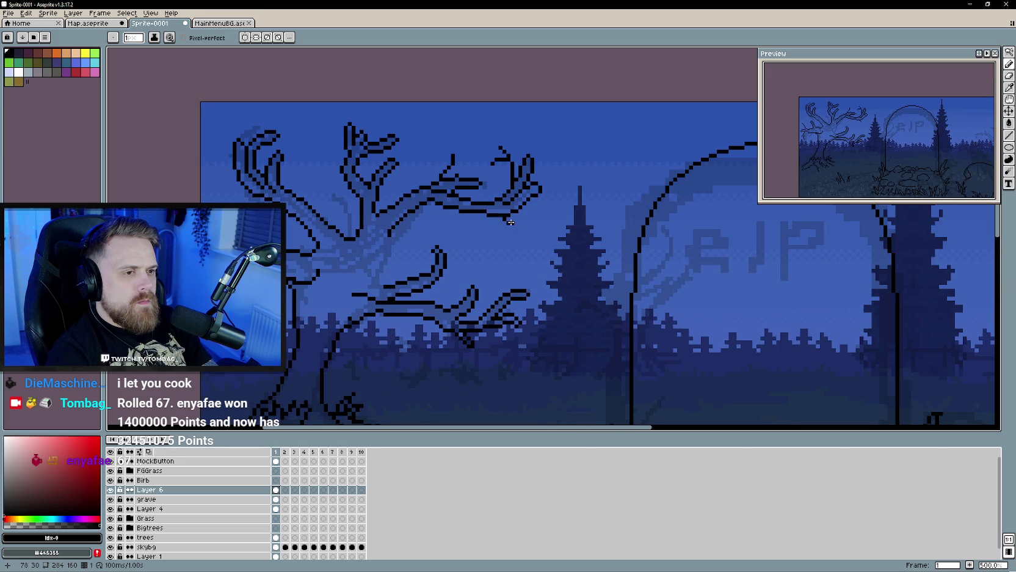
pyautogui.moveTo(525, 228); pyautogui.dragTo(528, 239)
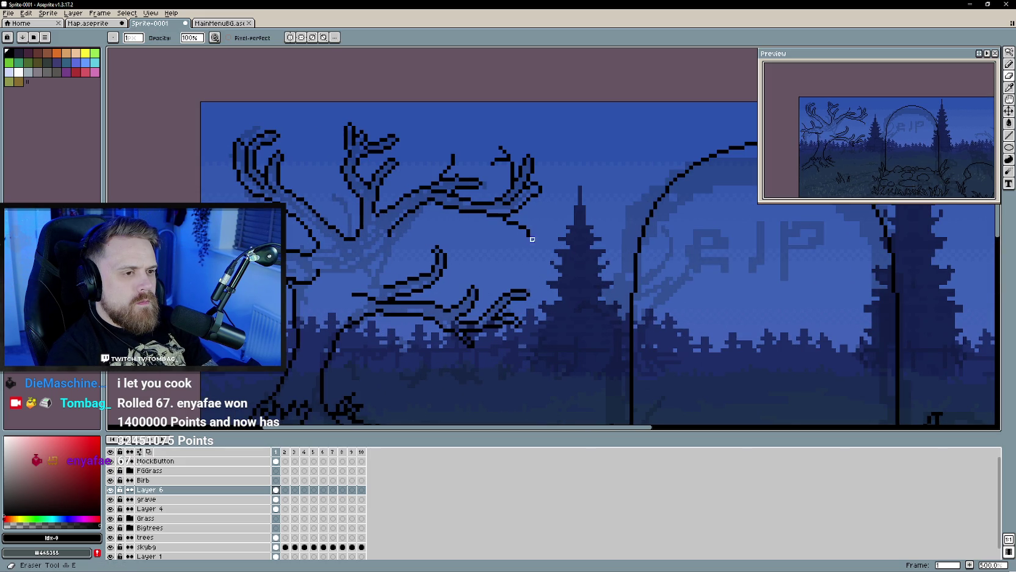
pyautogui.moveTo(529, 239); pyautogui.dragTo(527, 242)
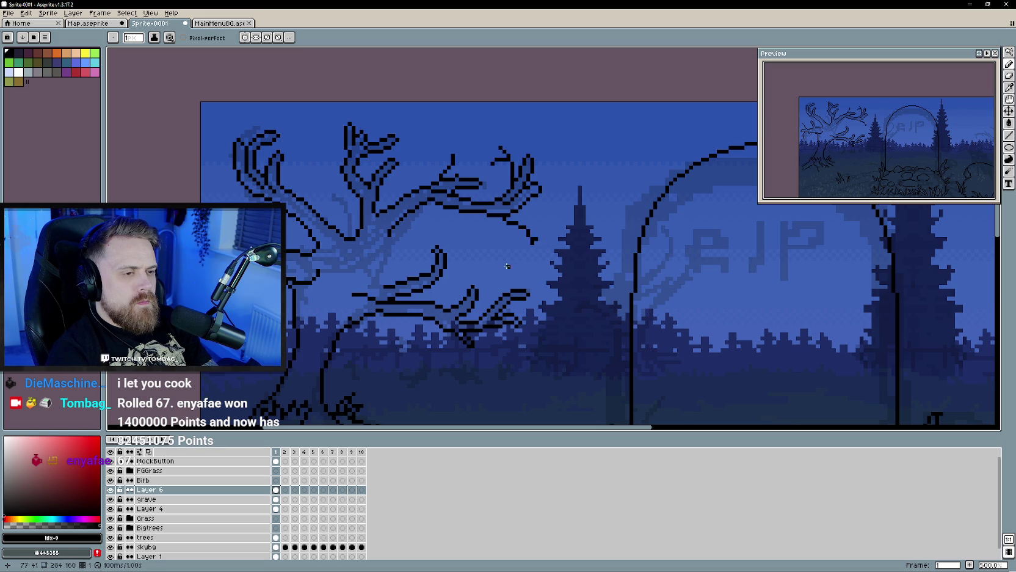
pyautogui.scroll(-3, 532, 248)
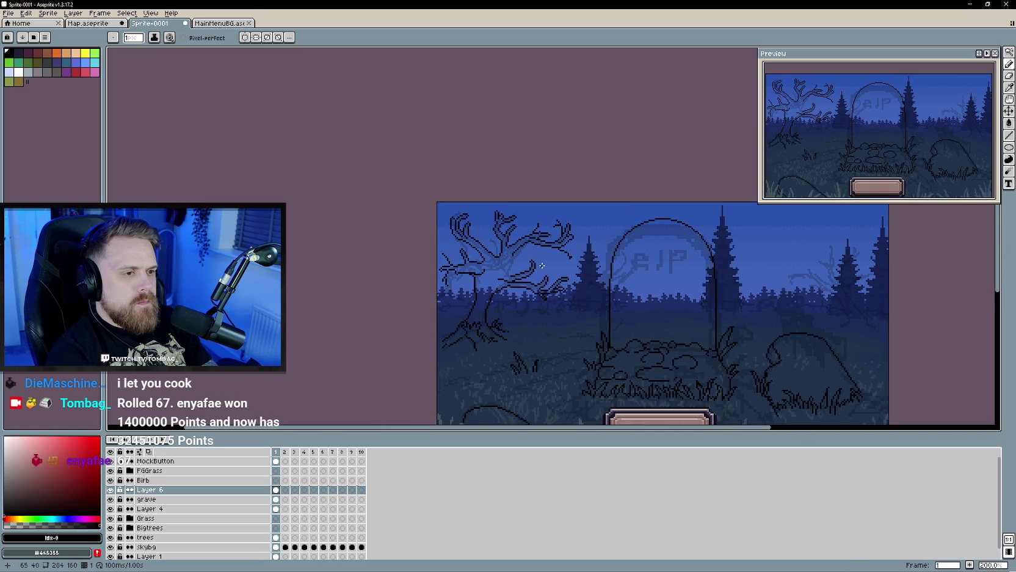
pyautogui.scroll(1, 538, 266)
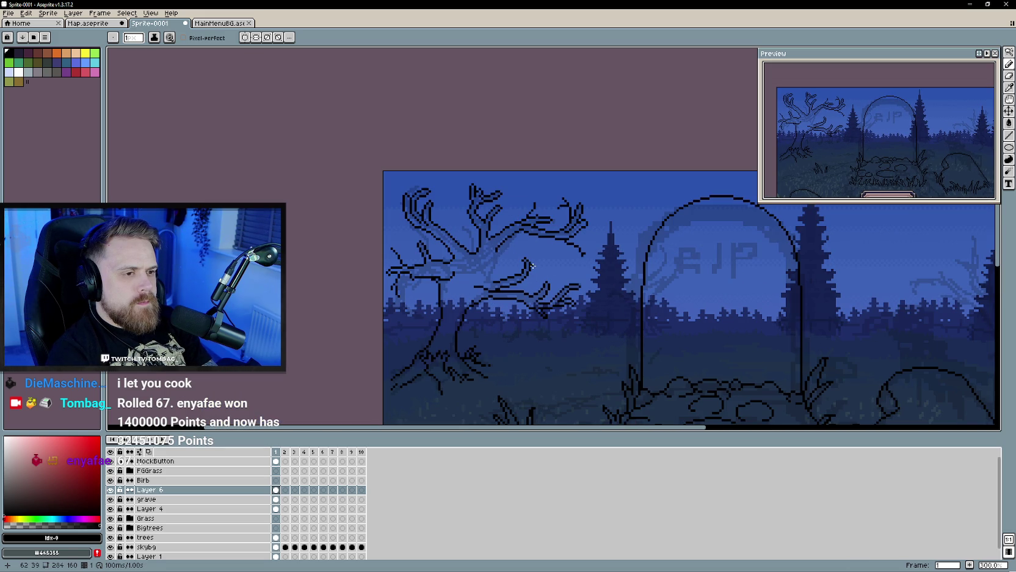
pyautogui.scroll(3, 531, 266)
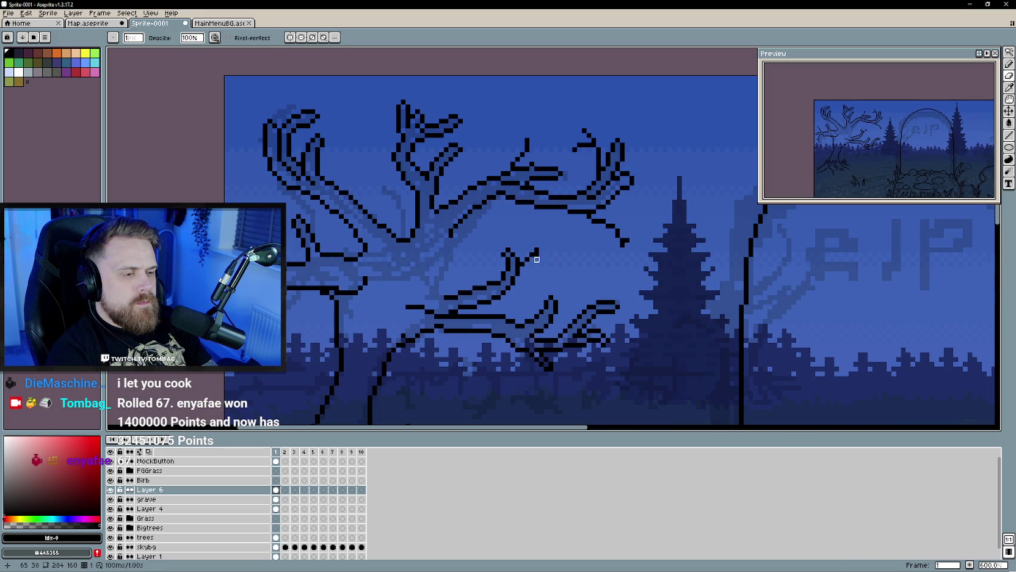
# Step: Make a stray Magic Wand selection on the branch outline and undo it
pyautogui.press('e')
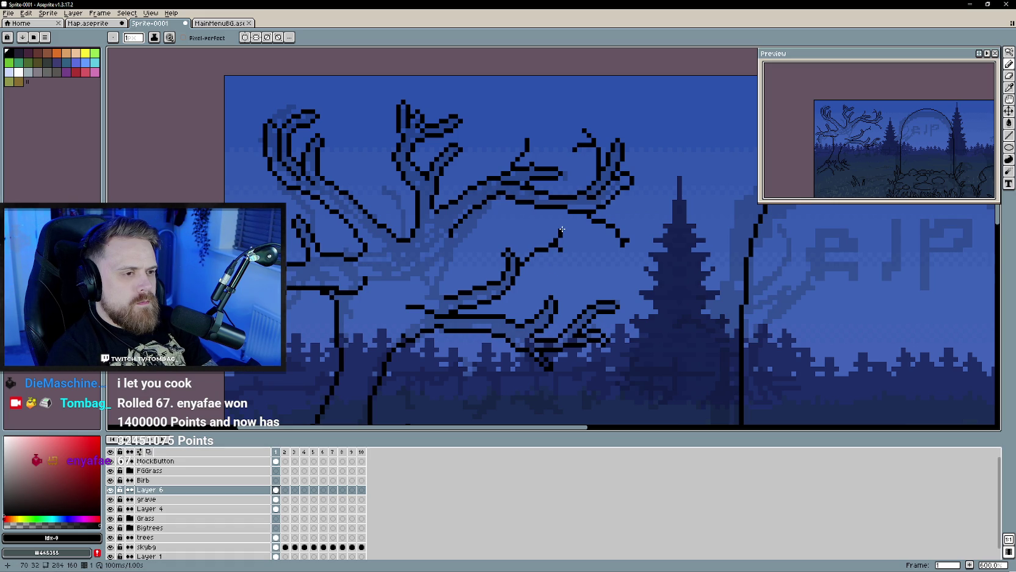
pyautogui.scroll(-3, 562, 283)
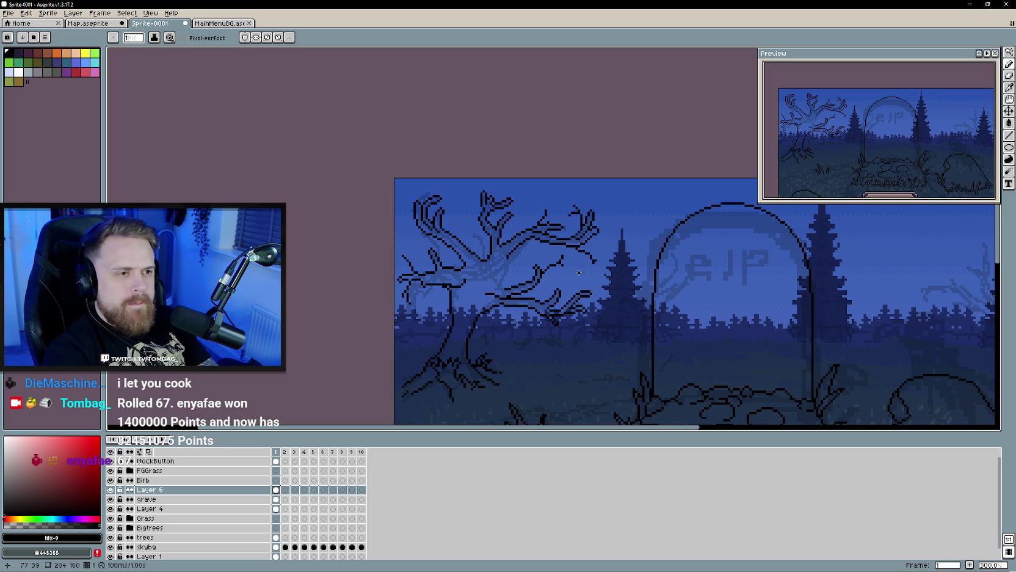
pyautogui.scroll(1, 510, 231)
pyautogui.scroll(-1, 508, 259)
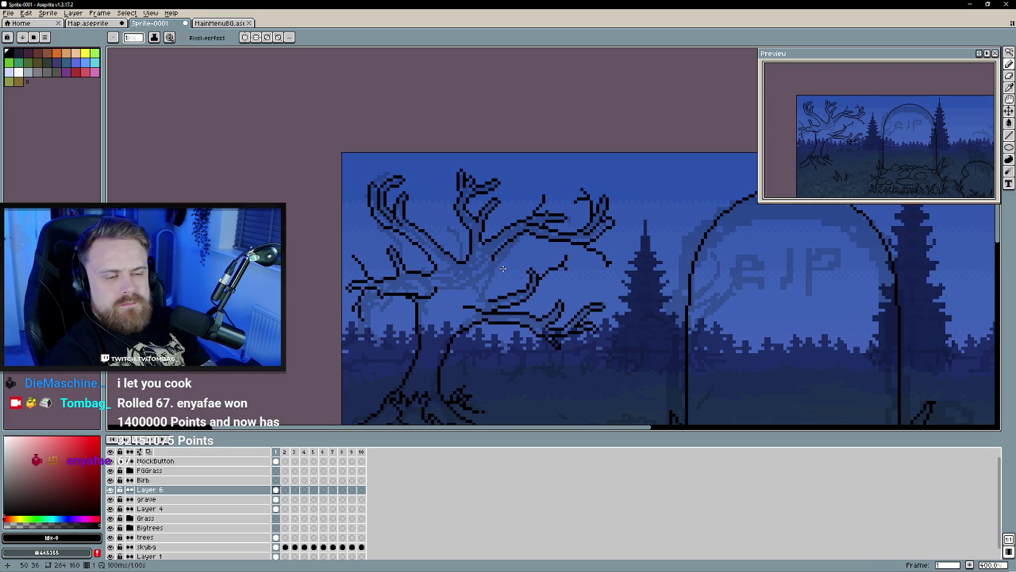
pyautogui.scroll(1, 502, 269)
pyautogui.scroll(1, 510, 251)
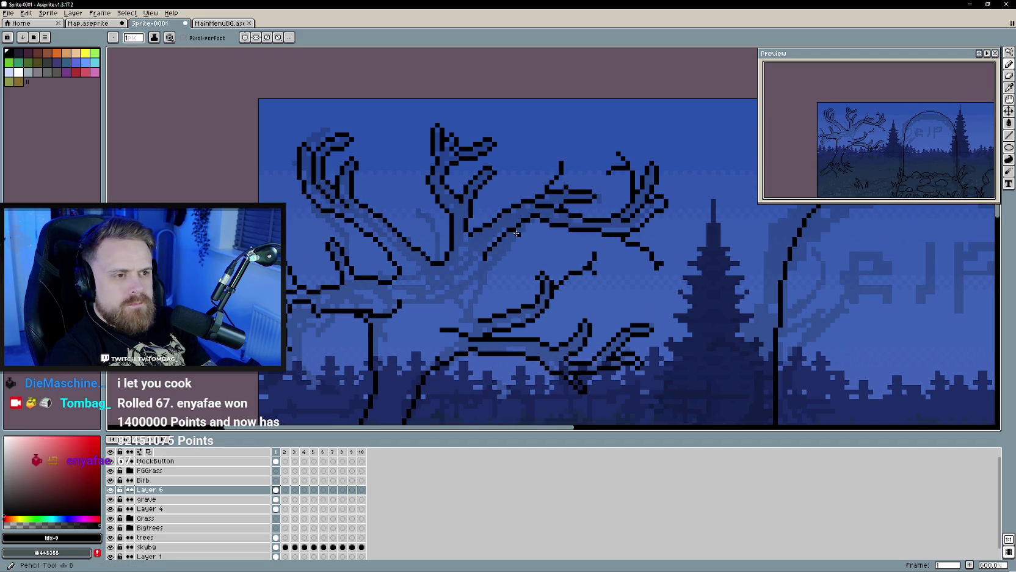
pyautogui.press('w')
pyautogui.click(526, 232)
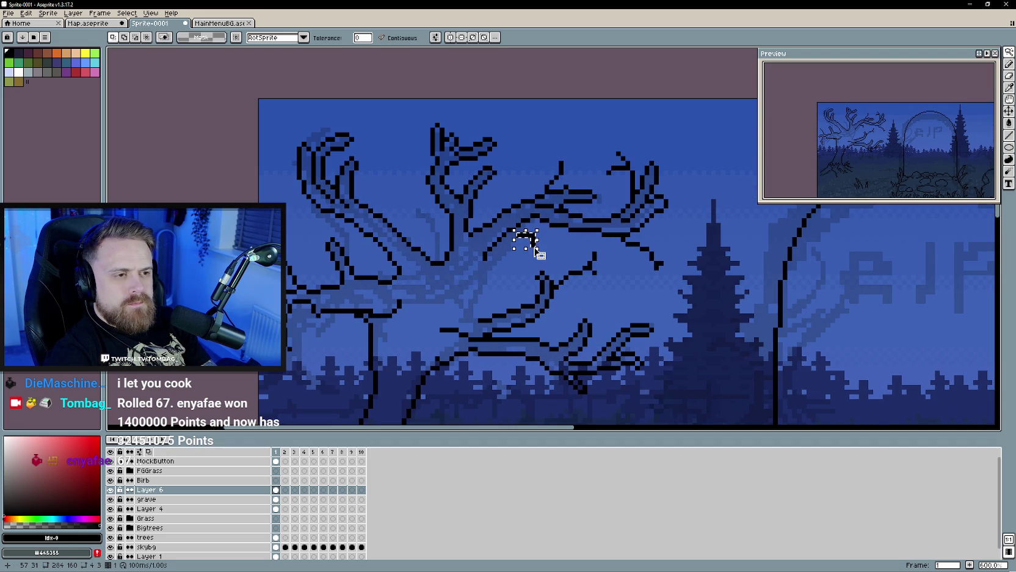
pyautogui.hotkey('ctrl', 'z')
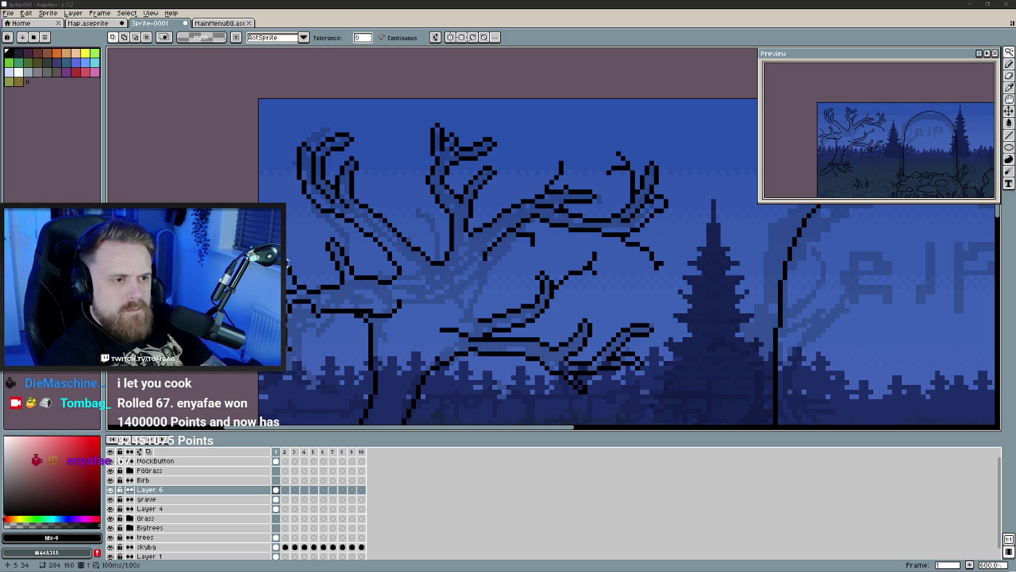
pyautogui.click(488, 256)
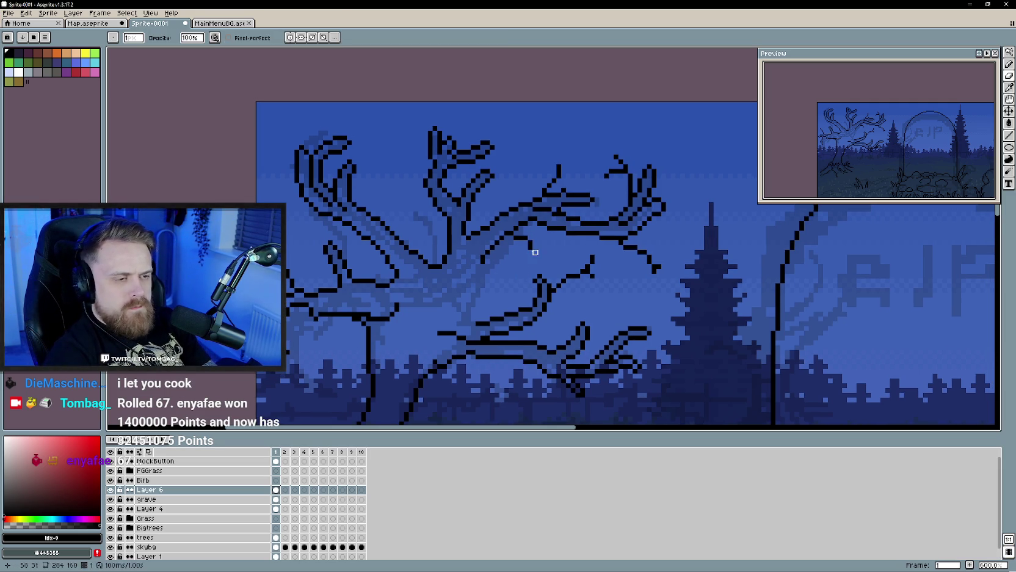
# Step: Extend the middle branch with a short black stroke across the tree
pyautogui.press('b')
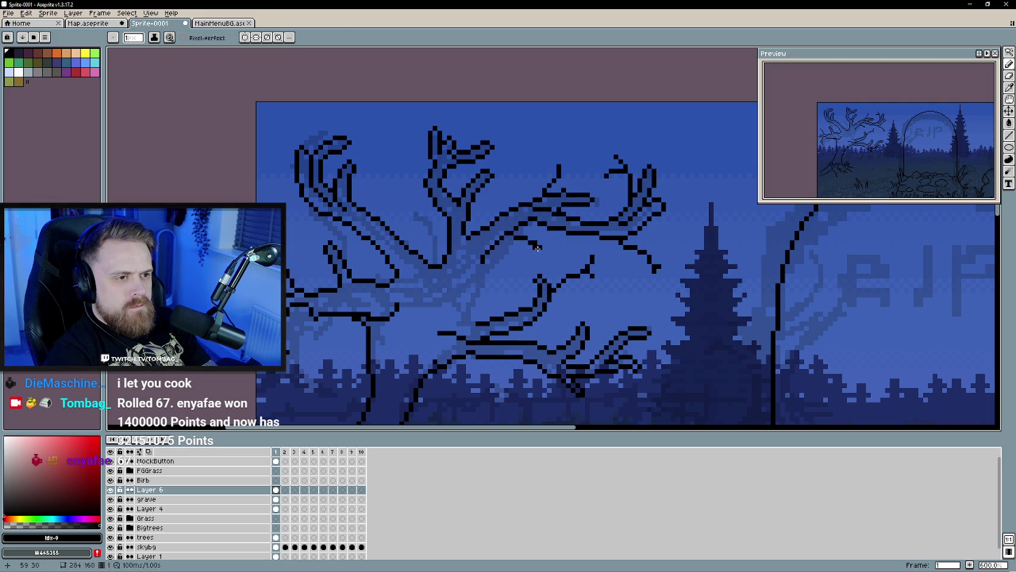
pyautogui.press('b')
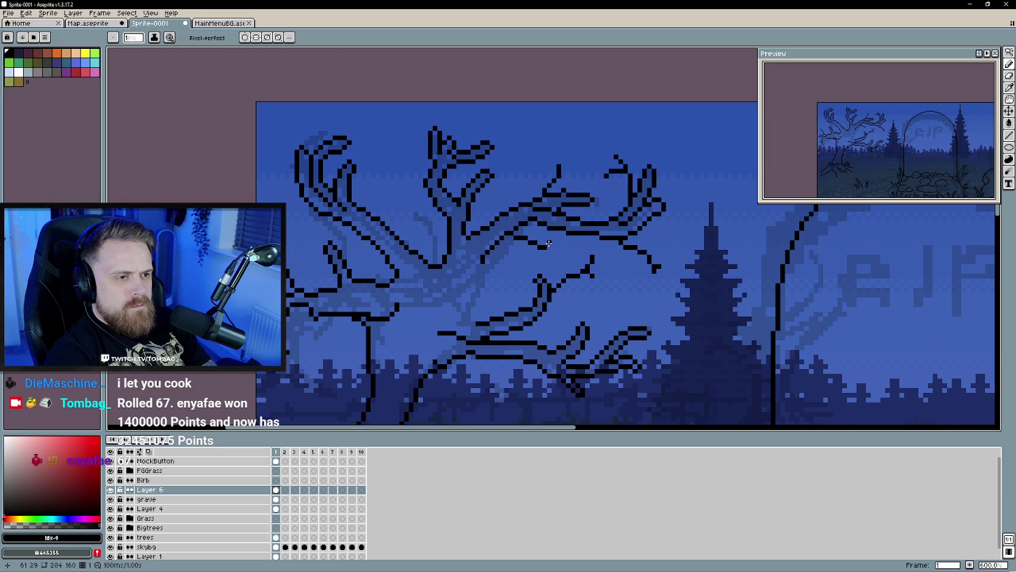
pyautogui.moveTo(547, 250); pyautogui.dragTo(555, 253)
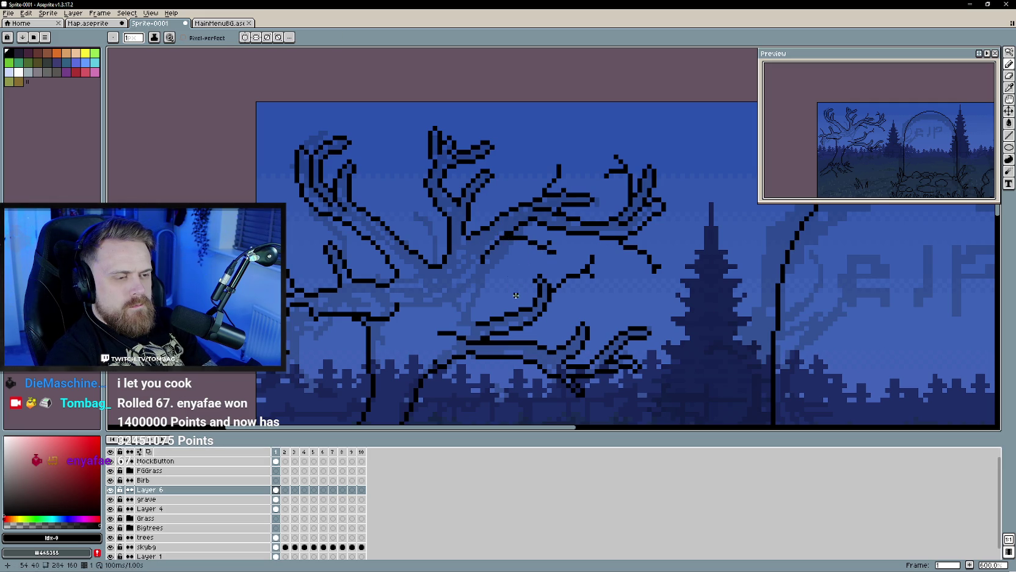
pyautogui.press('e')
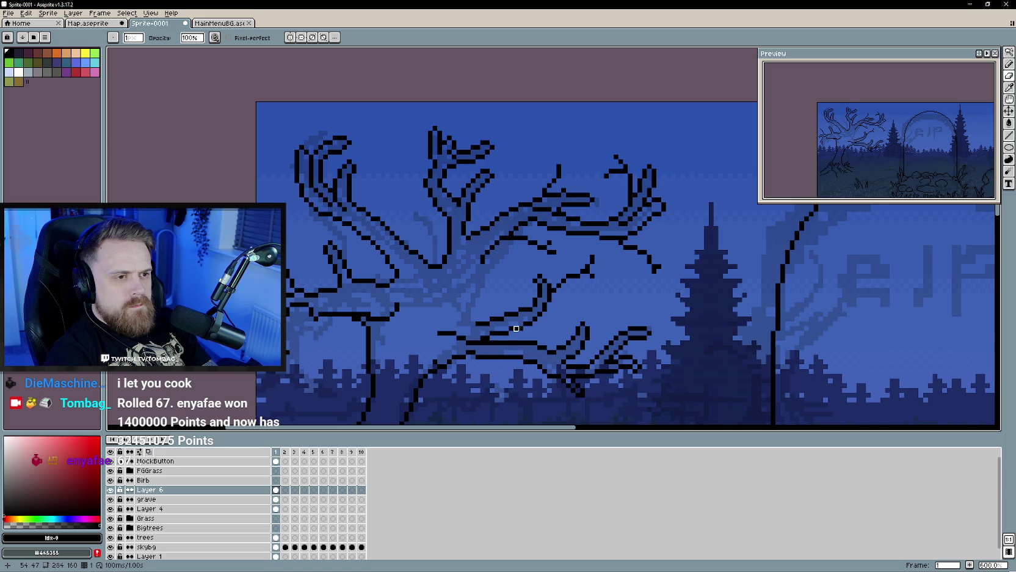
pyautogui.scroll(-1, 506, 233)
pyautogui.scroll(-1, 501, 262)
pyautogui.scroll(2, 496, 288)
pyautogui.press('b')
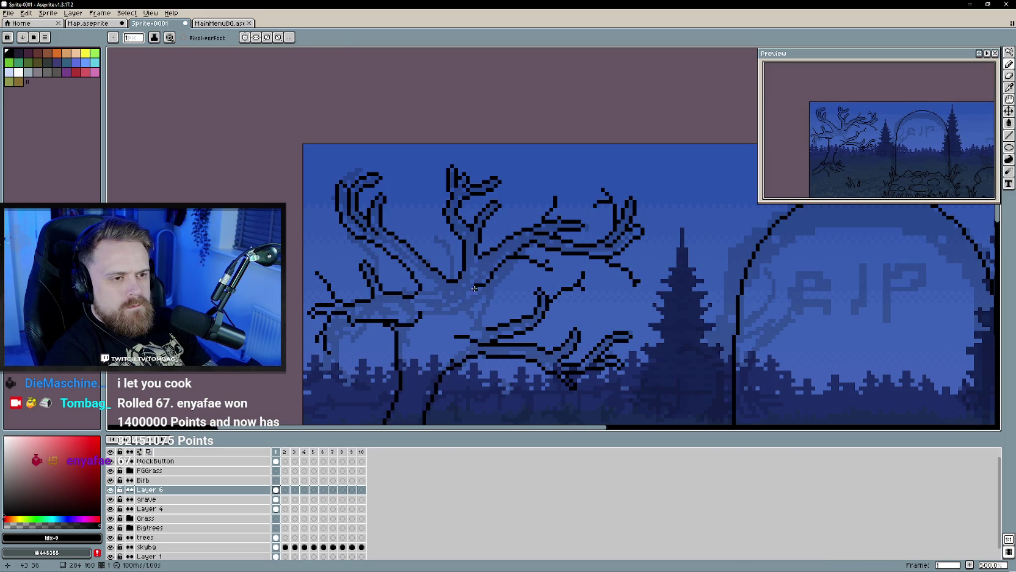
# Step: Pan over the branches and draw a short down-left diagonal black stroke among them
pyautogui.press('b')
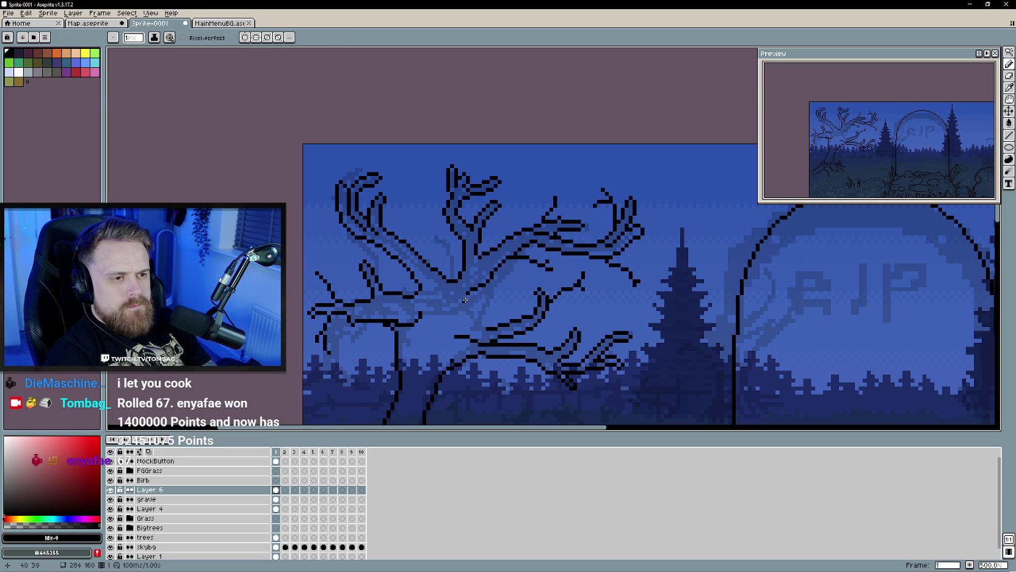
pyautogui.scroll(-2, 468, 292)
pyautogui.scroll(1, 470, 303)
pyautogui.scroll(1, 472, 312)
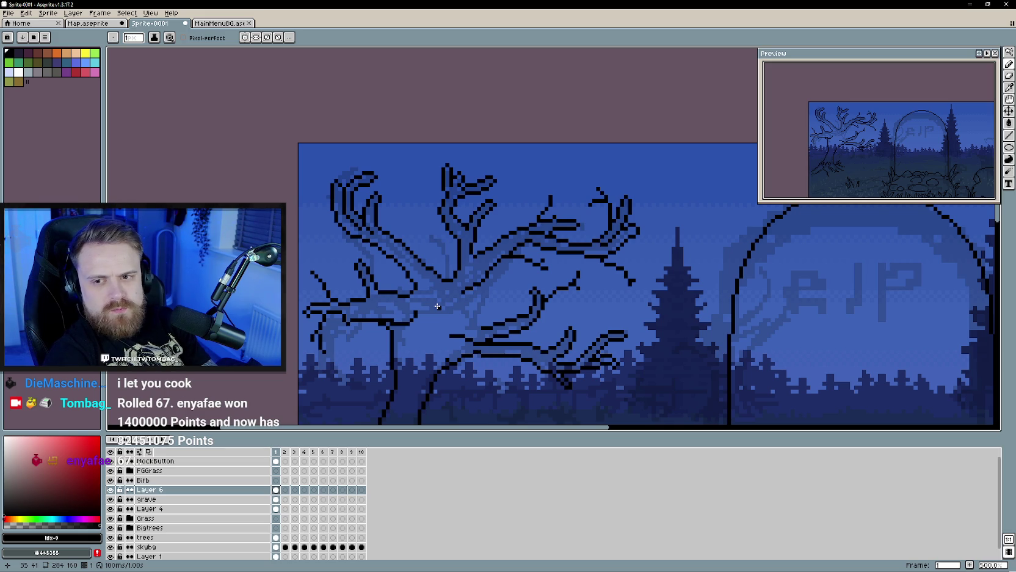
pyautogui.moveTo(438, 306); pyautogui.dragTo(446, 282)
pyautogui.press('e')
pyautogui.press('b')
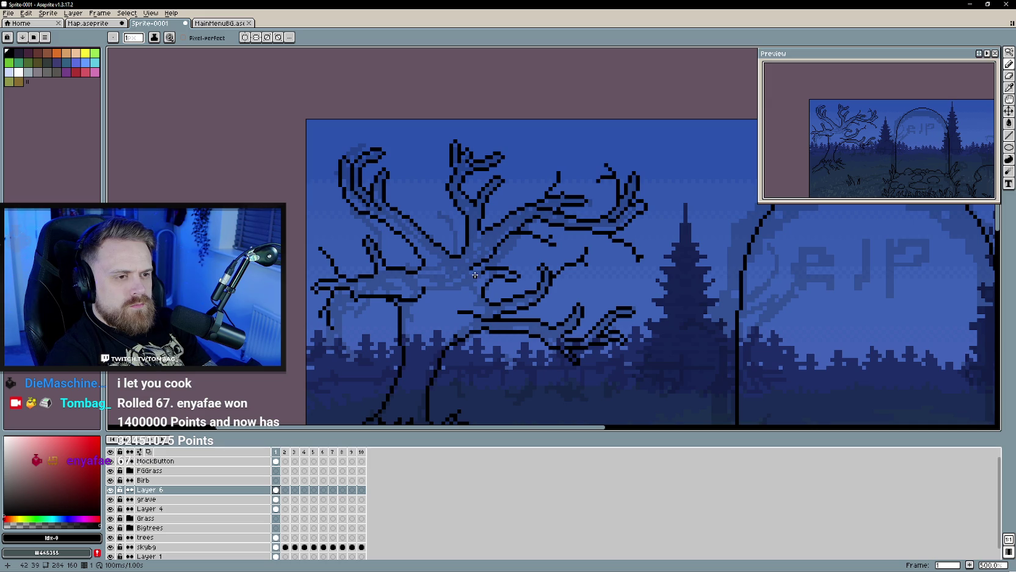
pyautogui.scroll(-3, 439, 312)
pyautogui.scroll(3, 443, 320)
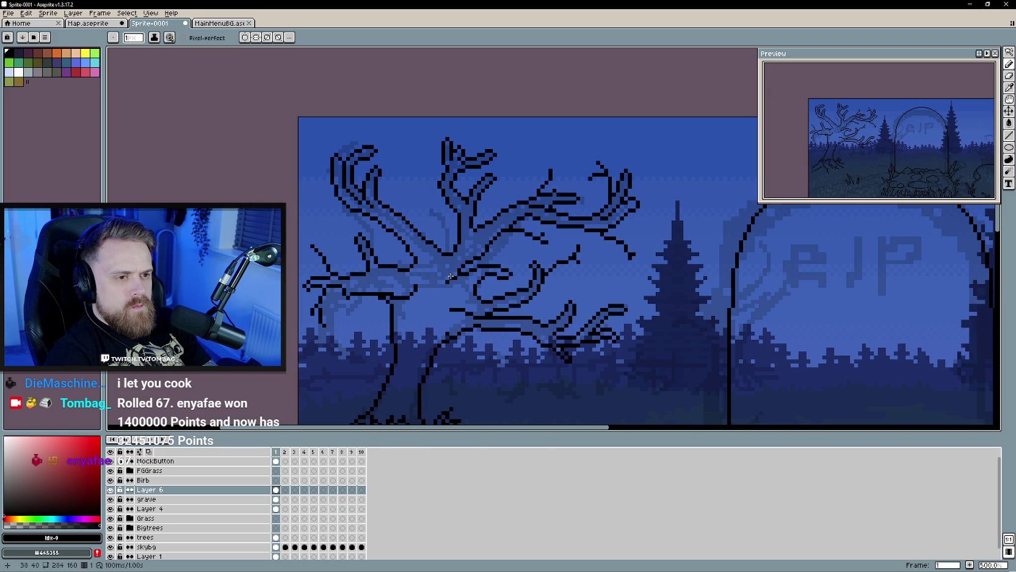
pyautogui.scroll(-1, 438, 312)
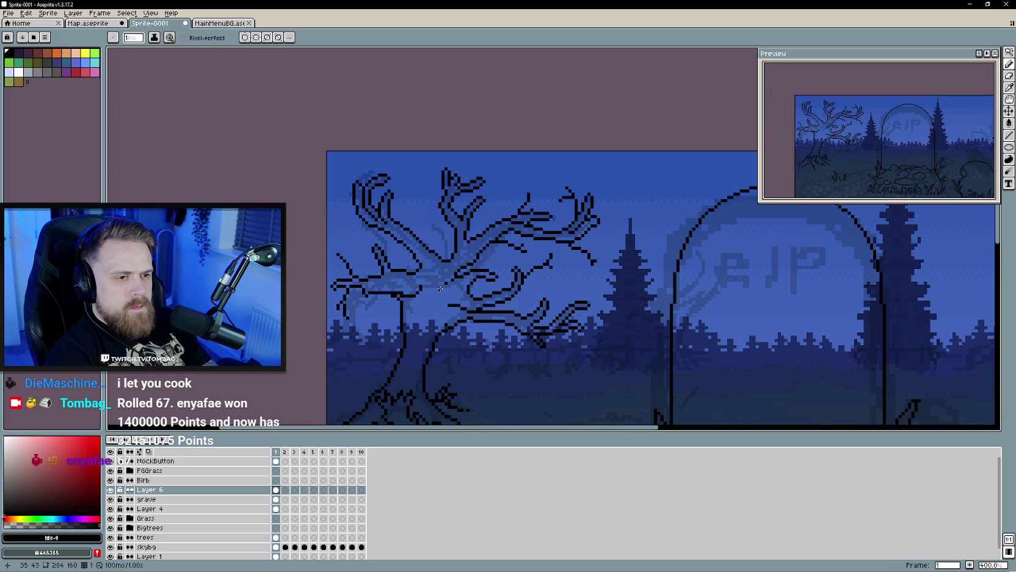
pyautogui.moveTo(436, 289); pyautogui.dragTo(427, 306)
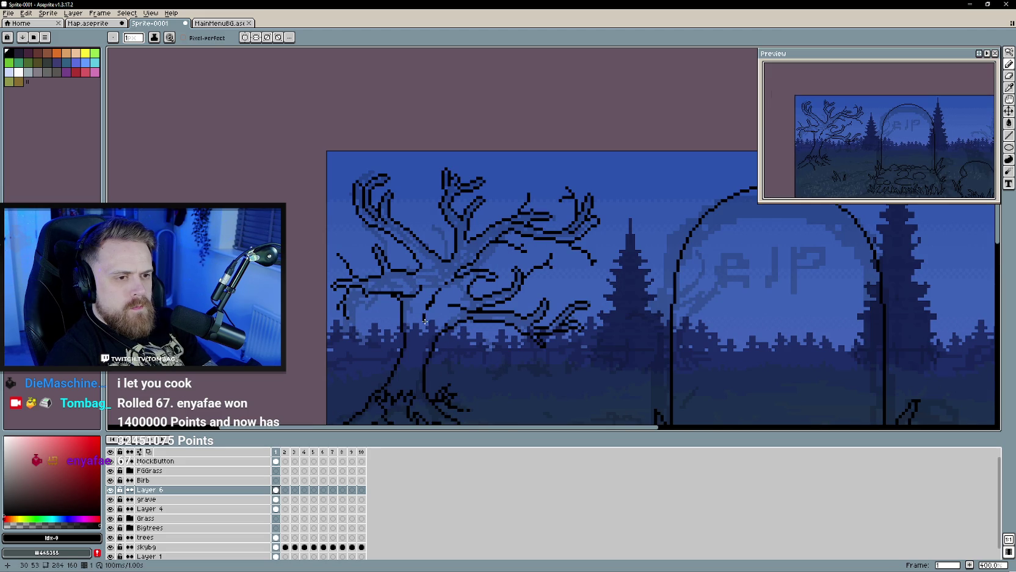
pyautogui.scroll(-2, 428, 332)
pyautogui.scroll(-1, 431, 349)
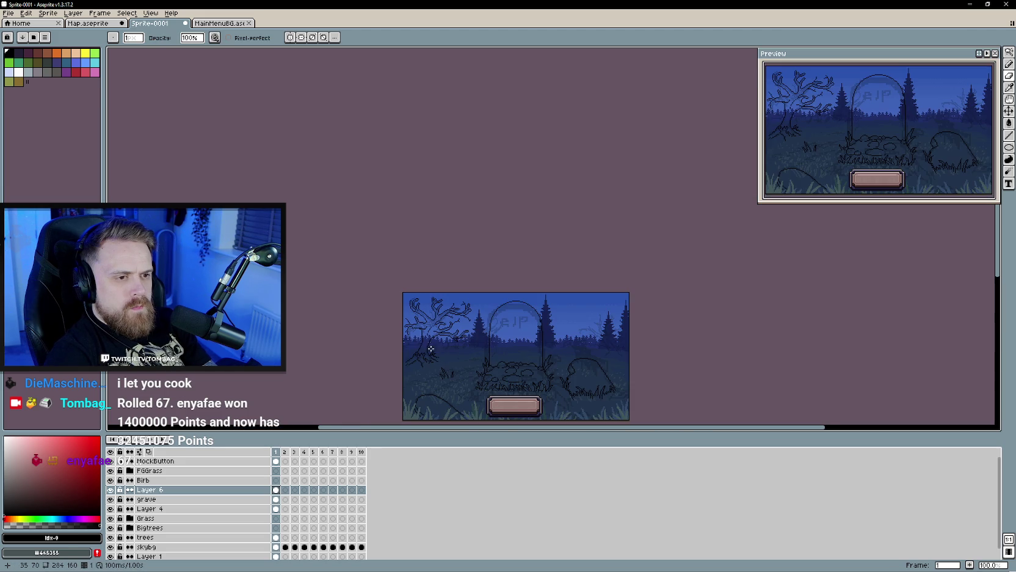
pyautogui.scroll(3, 435, 351)
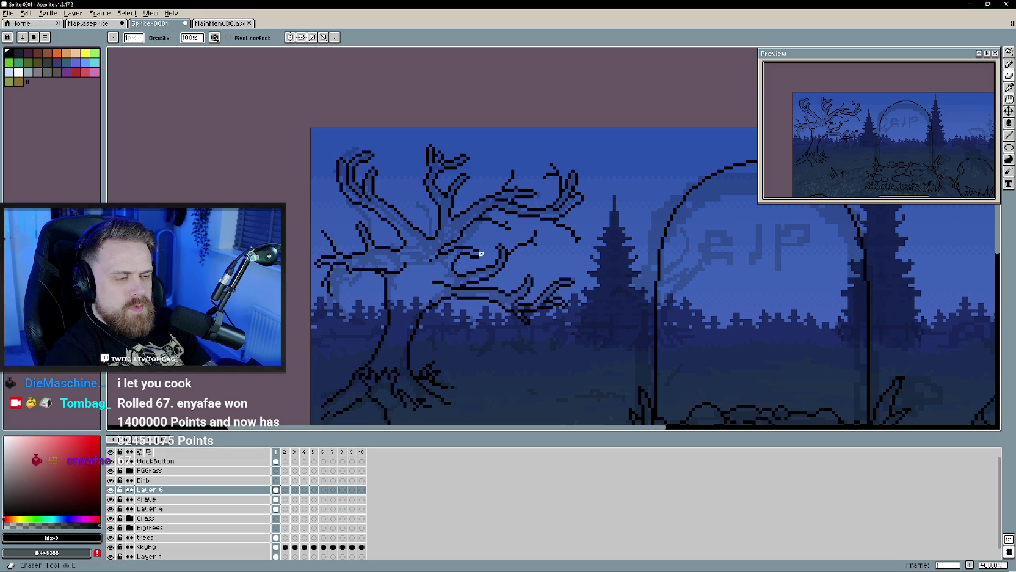
pyautogui.press('e')
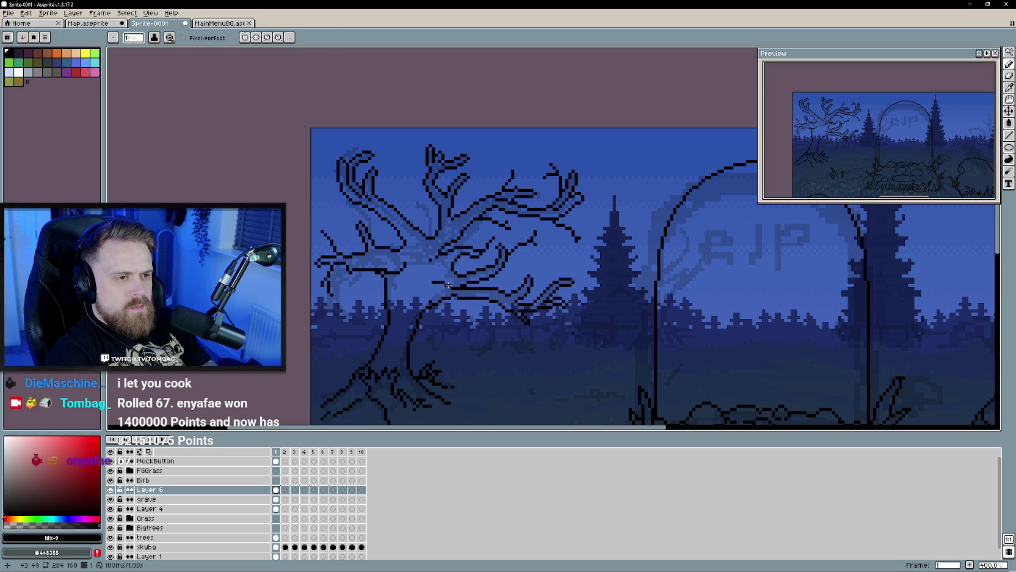
pyautogui.scroll(-1, 454, 310)
pyautogui.scroll(2, 455, 310)
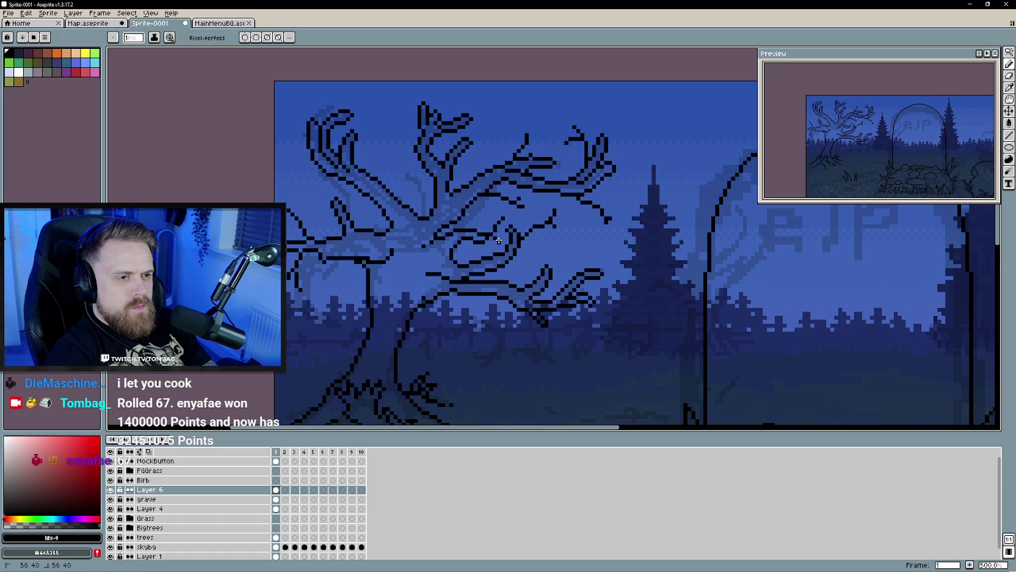
pyautogui.scroll(-2, 490, 316)
pyautogui.scroll(1, 492, 318)
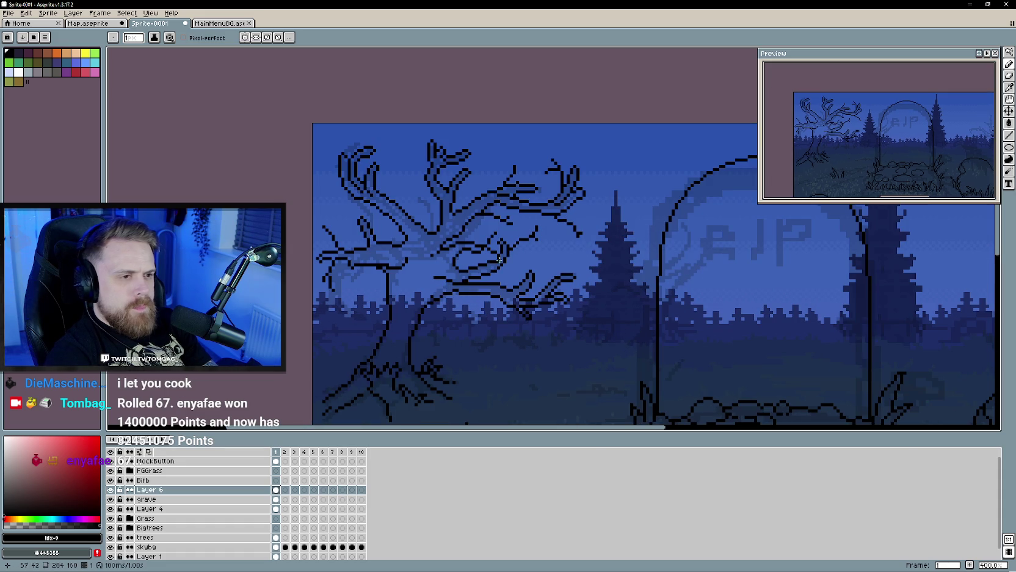
pyautogui.moveTo(492, 145); pyautogui.dragTo(551, 180)
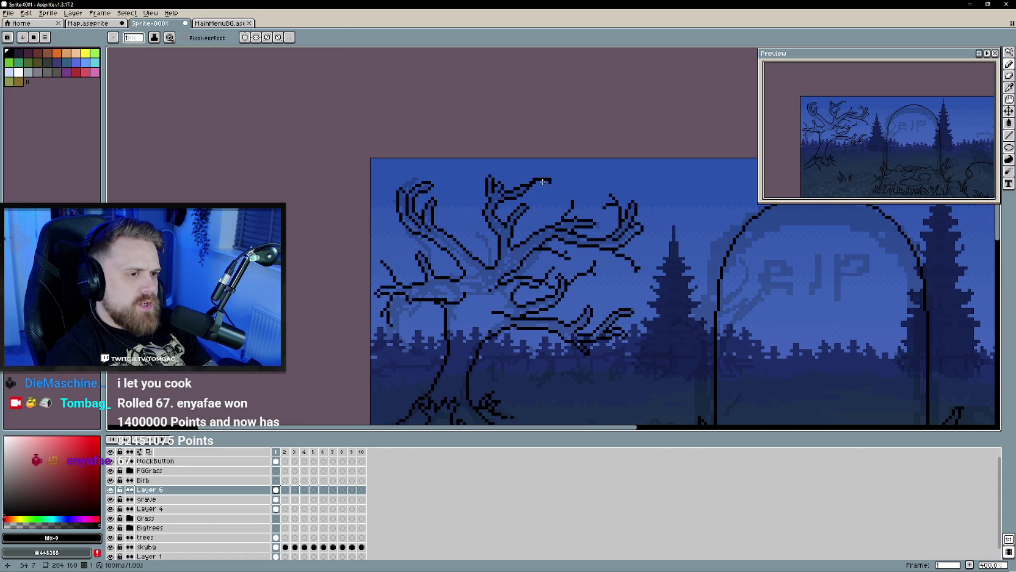
pyautogui.press('e')
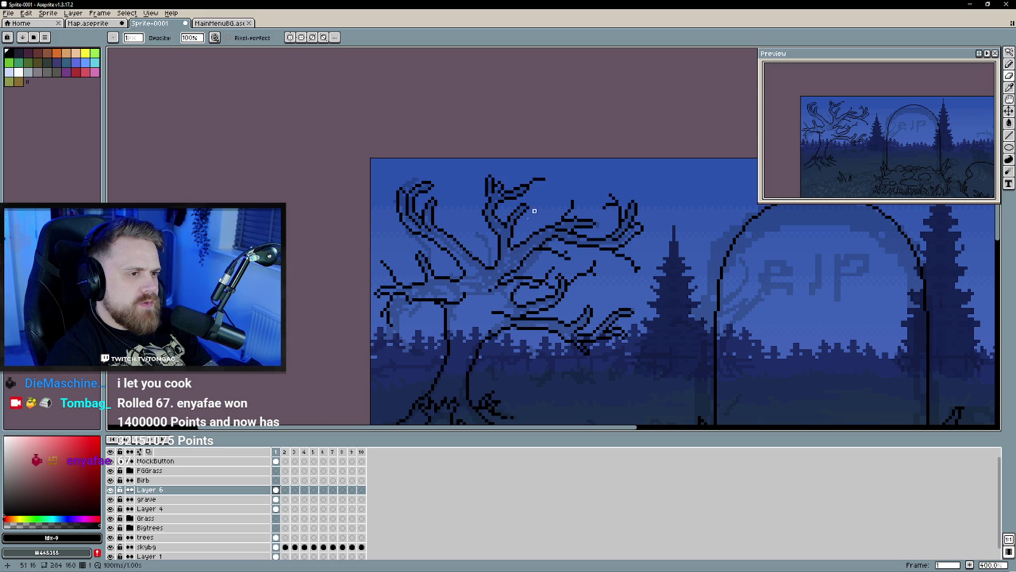
pyautogui.scroll(-2, 547, 176)
pyautogui.scroll(2, 532, 186)
pyautogui.press('b')
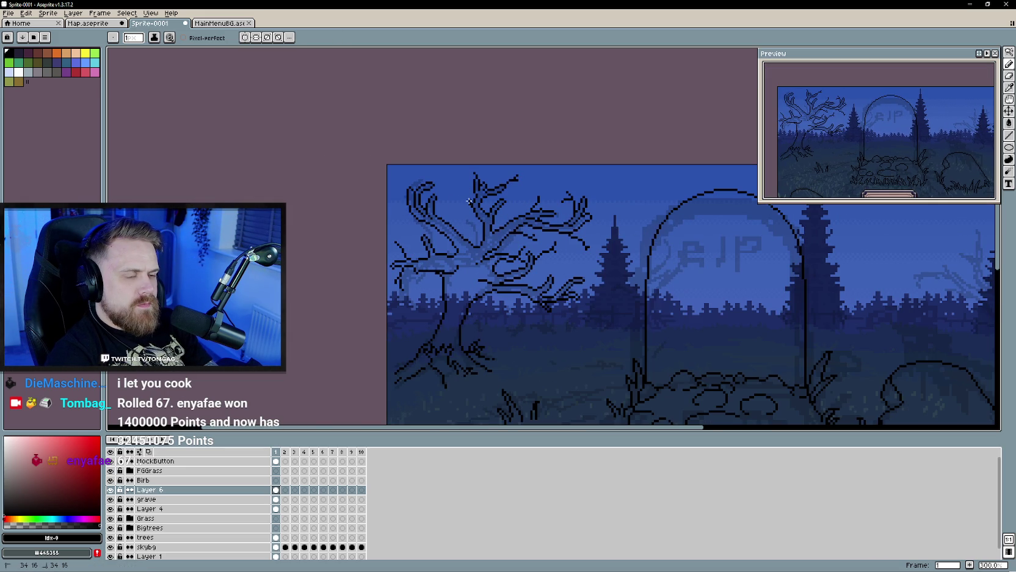
pyautogui.press('e')
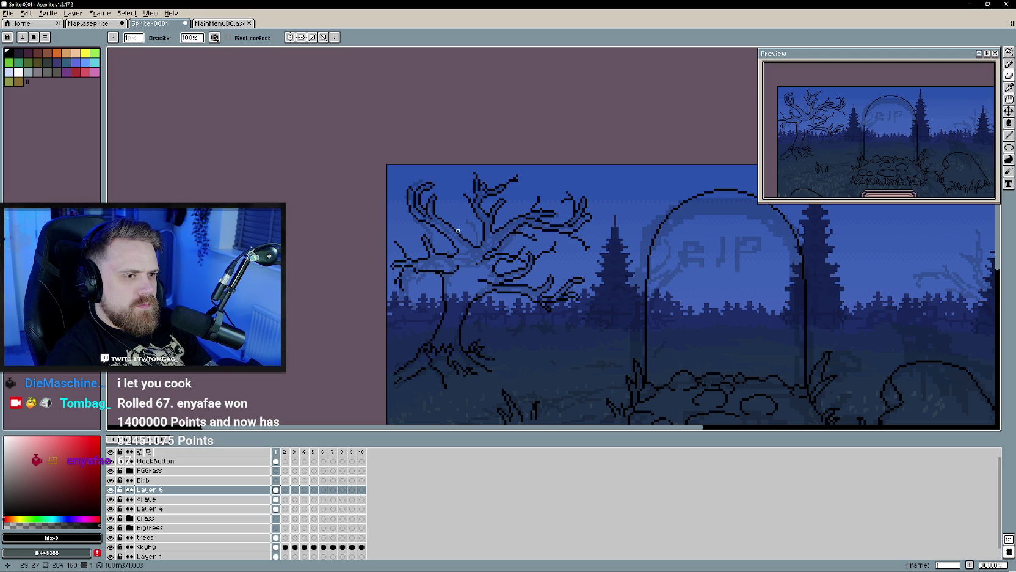
pyautogui.scroll(-1, 491, 284)
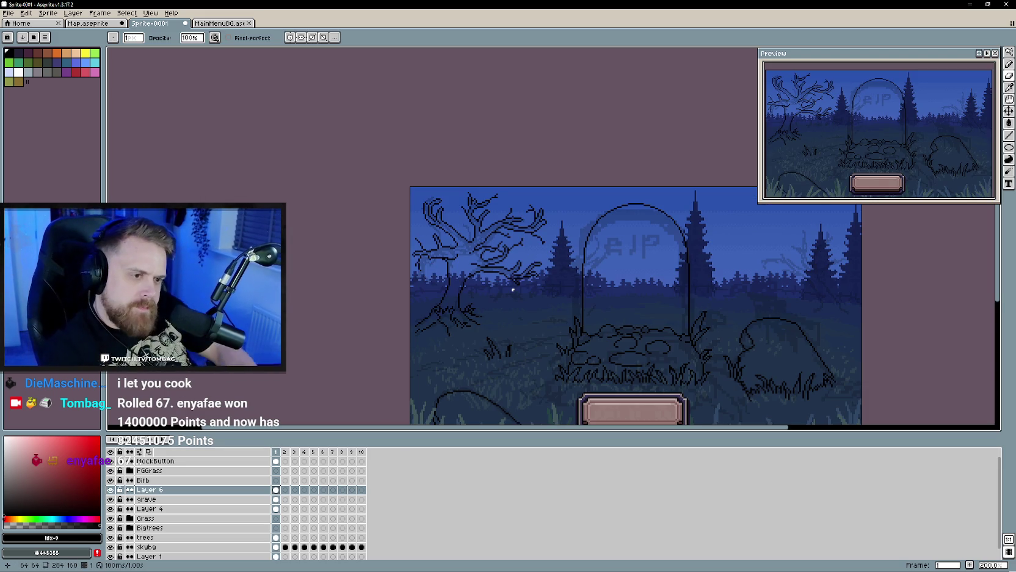
pyautogui.scroll(3, 516, 286)
pyautogui.hscroll(-2, 503, 288)
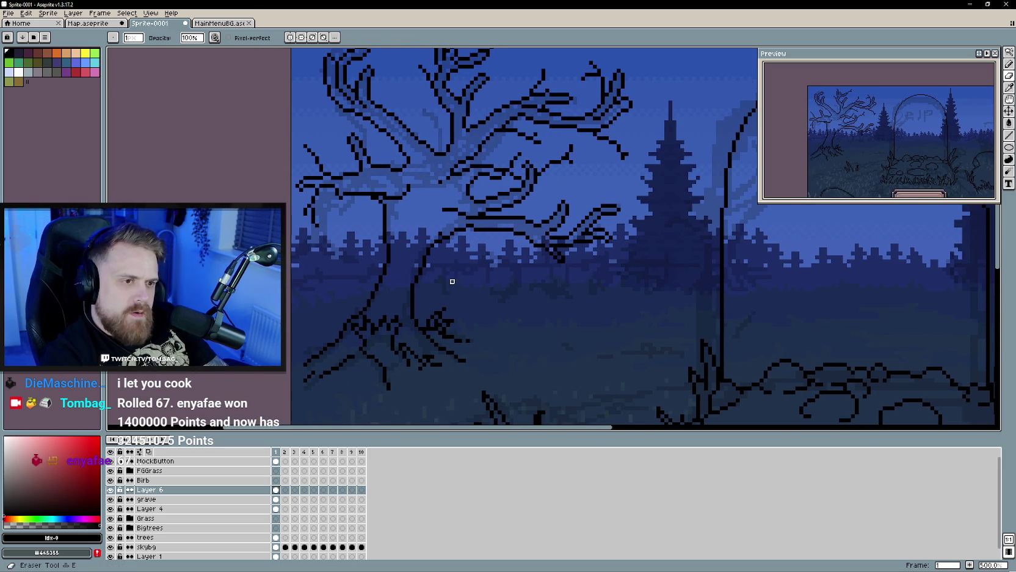
# Step: Erase part of the trunk outline and redraw it curving up into the lower branch
pyautogui.scroll(-2, 469, 221)
pyautogui.moveTo(470, 222); pyautogui.dragTo(452, 239)
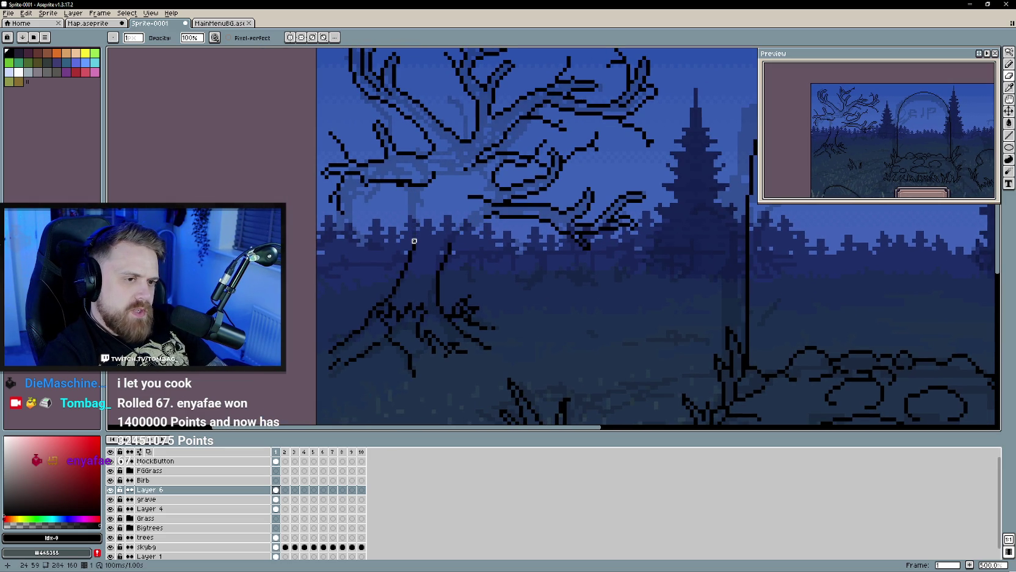
pyautogui.press('e')
pyautogui.moveTo(450, 239); pyautogui.dragTo(467, 198)
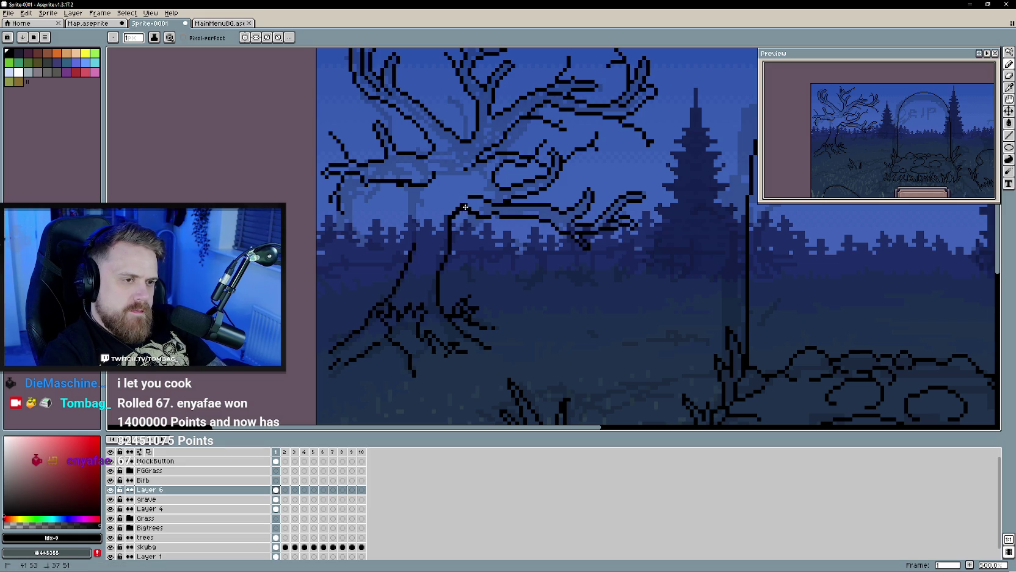
pyautogui.press('e')
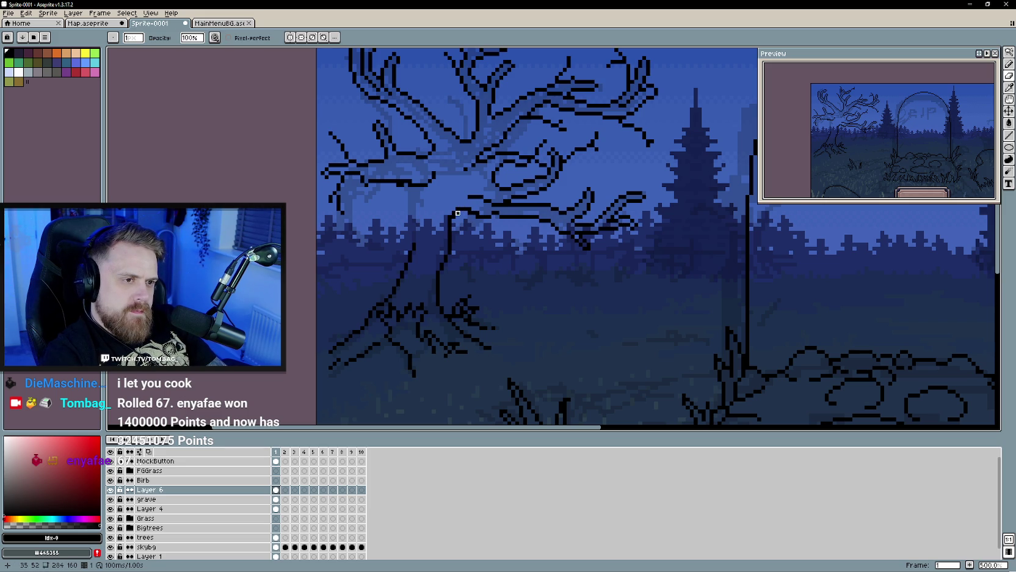
# Step: Draw a new black line running down the trunk's side
pyautogui.moveTo(494, 275)
pyautogui.mouseDown()
pyautogui.moveTo(557, 304)
pyautogui.moveTo(483, 277)
pyautogui.mouseUp()
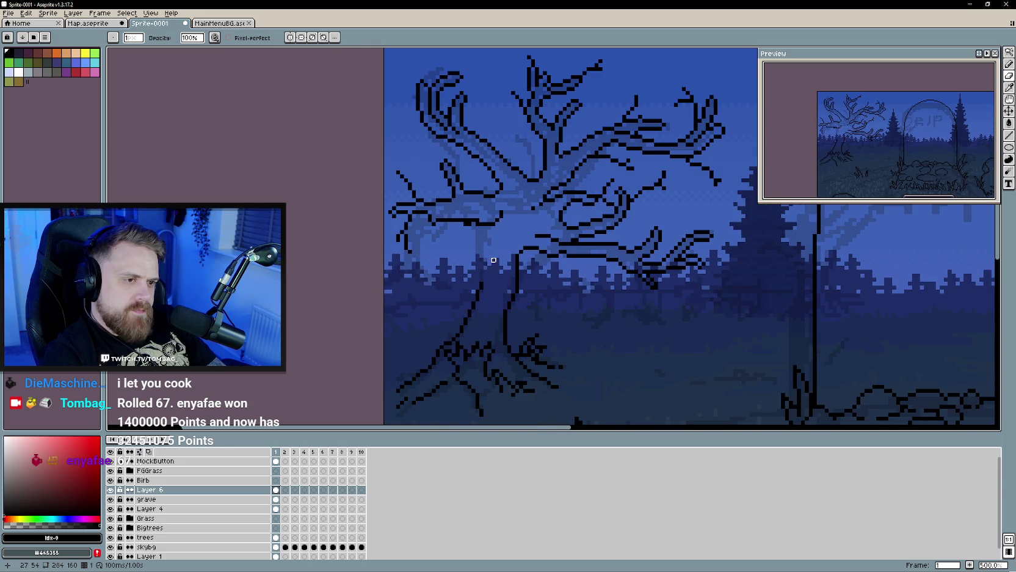
pyautogui.moveTo(493, 225); pyautogui.dragTo(485, 283)
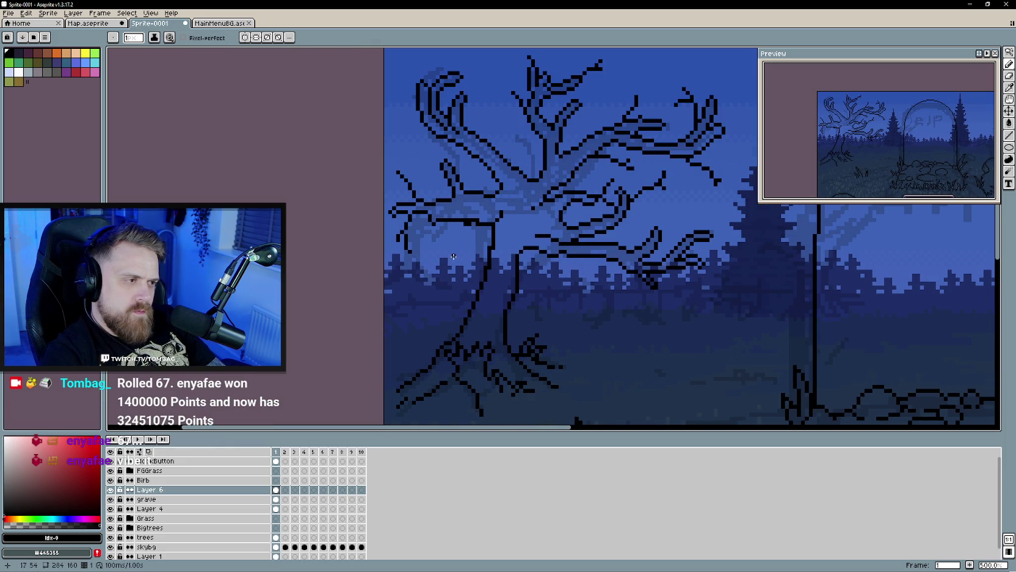
pyautogui.press('e')
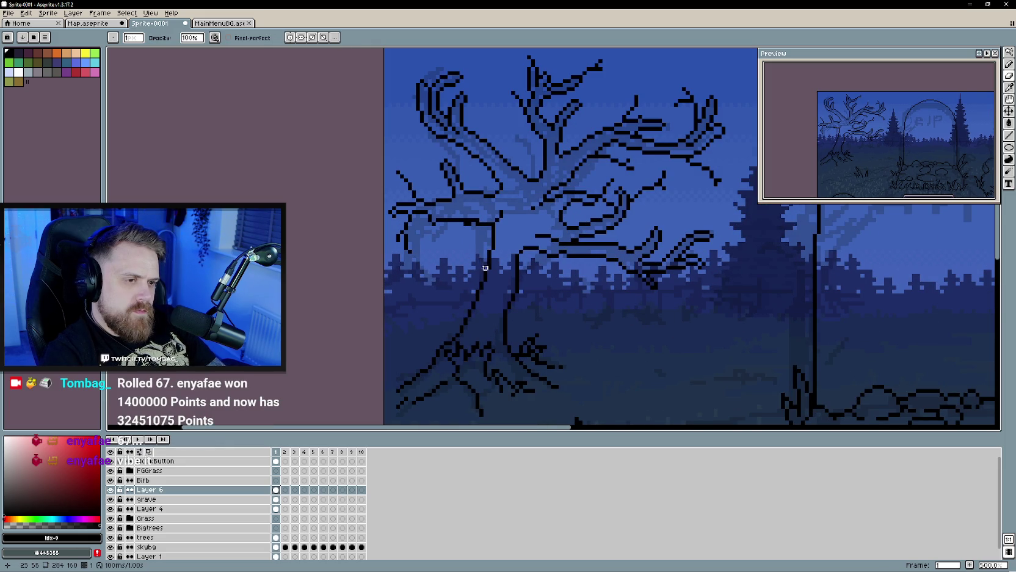
pyautogui.scroll(-3, 462, 251)
pyautogui.scroll(-2, 476, 269)
pyautogui.scroll(1, 488, 281)
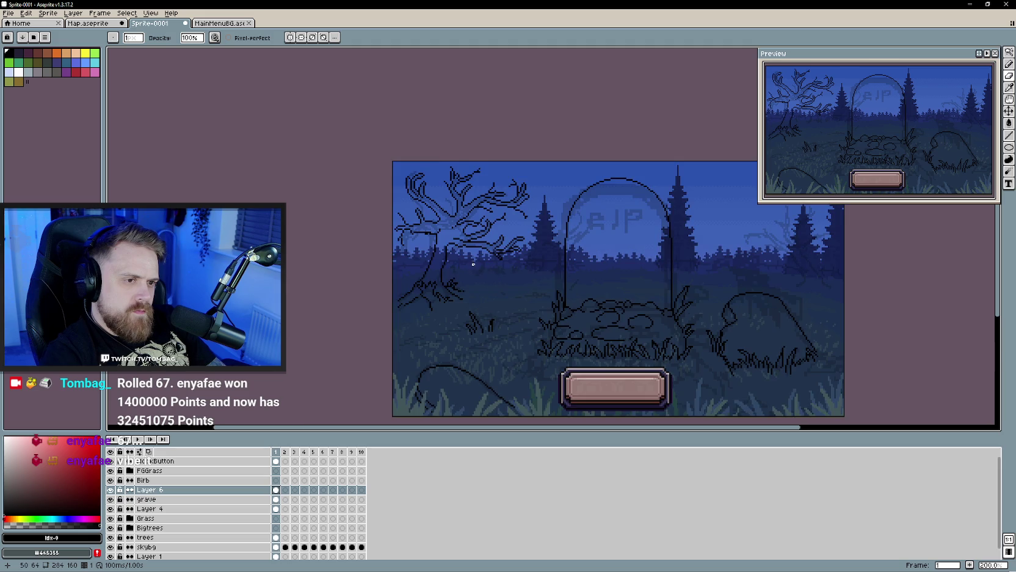
# Step: Zoom in on the dead tree and add a short black stroke to its outline
pyautogui.scroll(1, 492, 286)
pyautogui.scroll(2, 492, 285)
pyautogui.press('b')
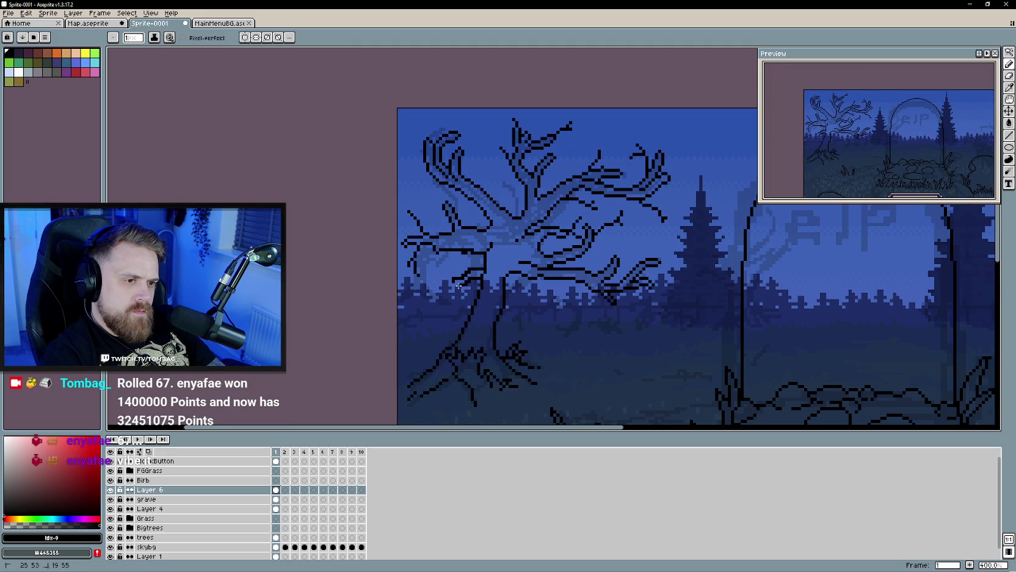
pyautogui.press('e')
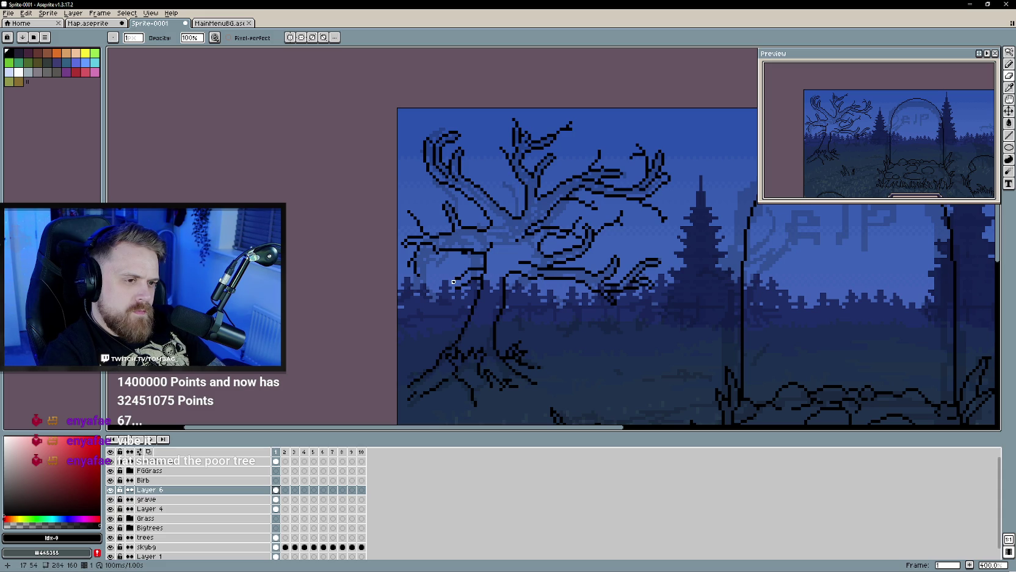
pyautogui.press('b')
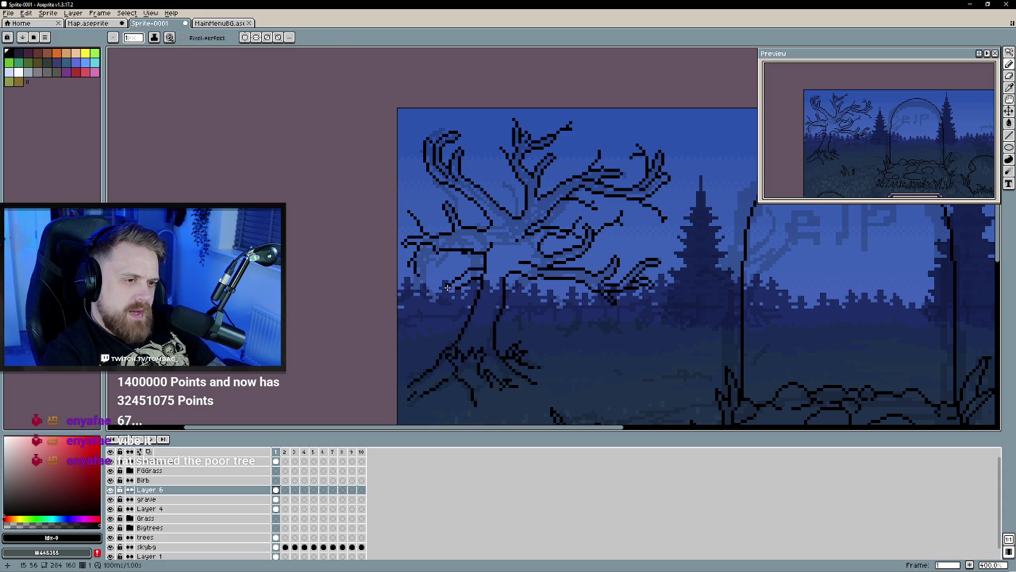
pyautogui.press('e')
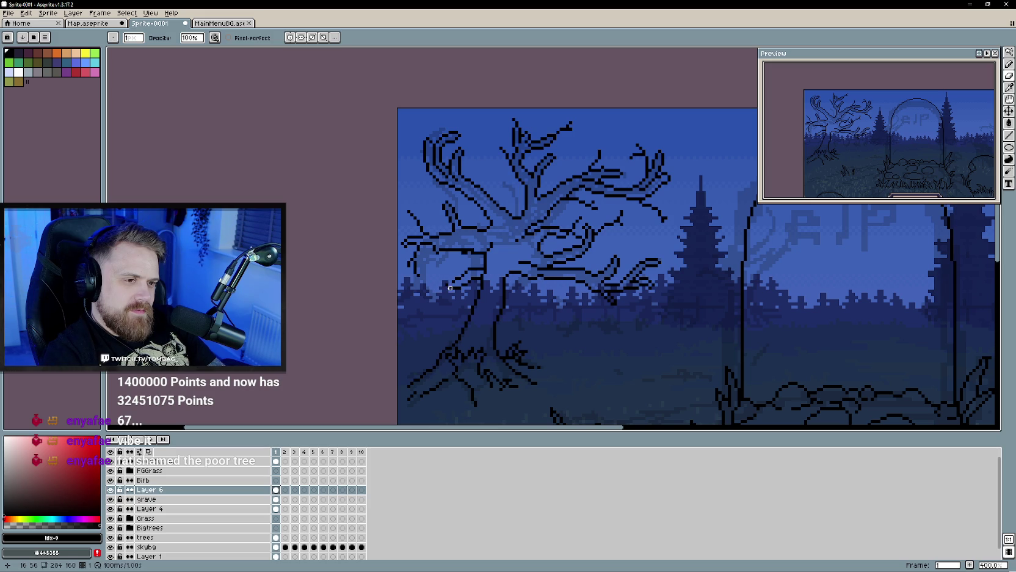
pyautogui.press('b')
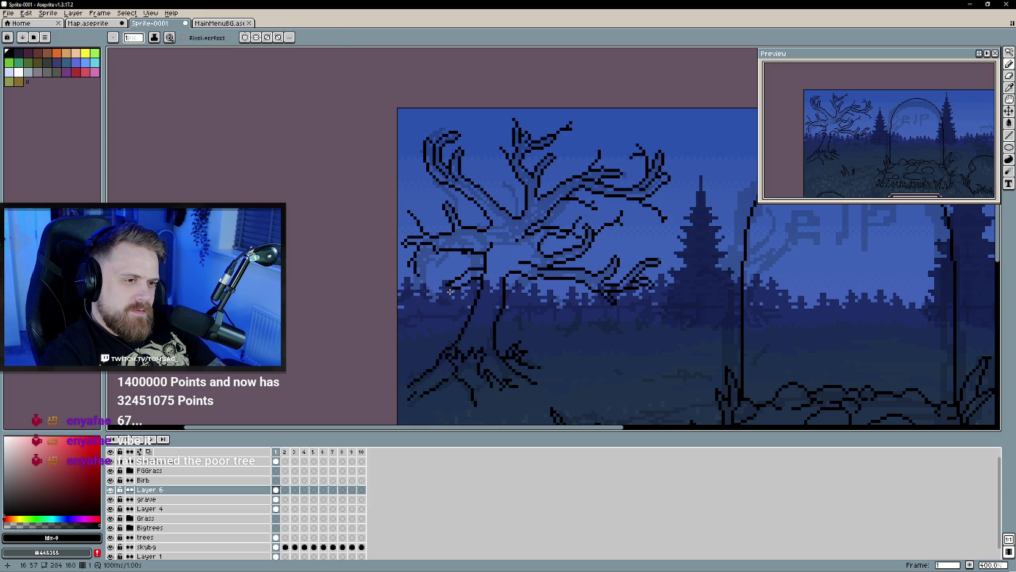
pyautogui.scroll(-1, 450, 297)
pyautogui.scroll(-1, 476, 302)
pyautogui.scroll(2, 504, 311)
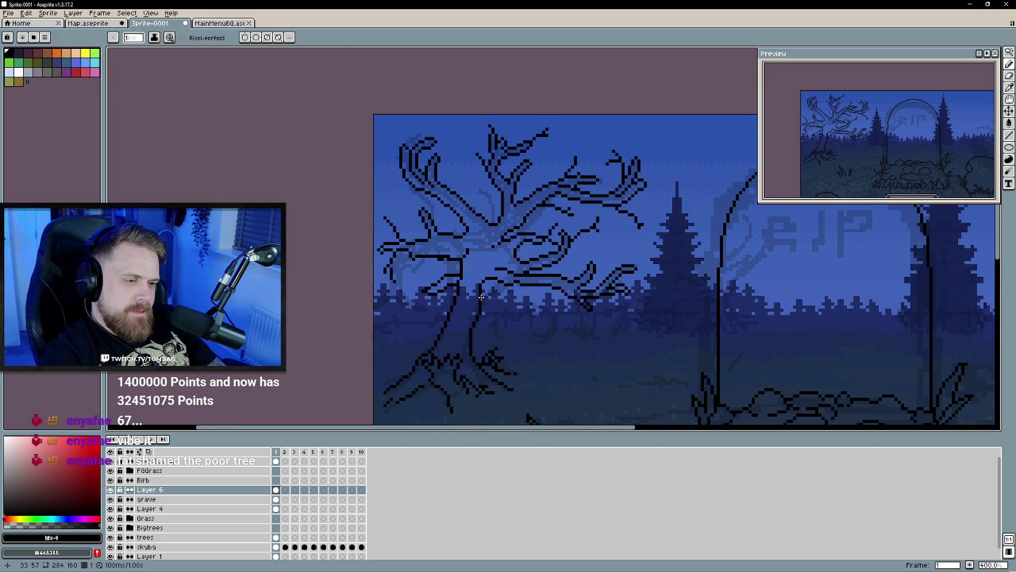
pyautogui.scroll(1, 498, 317)
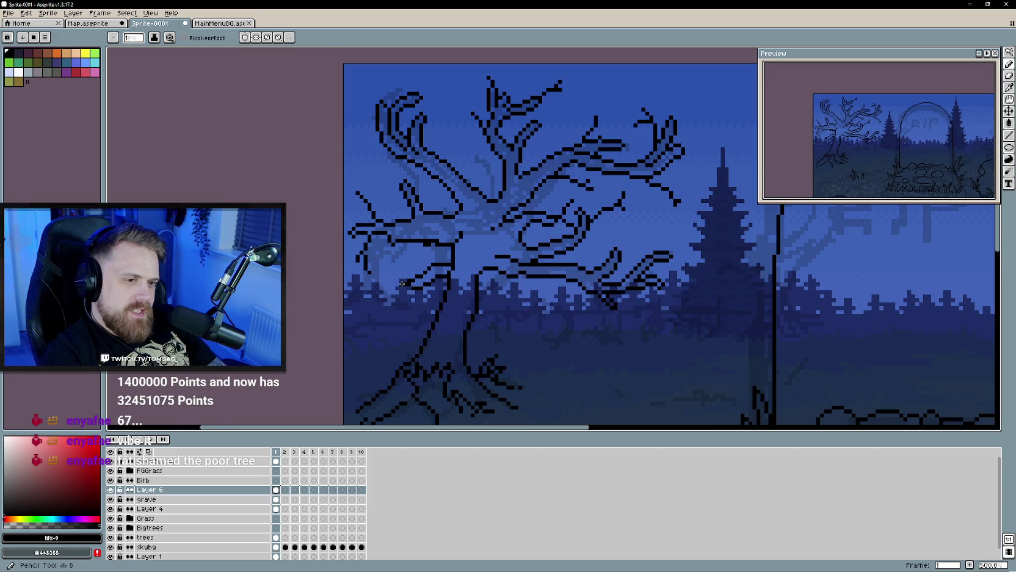
pyautogui.moveTo(390, 272); pyautogui.dragTo(398, 282)
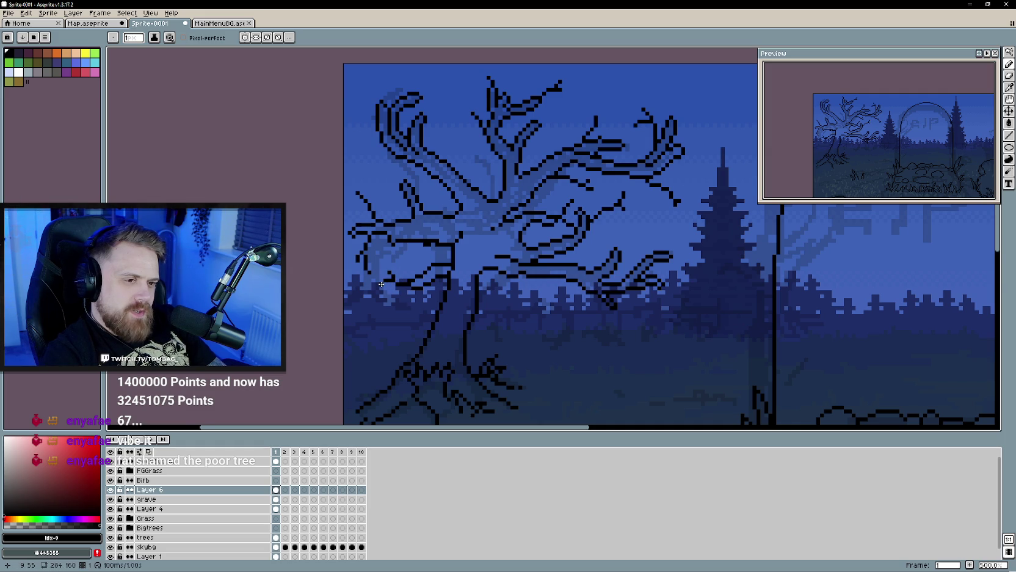
pyautogui.scroll(-3, 431, 322)
pyautogui.scroll(3, 407, 314)
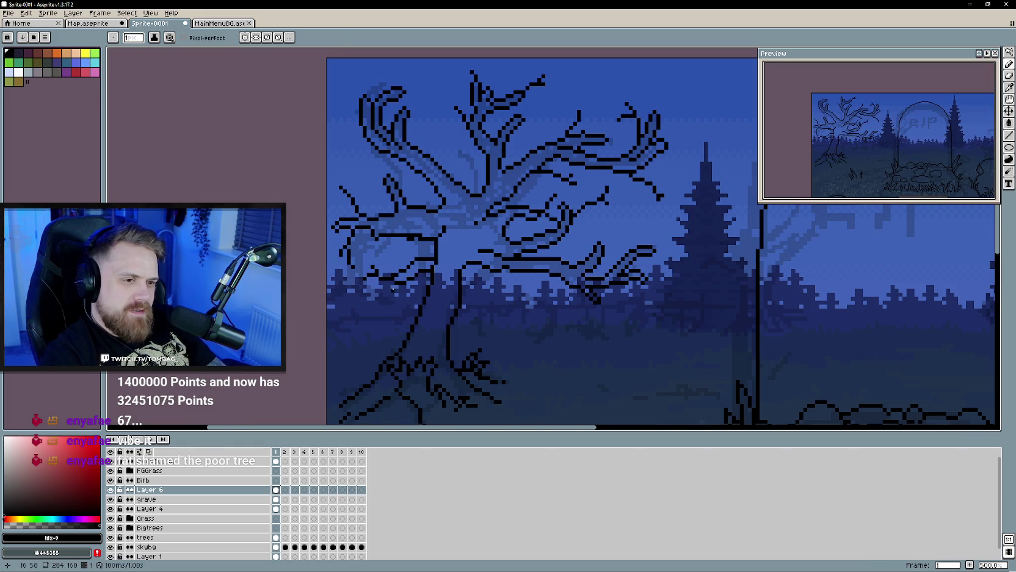
# Step: Alternate Pencil and Eraser to clean up stray pixels around the trunk
pyautogui.press('e')
pyautogui.press('b')
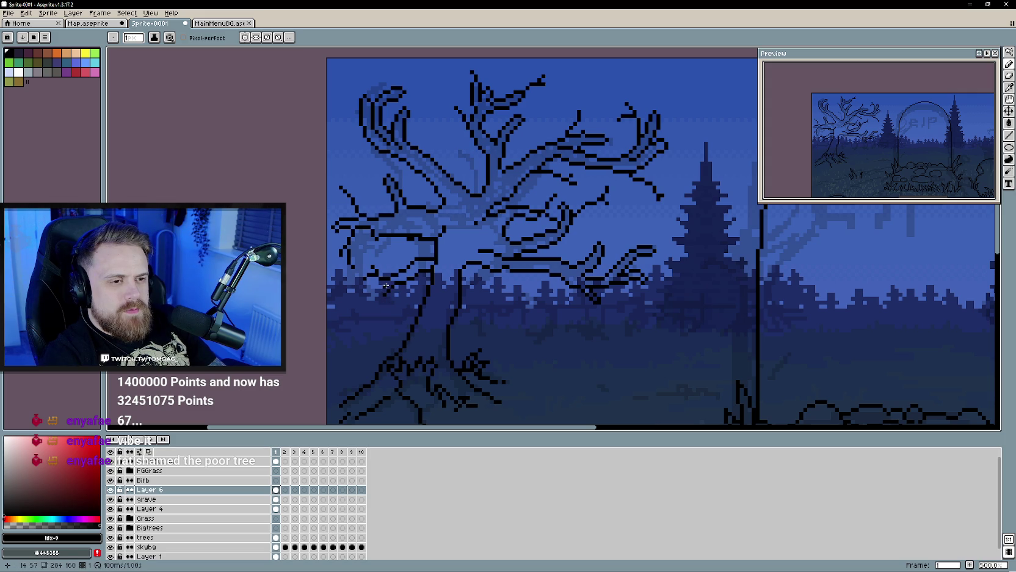
pyautogui.press('e')
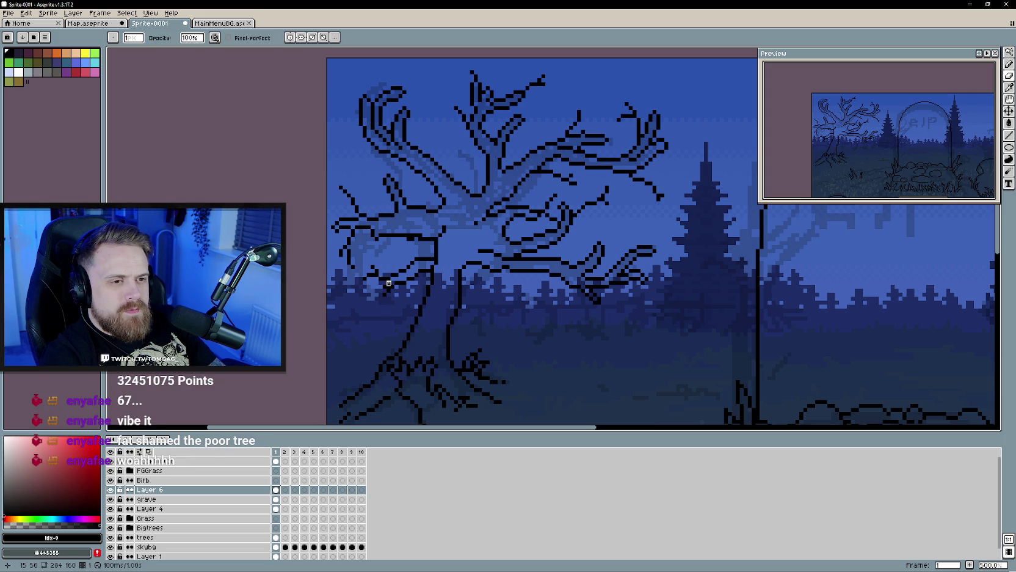
pyautogui.press('b')
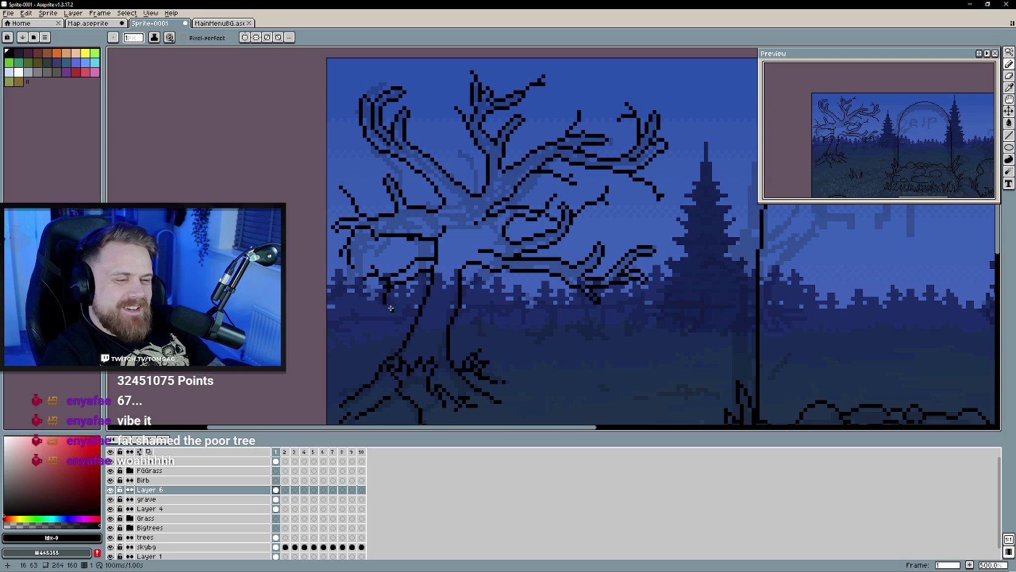
pyautogui.scroll(-2, 389, 304)
pyautogui.scroll(3, 391, 294)
pyautogui.press('e')
pyautogui.press('b')
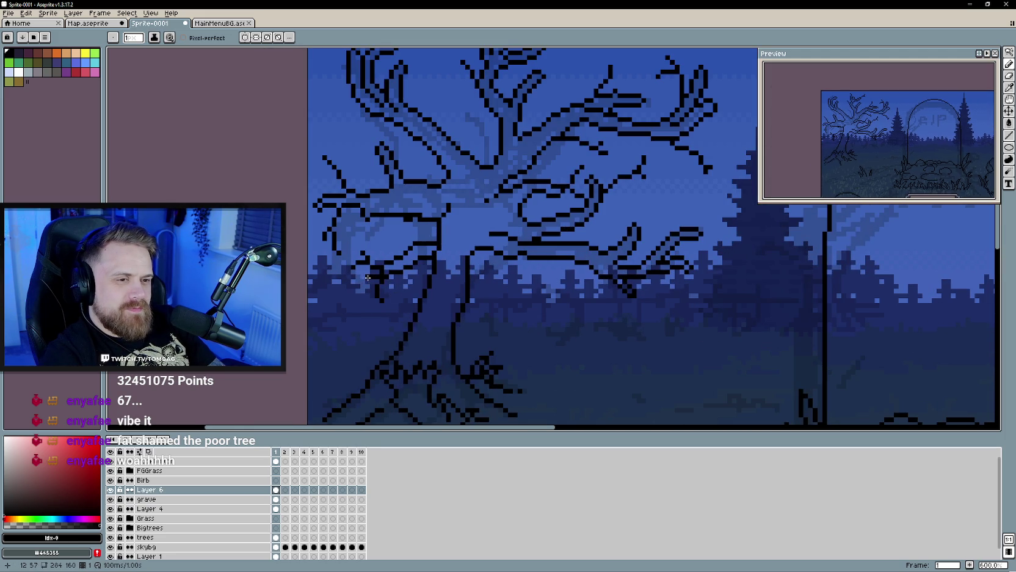
pyautogui.scroll(1, 366, 282)
pyautogui.press('e')
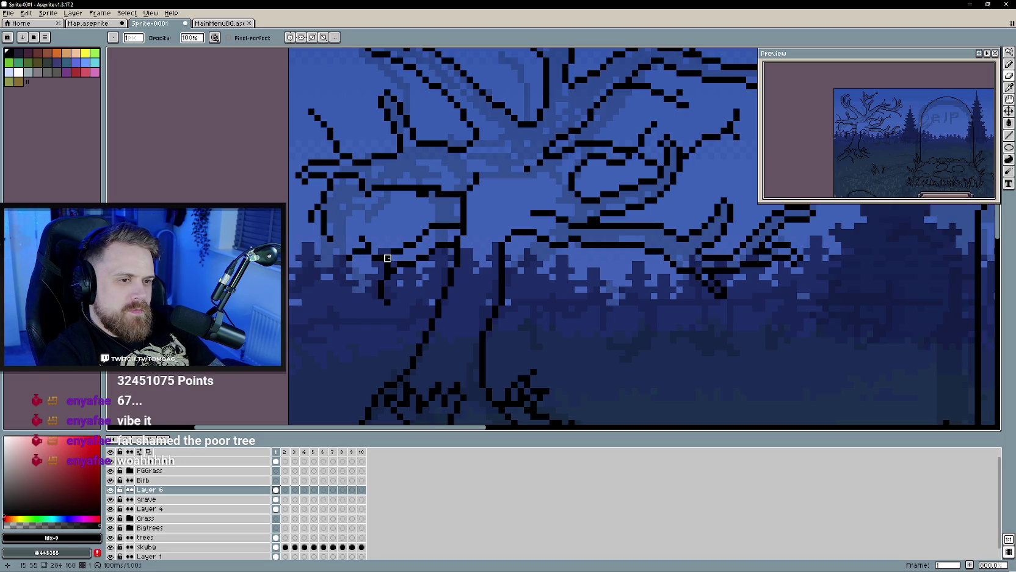
pyautogui.press('b')
pyautogui.scroll(-1, 366, 284)
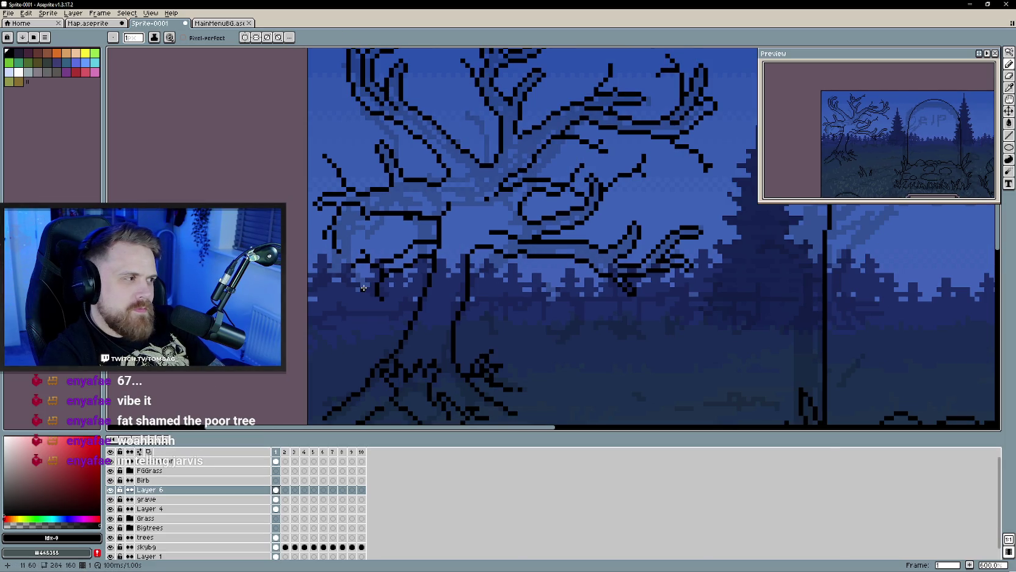
pyautogui.scroll(-3, 364, 287)
pyautogui.scroll(-1, 365, 285)
pyautogui.scroll(2, 367, 283)
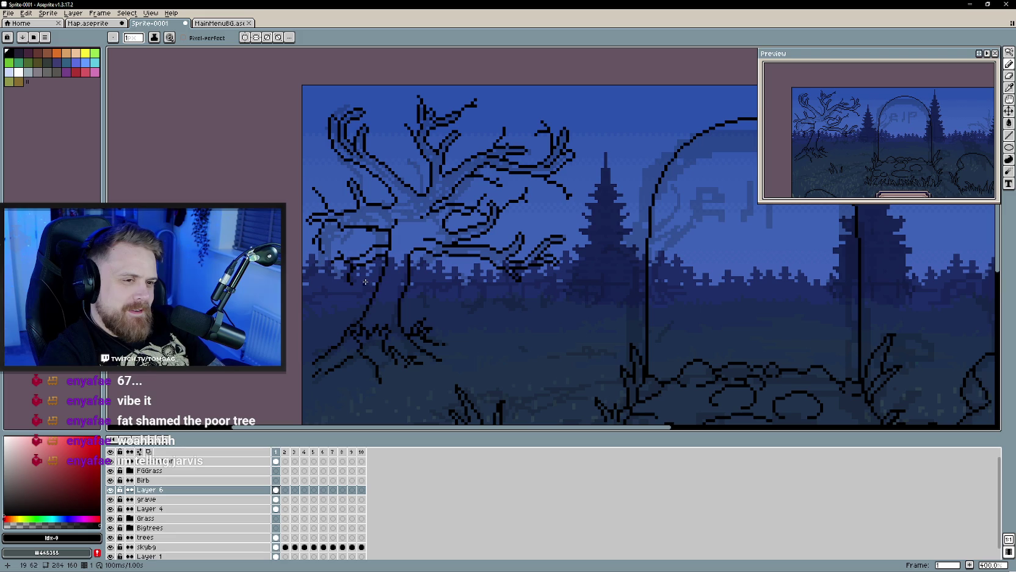
pyautogui.scroll(1, 400, 255)
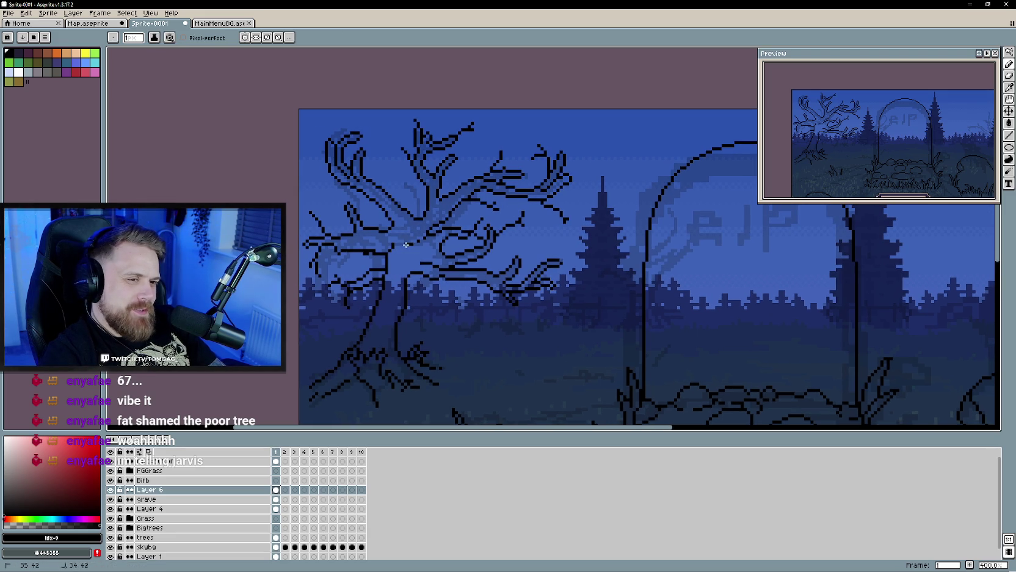
# Step: Draw a short stroke across the tree, then undo it as a bad stroke
pyautogui.moveTo(418, 292); pyautogui.dragTo(455, 313)
pyautogui.hotkey('ctrl', 'z')
pyautogui.scroll(-2, 421, 287)
pyautogui.scroll(1, 420, 286)
pyautogui.scroll(1, 421, 286)
pyautogui.scroll(-1, 464, 272)
pyautogui.scroll(1, 471, 269)
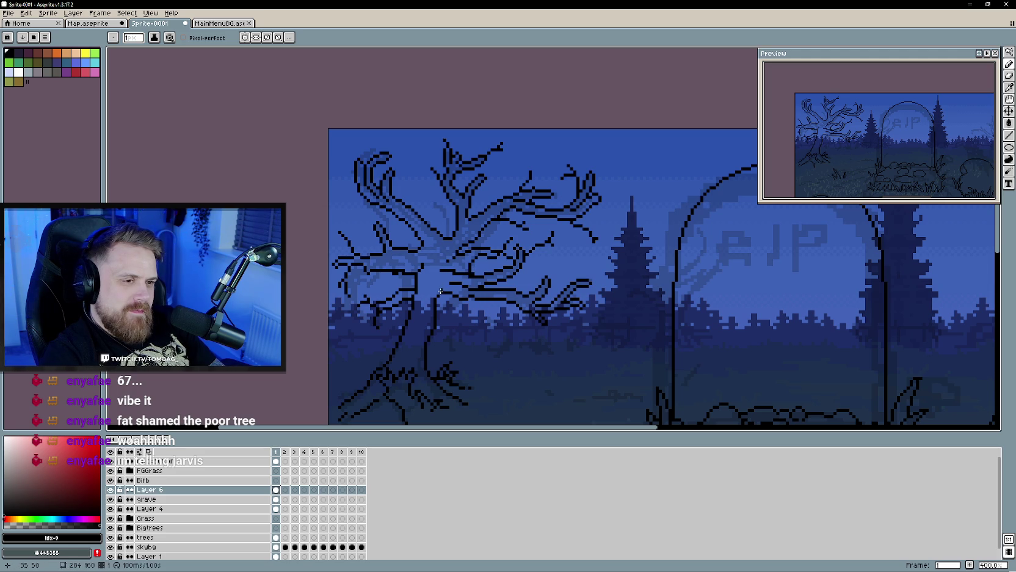
# Step: Keep erasing stray pixels and add a final stroke to the branch outline
pyautogui.press('e')
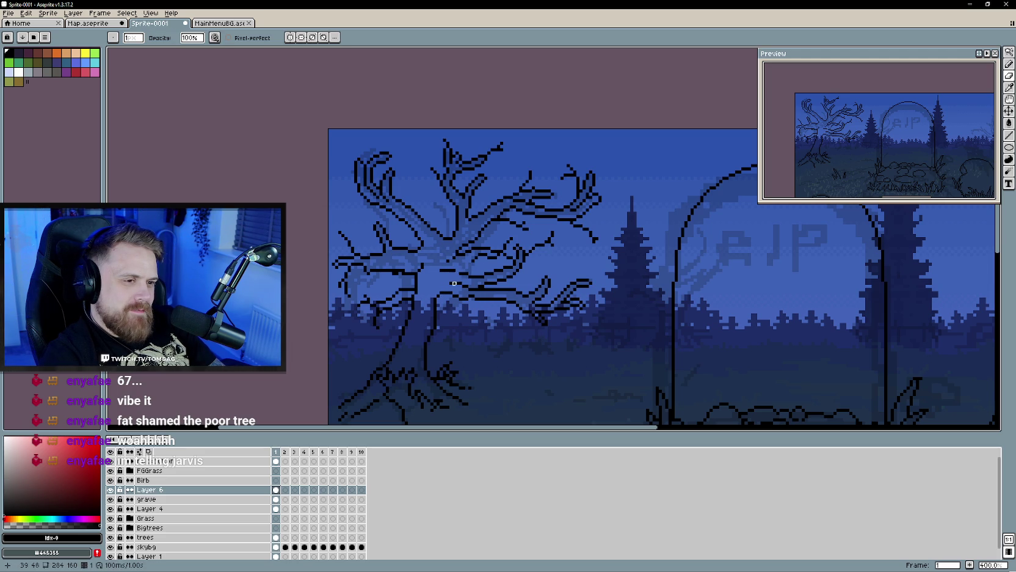
pyautogui.press('b')
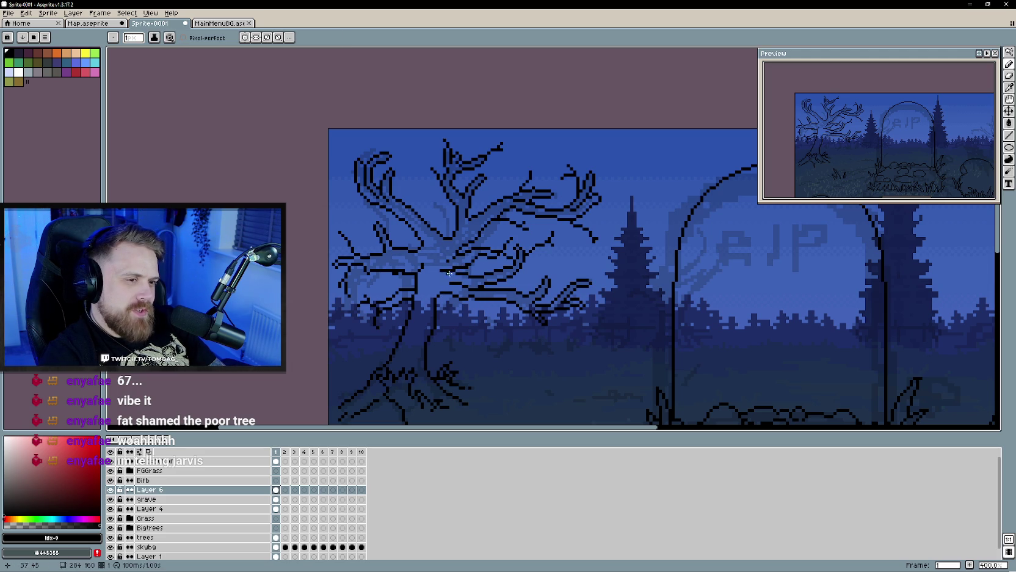
pyautogui.press('e')
pyautogui.scroll(-3, 421, 291)
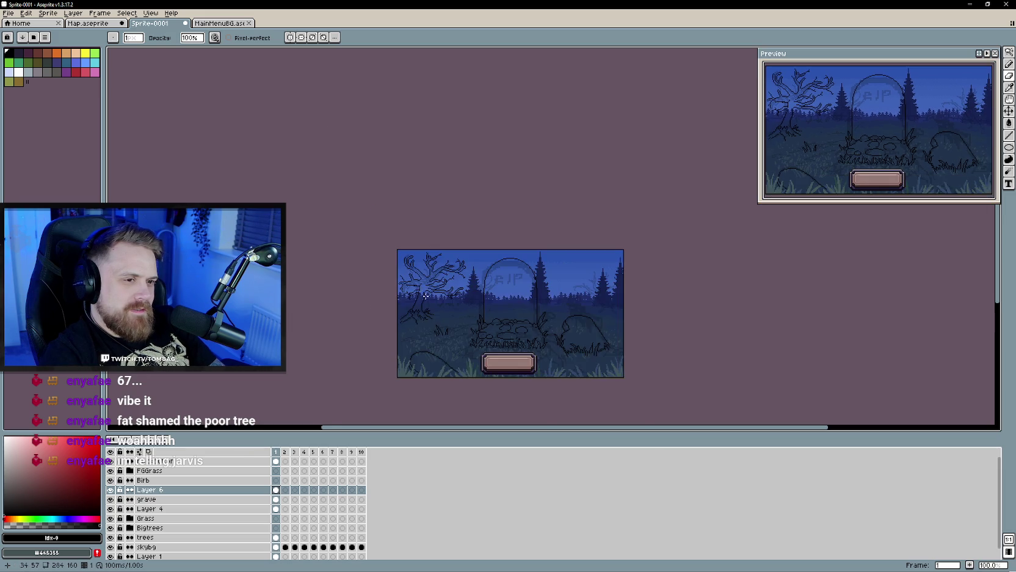
pyautogui.scroll(1, 421, 292)
pyautogui.scroll(1, 423, 262)
pyautogui.press('b')
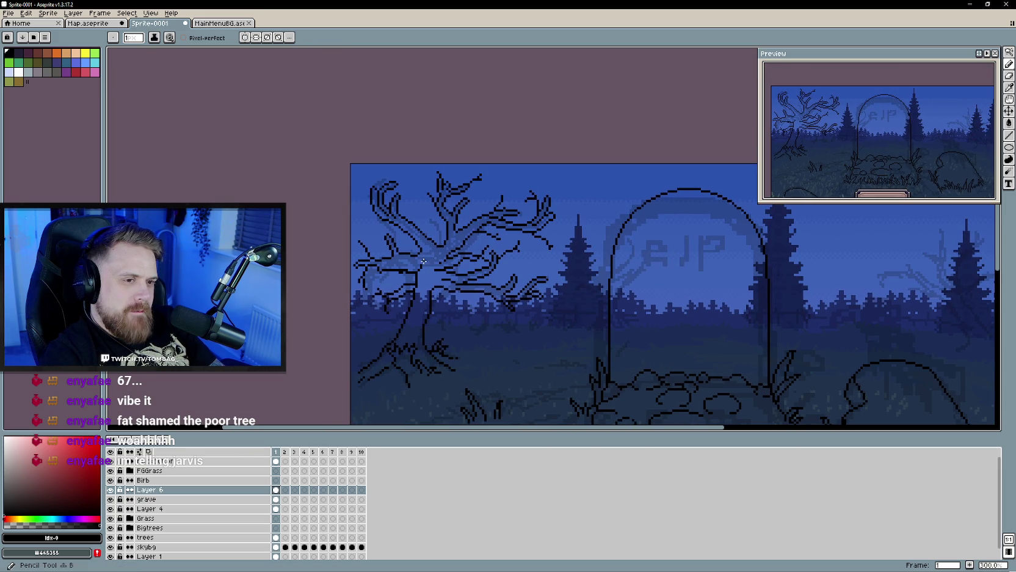
pyautogui.scroll(1, 422, 266)
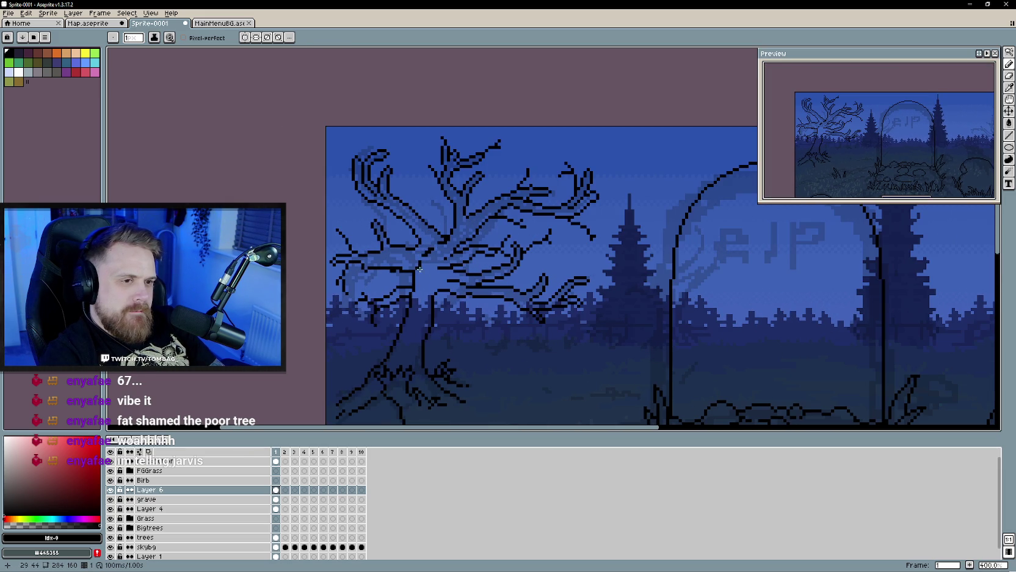
pyautogui.press('e')
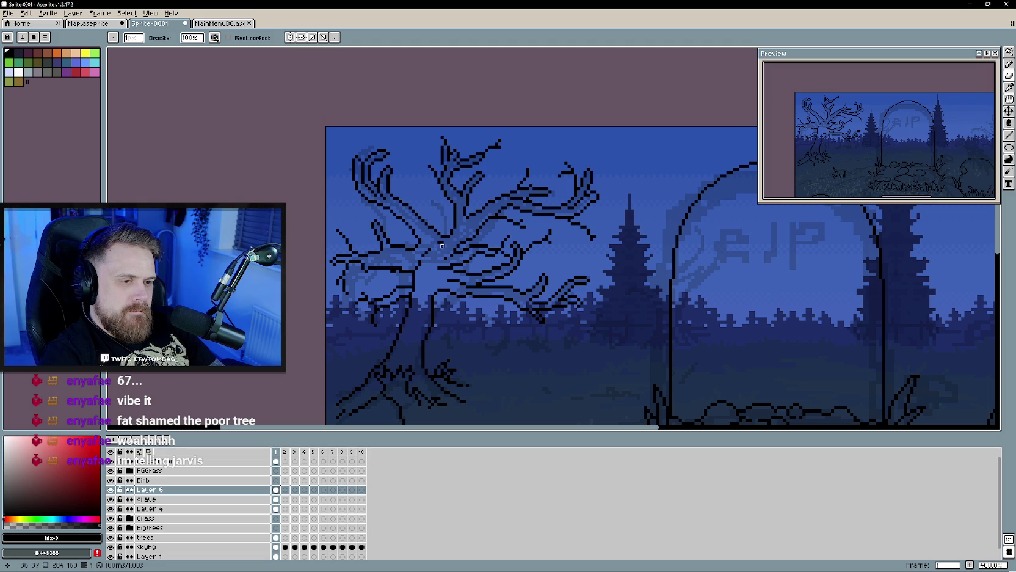
pyautogui.press('b')
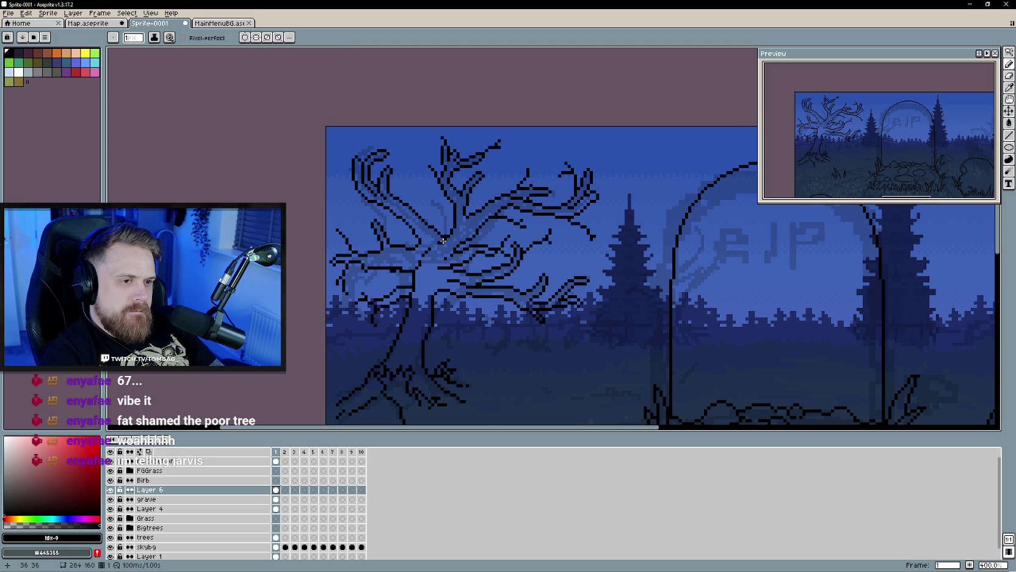
pyautogui.scroll(-1, 435, 268)
pyautogui.scroll(-1, 432, 293)
pyautogui.scroll(1, 431, 298)
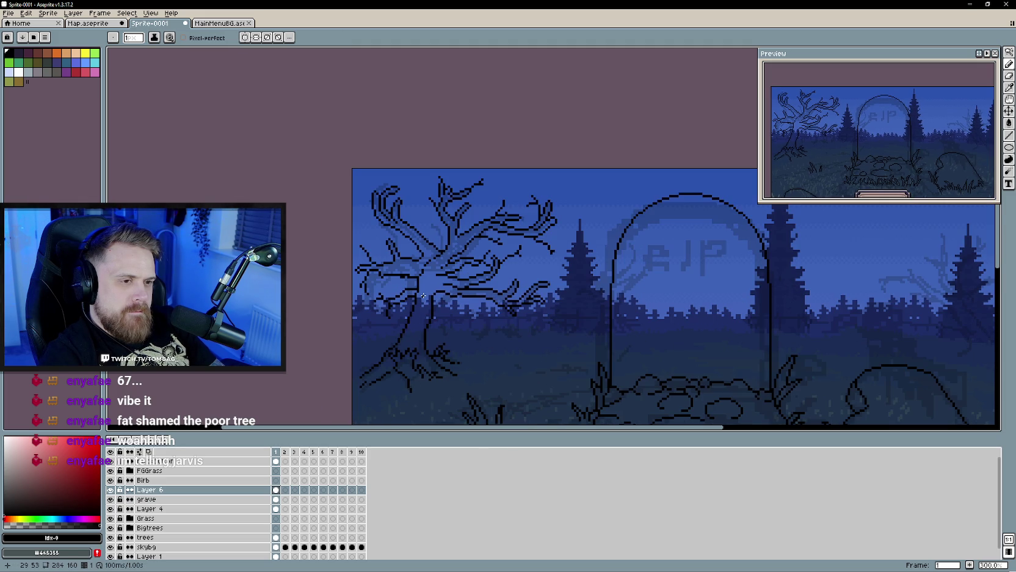
pyautogui.scroll(2, 430, 293)
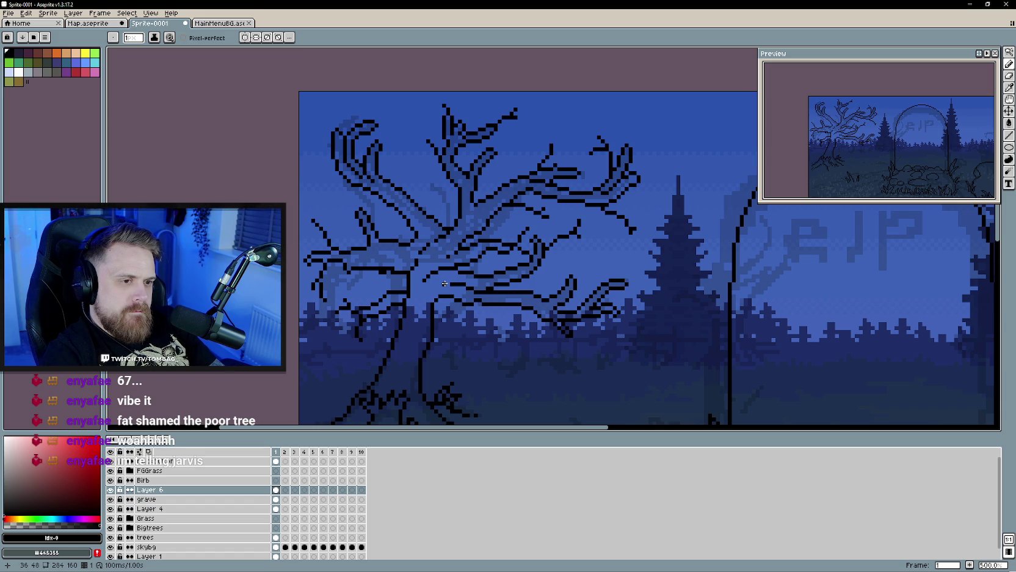
pyautogui.scroll(-5, 491, 350)
pyautogui.scroll(1, 490, 349)
pyautogui.scroll(1, 491, 349)
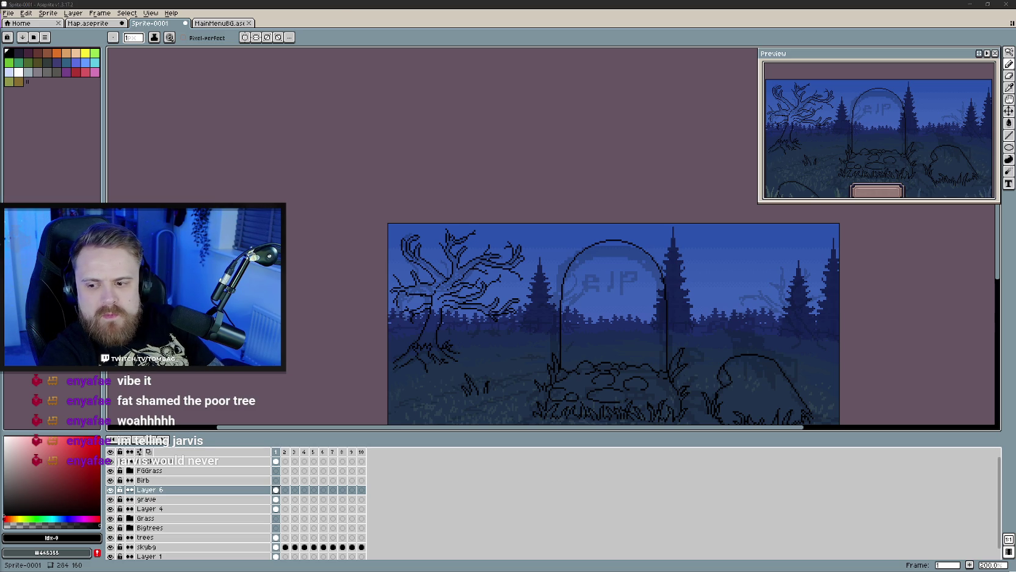
pyautogui.moveTo(476, 339)
pyautogui.mouseDown()
pyautogui.moveTo(450, 329)
pyautogui.moveTo(442, 283)
pyautogui.mouseUp()
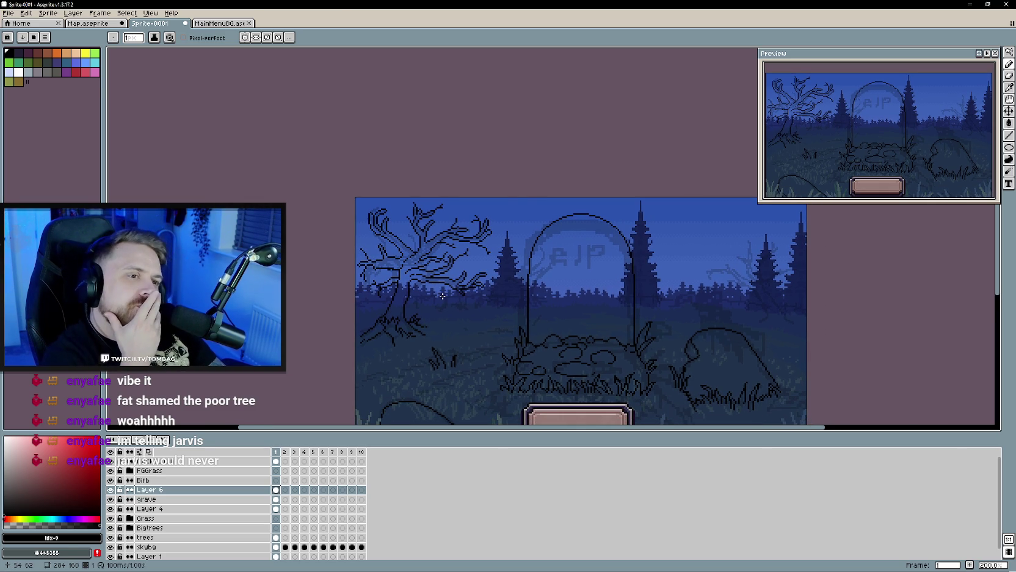
pyautogui.scroll(1, 384, 210)
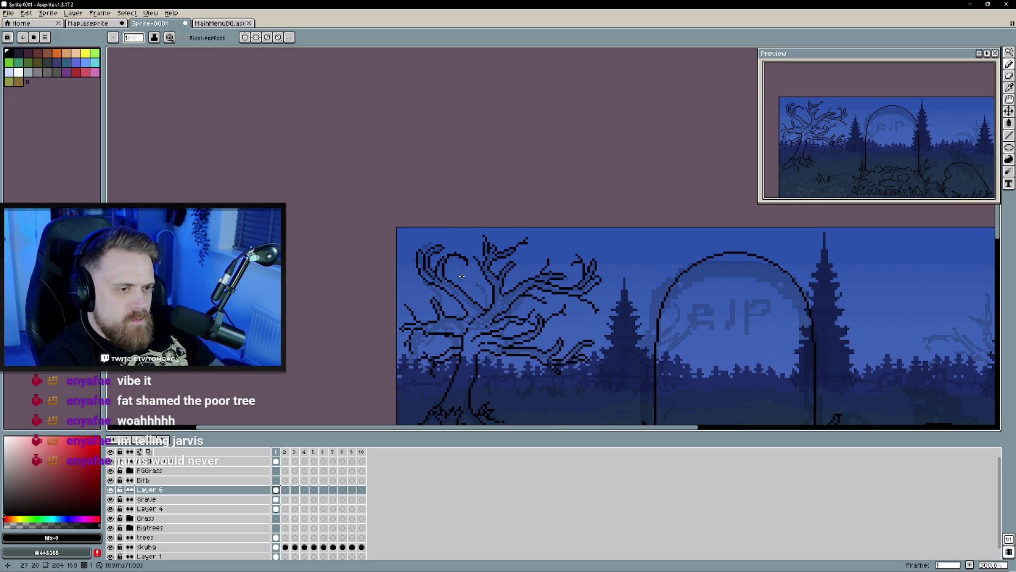
# Step: Add a diagonal stroke to an upper branch and extend a branch tip along the treetop
pyautogui.scroll(3, 462, 258)
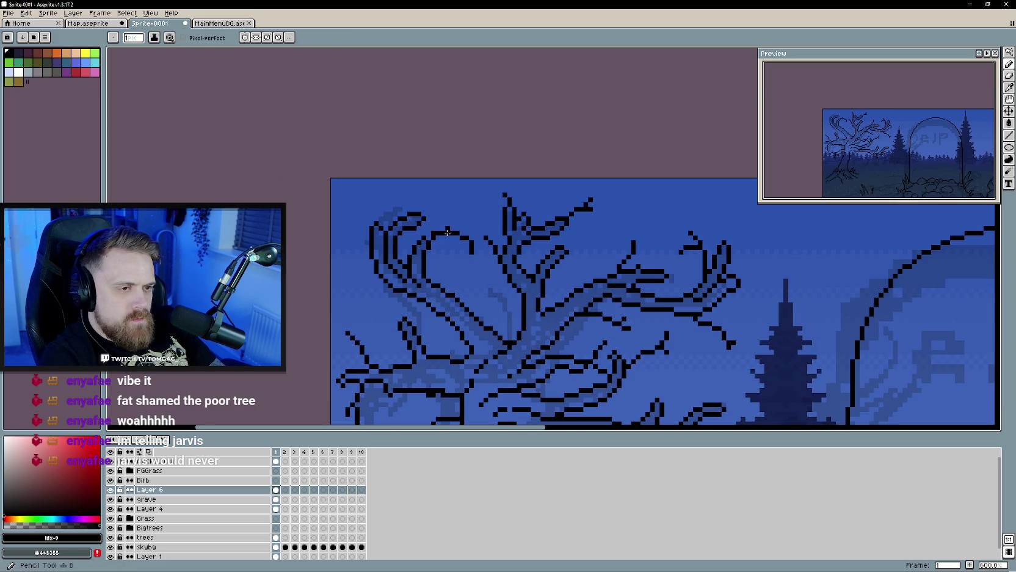
pyautogui.press('b')
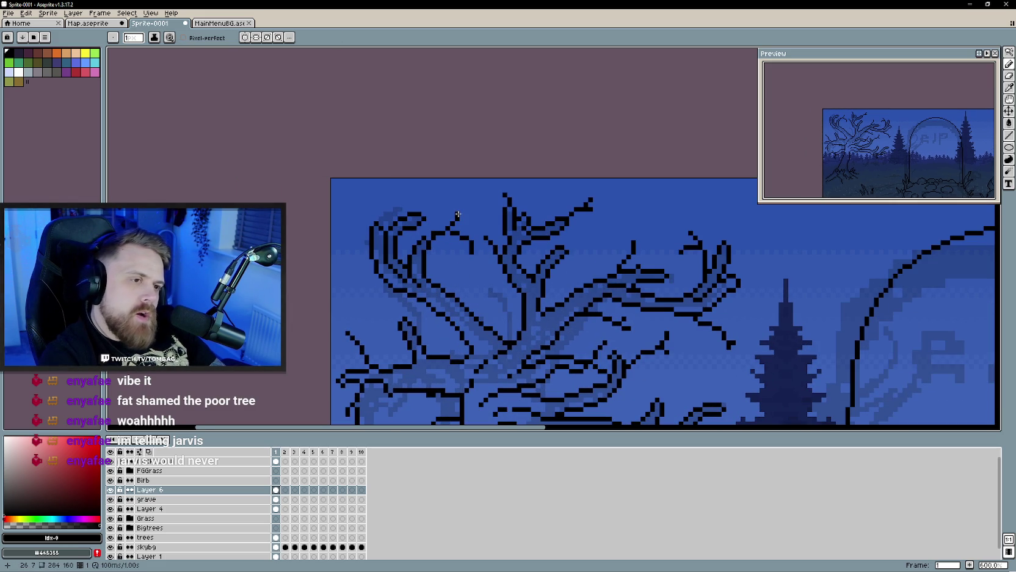
pyautogui.moveTo(434, 232)
pyautogui.mouseDown()
pyautogui.moveTo(462, 209)
pyautogui.moveTo(453, 216)
pyautogui.mouseUp()
pyautogui.scroll(1, 466, 251)
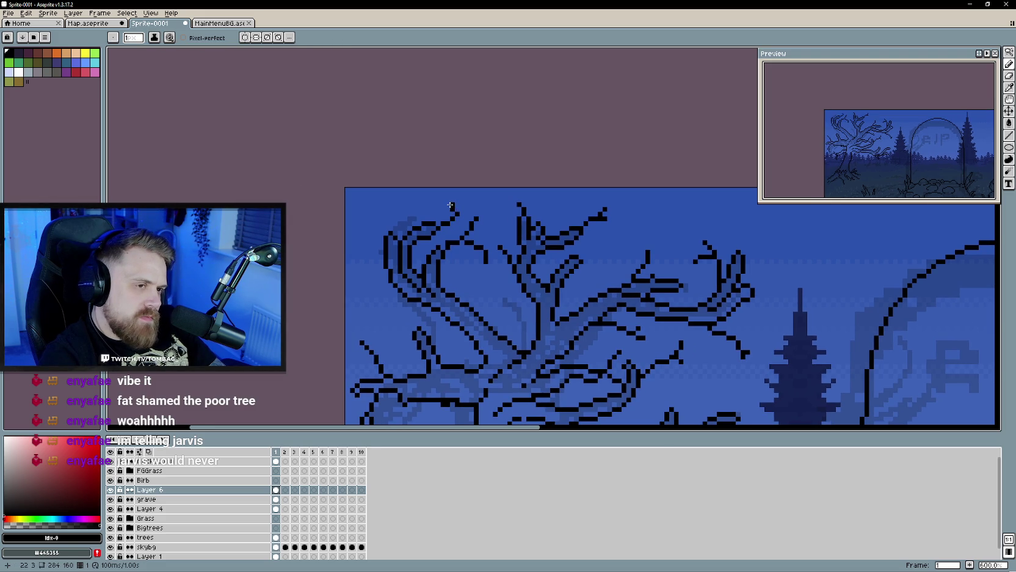
pyautogui.moveTo(449, 205); pyautogui.dragTo(461, 204)
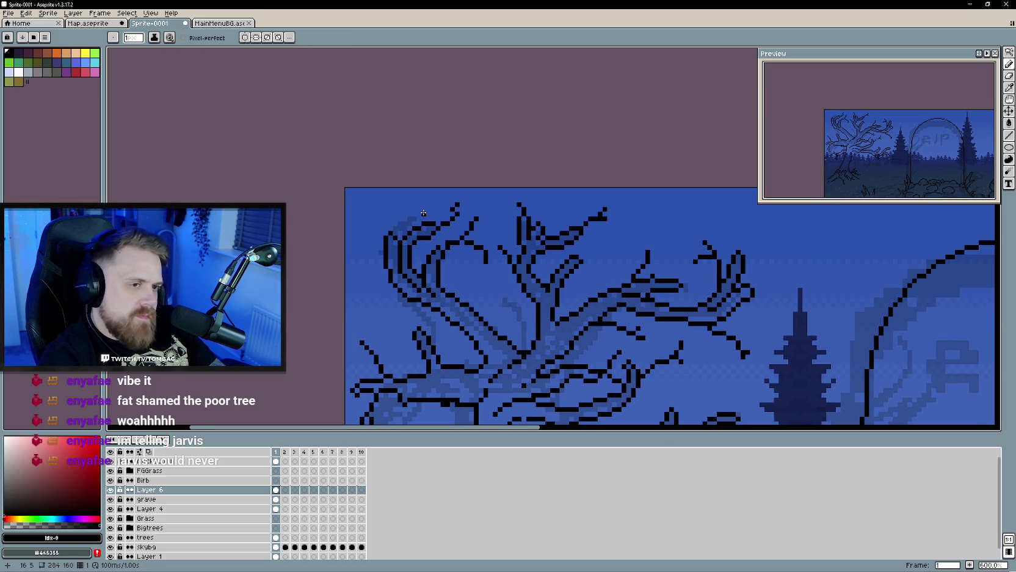
pyautogui.press('b')
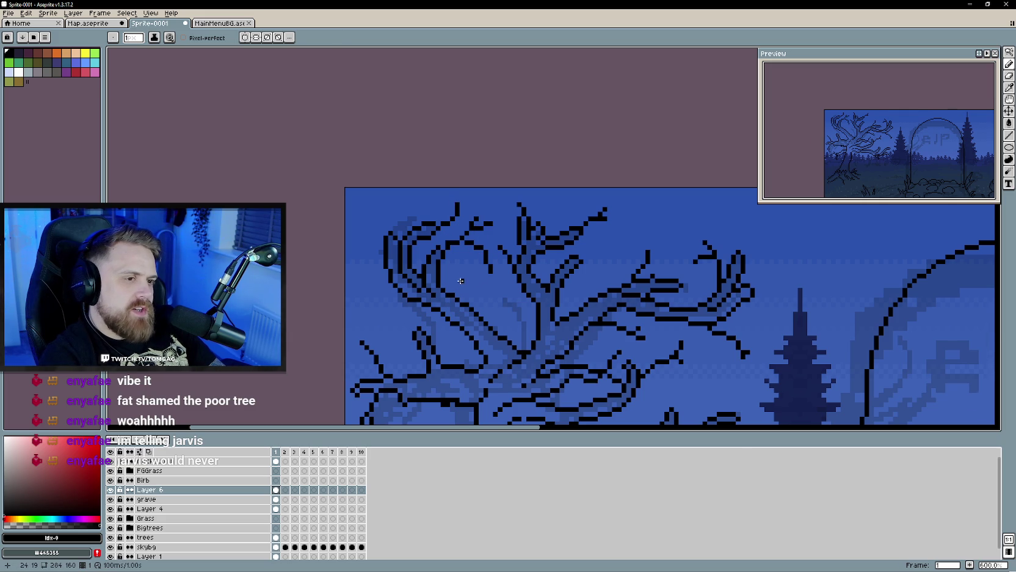
pyautogui.scroll(-1, 462, 281)
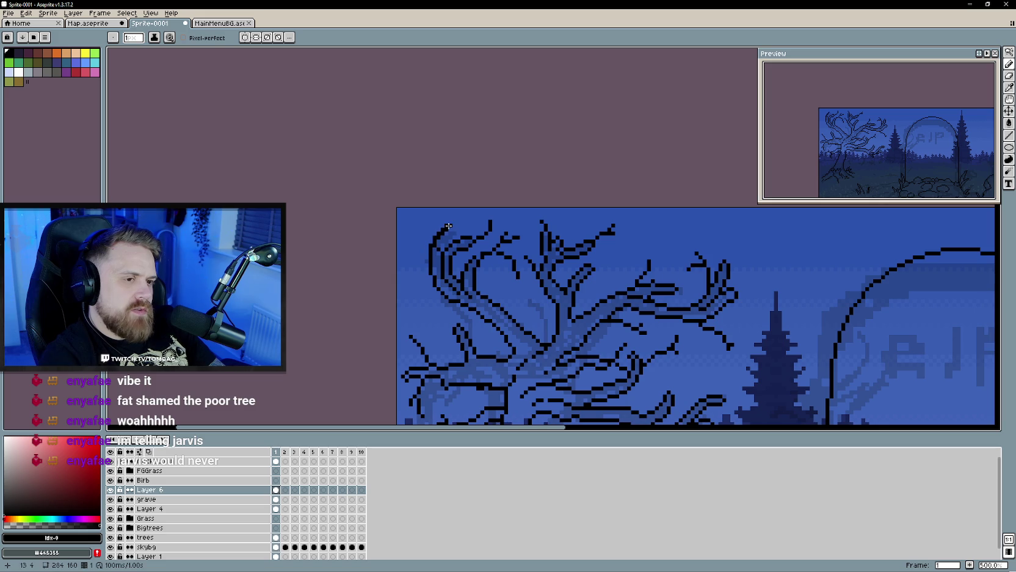
# Step: Add a short dark stroke on the tree's left edge, zoom out to 100%, and start saving with Ctrl+S
pyautogui.press('e')
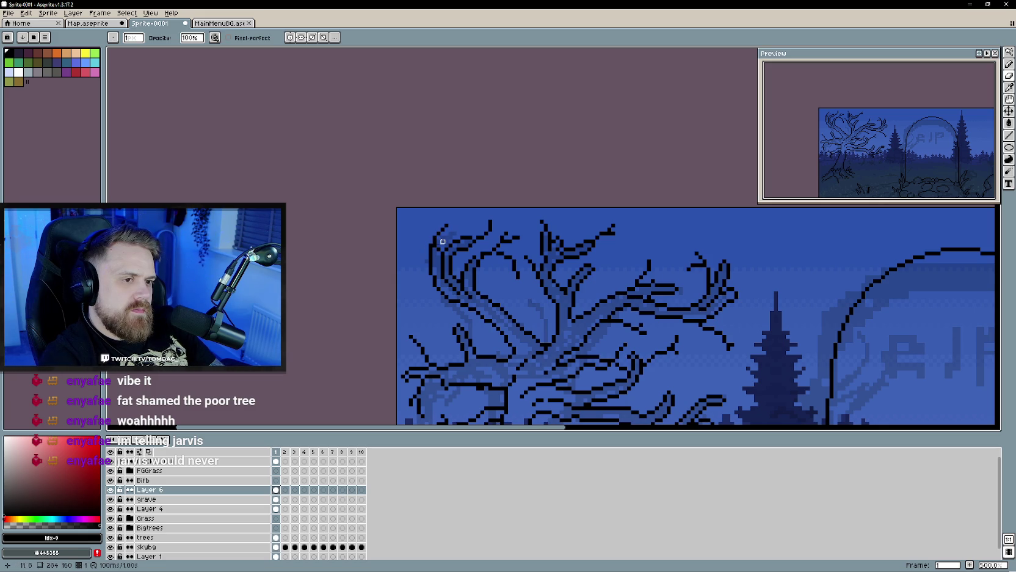
pyautogui.press('b')
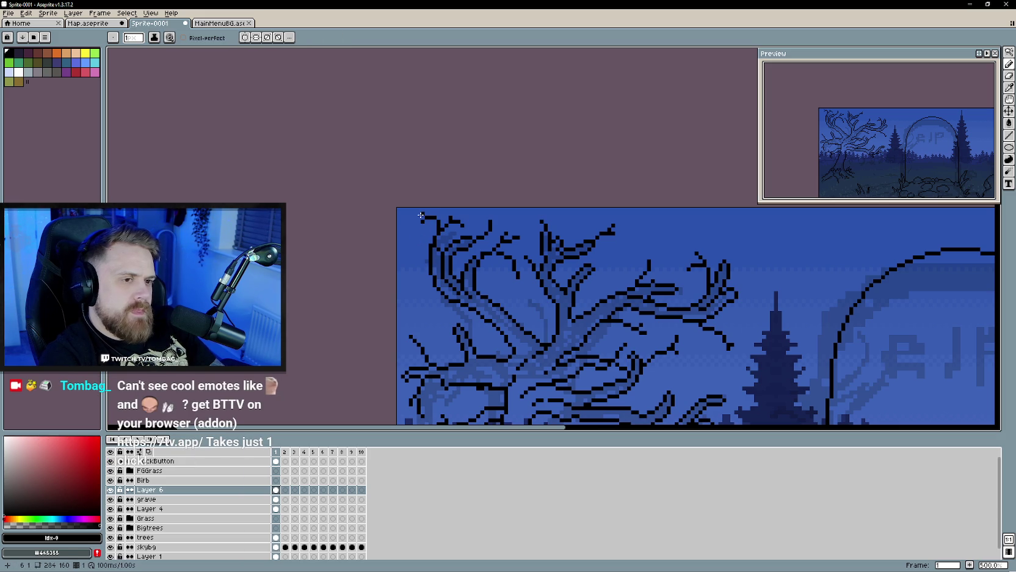
pyautogui.scroll(-3, 470, 323)
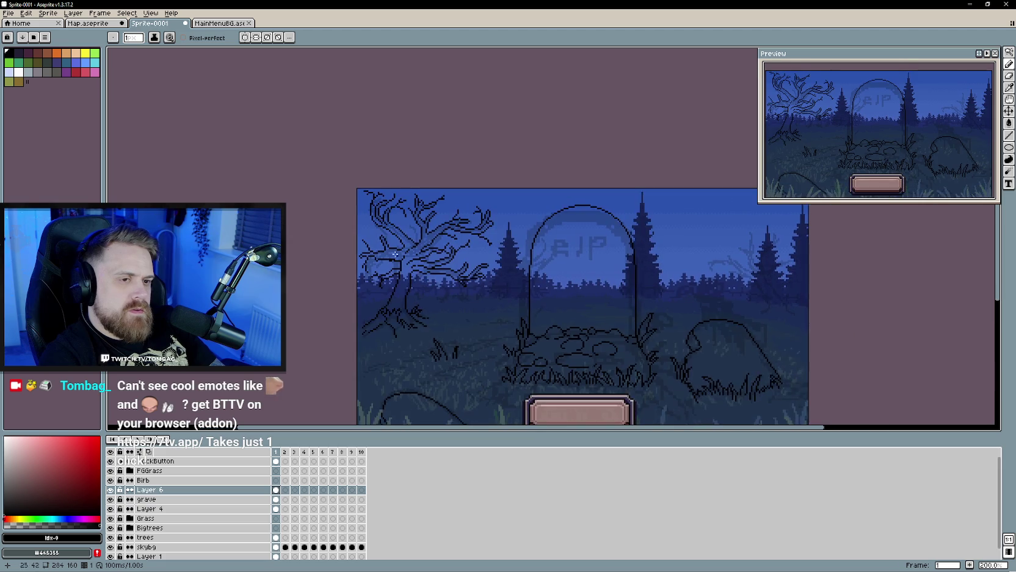
pyautogui.scroll(3, 421, 245)
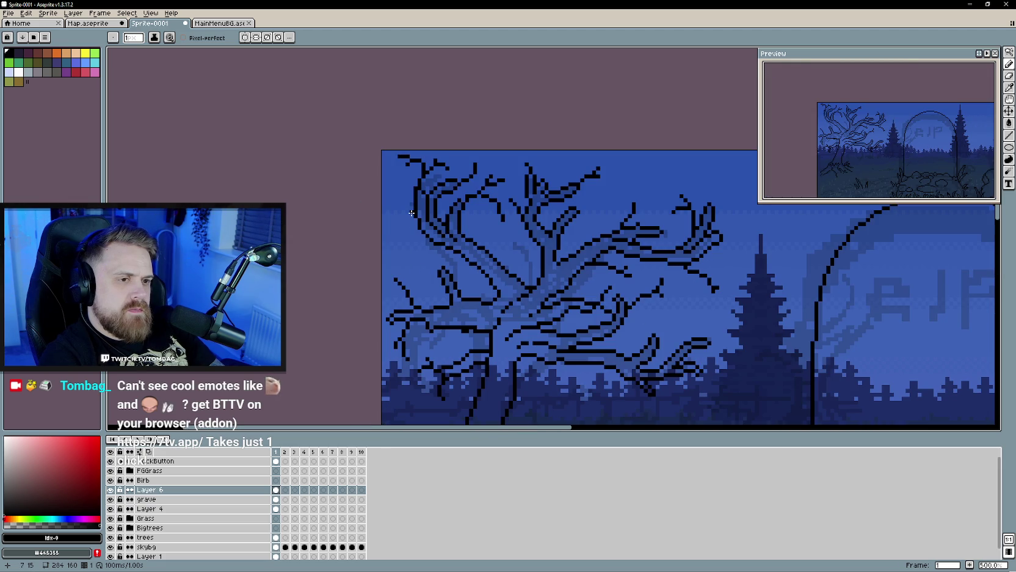
pyautogui.press('e')
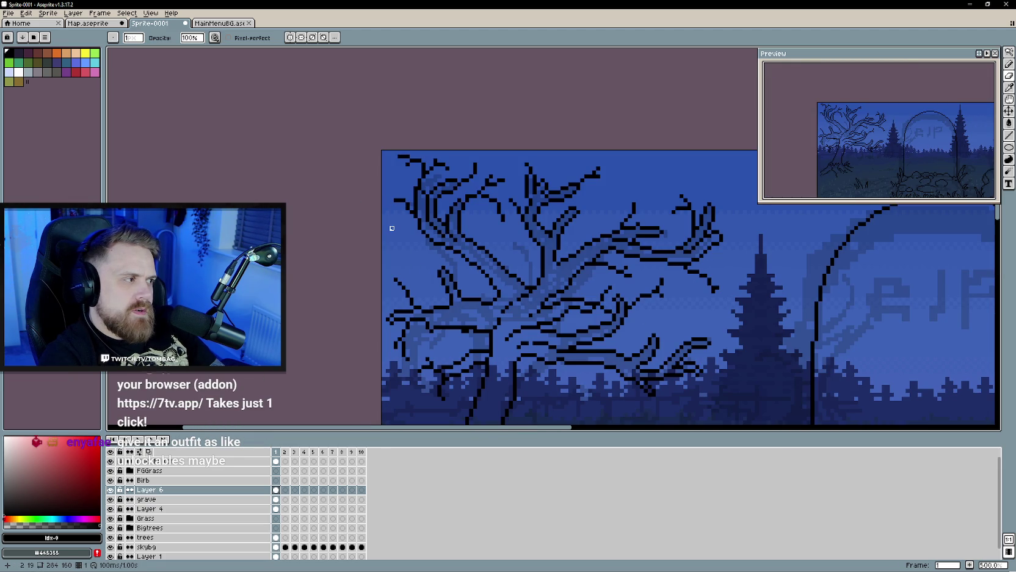
pyautogui.scroll(1, 392, 224)
pyautogui.press('b')
pyautogui.moveTo(392, 200); pyautogui.dragTo(392, 208)
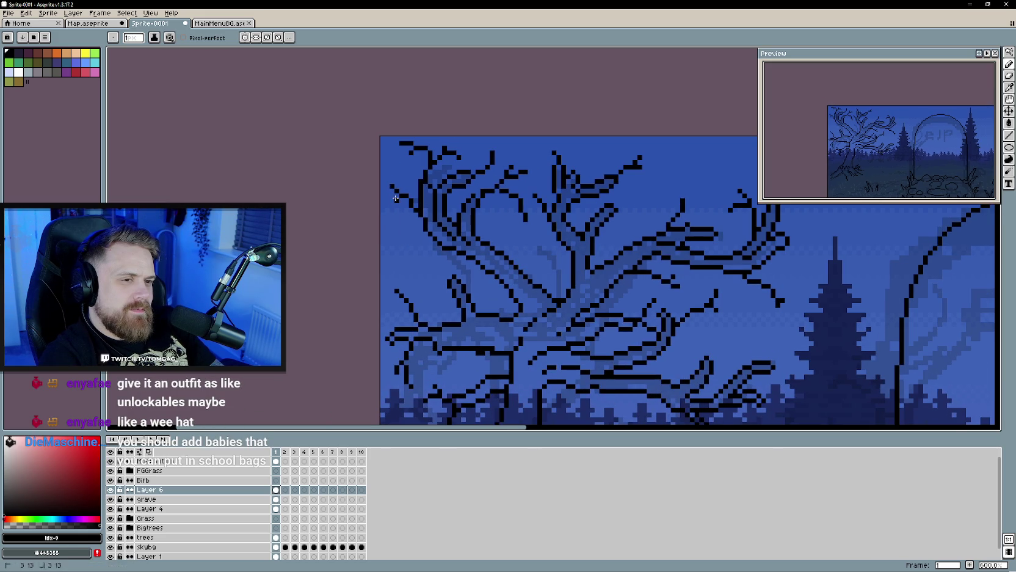
pyautogui.scroll(-1, 397, 209)
pyautogui.scroll(-3, 410, 261)
pyautogui.scroll(-1, 424, 274)
pyautogui.scroll(1, 424, 274)
pyautogui.scroll(-1, 431, 281)
pyautogui.hotkey('ctrl', 's')
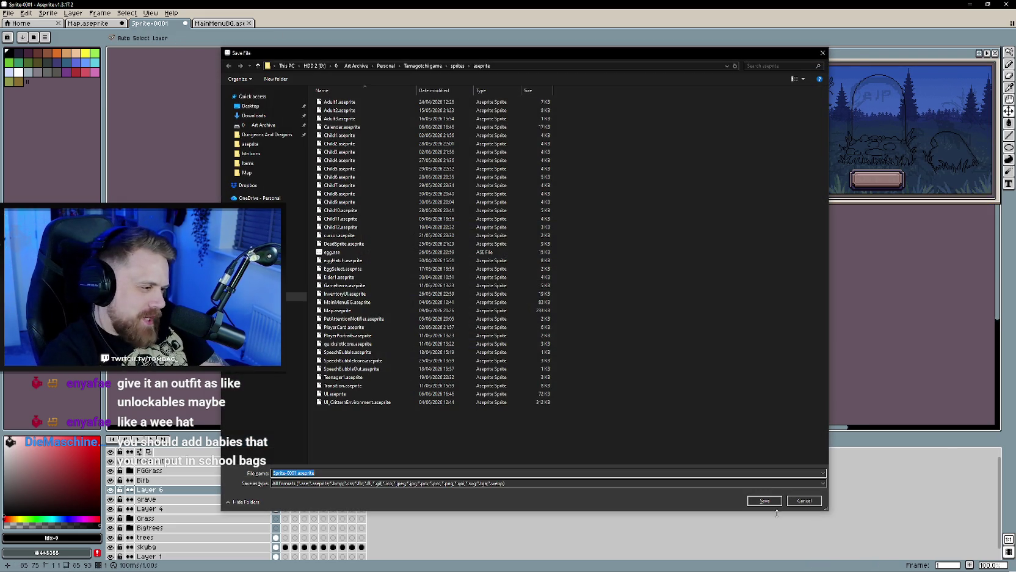
# Step: Cancel the default save and use Save As to save the sprite as DeathSummary.aseprite
pyautogui.click(804, 500)
pyautogui.click(9, 12)
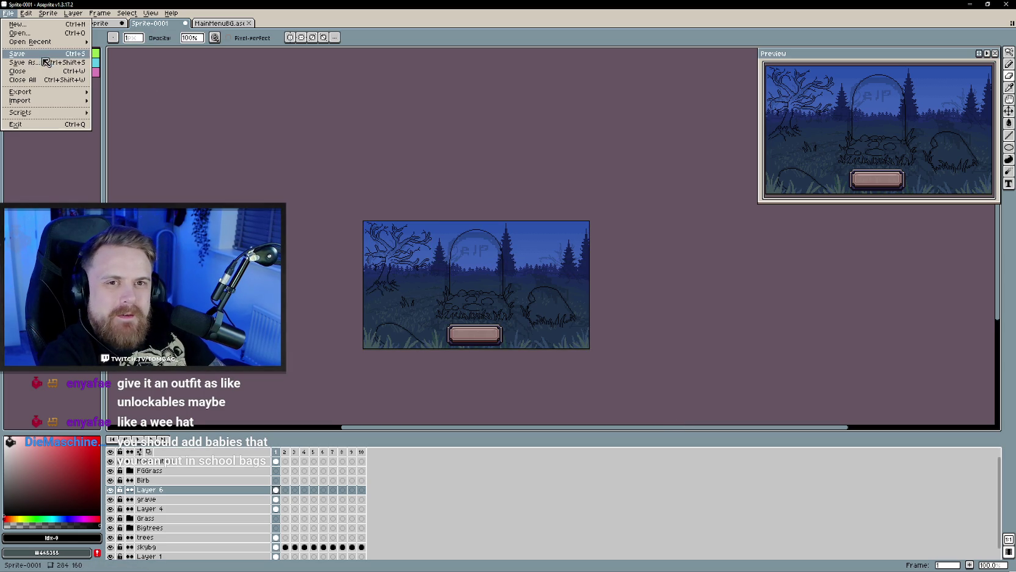
pyautogui.click(24, 63)
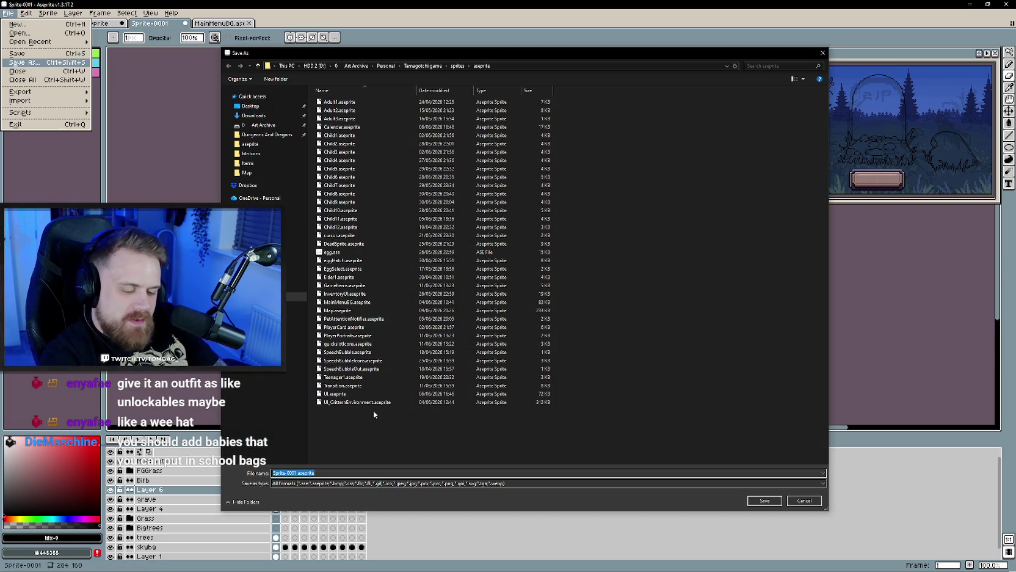
pyautogui.write('DeathSummary')
pyautogui.press('Return')
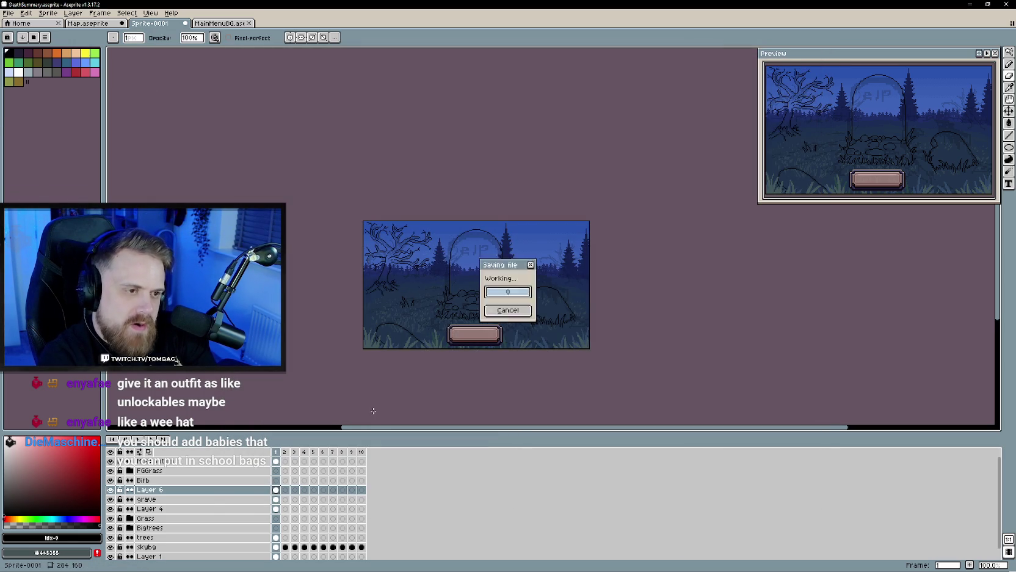
pyautogui.moveTo(445, 293); pyautogui.dragTo(456, 276)
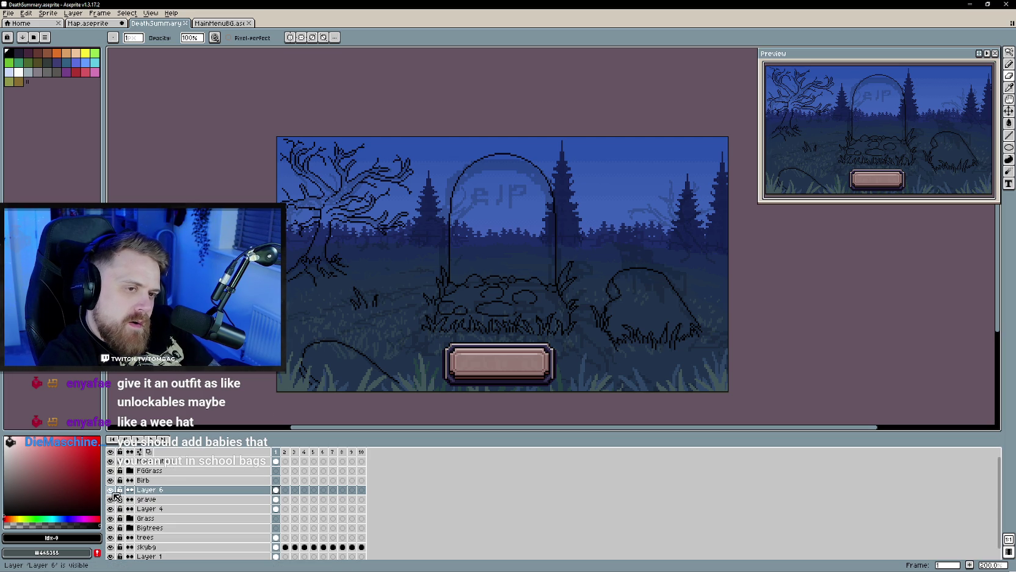
# Step: Rename Layer 6 to 'Tree Left'
pyautogui.doubleClick(147, 491)
pyautogui.press('BackSpace')
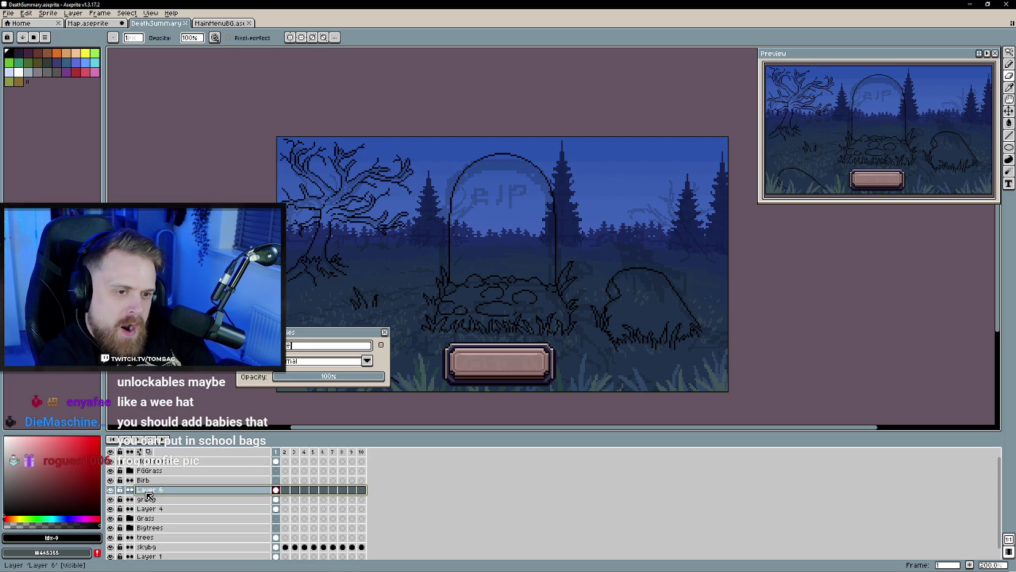
pyautogui.write('eftr')
pyautogui.doubleClick(314, 348)
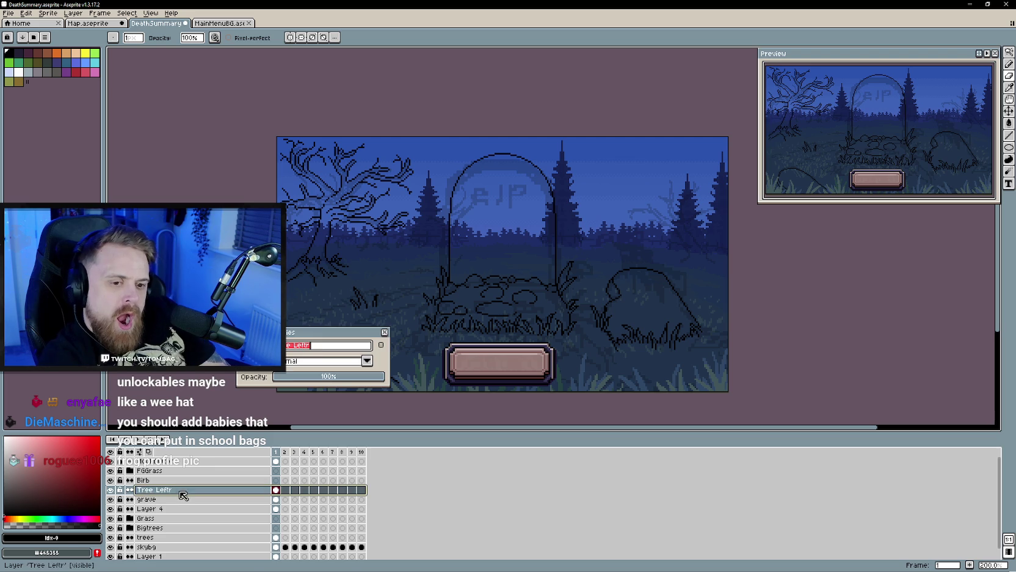
pyautogui.write('Left')
pyautogui.press('Return')
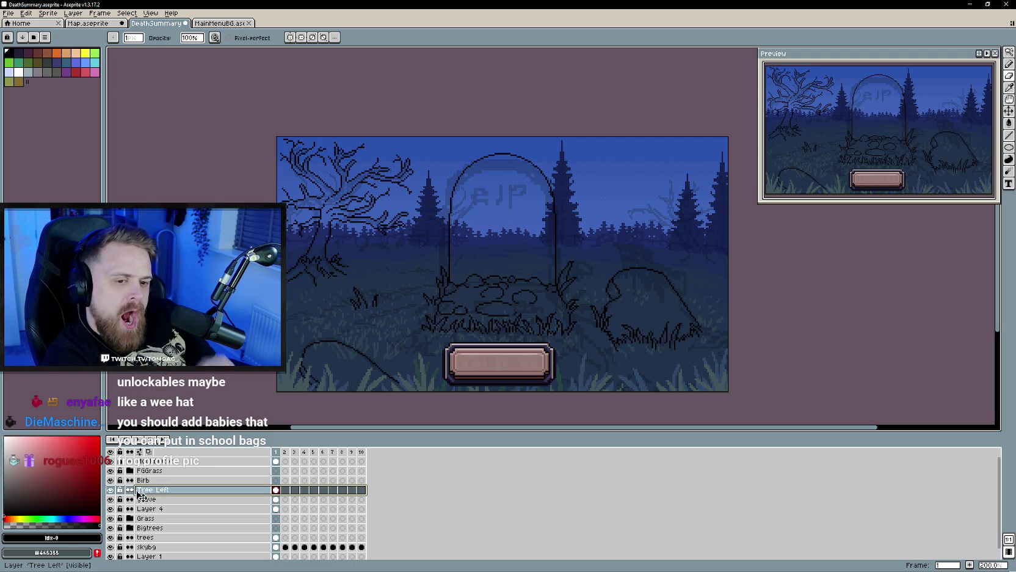
pyautogui.click(111, 490)
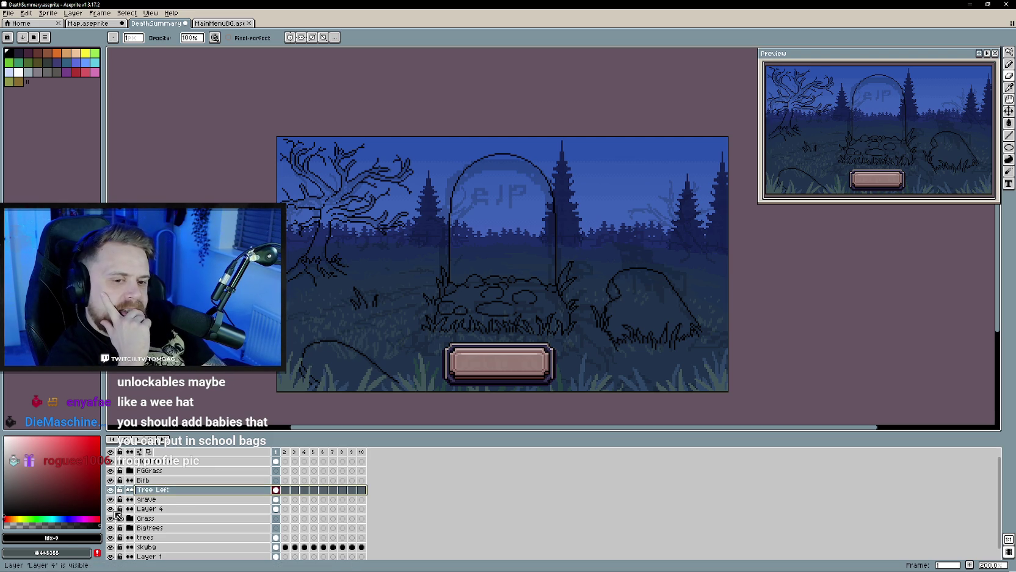
# Step: Toggle Layer 4's visibility to compare, then rename it 'sketch'
pyautogui.click(111, 509)
pyautogui.click(111, 509)
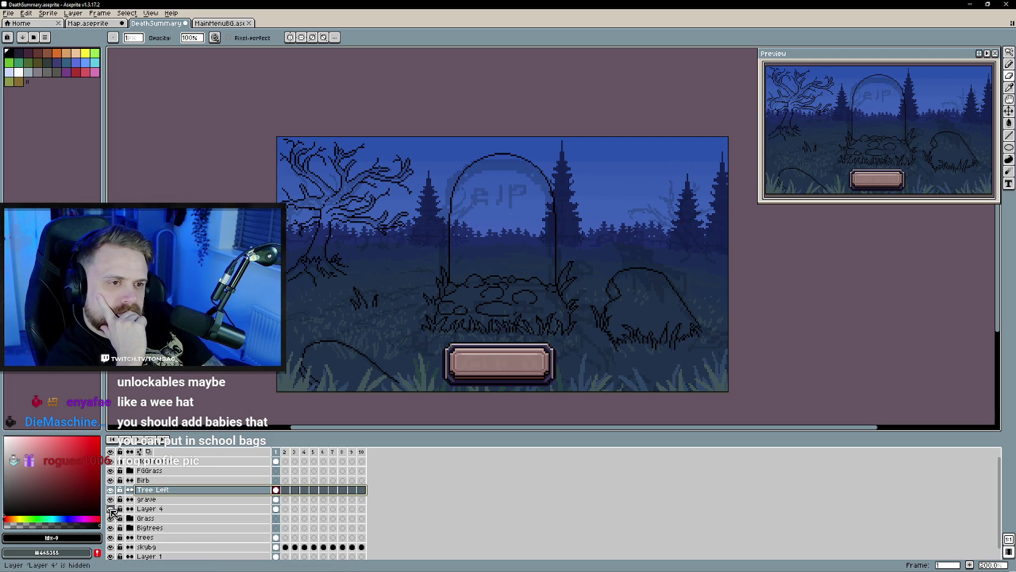
pyautogui.click(112, 509)
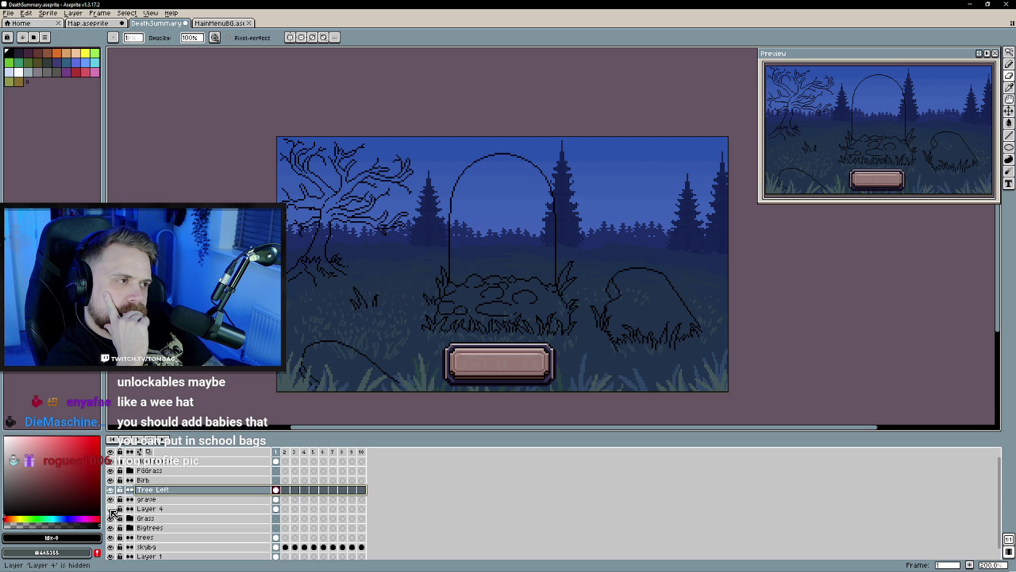
pyautogui.click(111, 509)
pyautogui.click(111, 509)
pyautogui.doubleClick(146, 509)
pyautogui.write('skel')
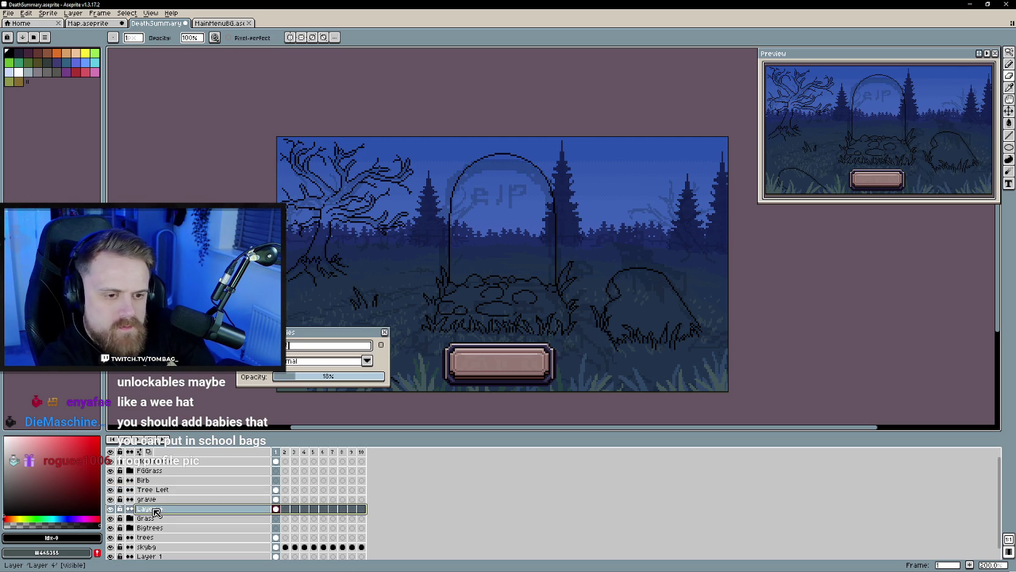
pyautogui.press('Return')
pyautogui.write('ch')
pyautogui.press('Return')
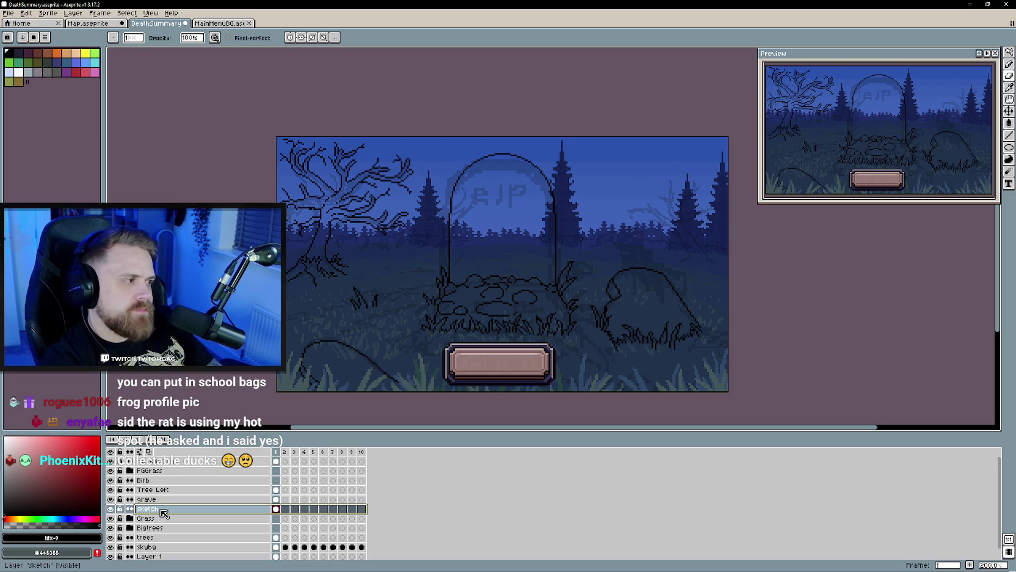
pyautogui.moveTo(746, 342)
pyautogui.mouseDown()
pyautogui.moveTo(728, 333)
pyautogui.moveTo(742, 324)
pyautogui.mouseUp()
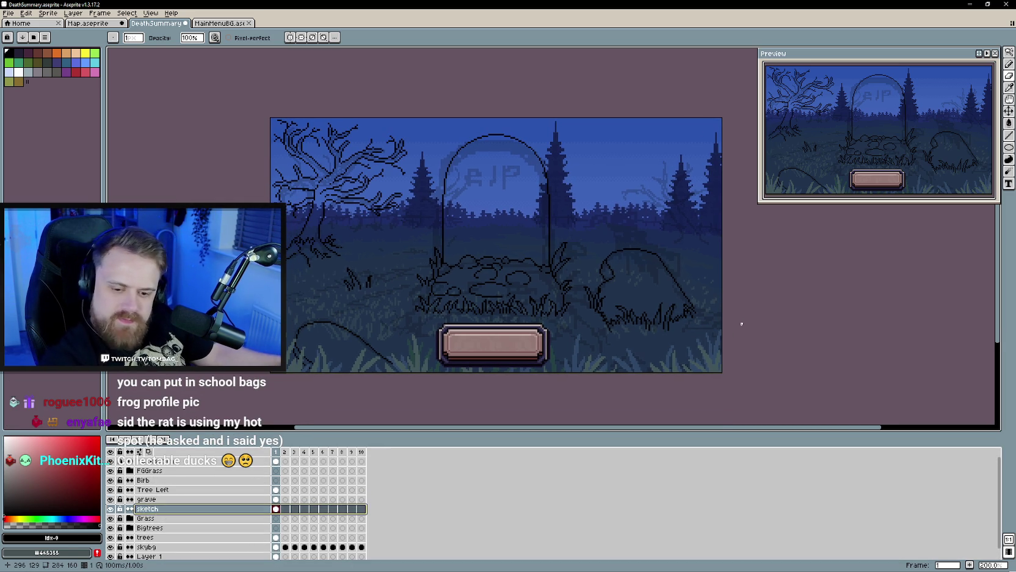
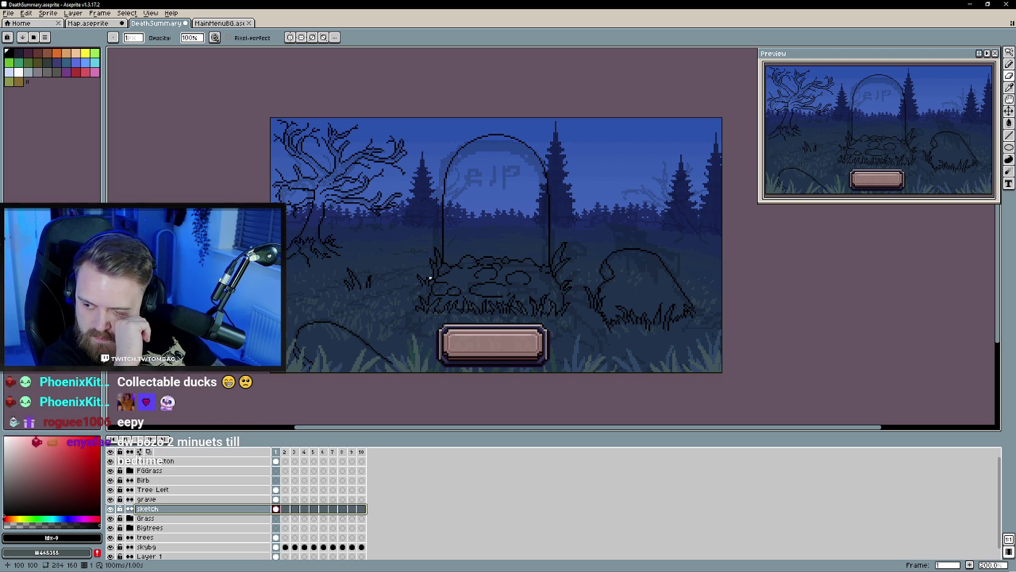
# Step: Add a new empty layer, Layer 6, directly above the Tree Left layer
pyautogui.scroll(1, 519, 262)
pyautogui.scroll(1, 553, 248)
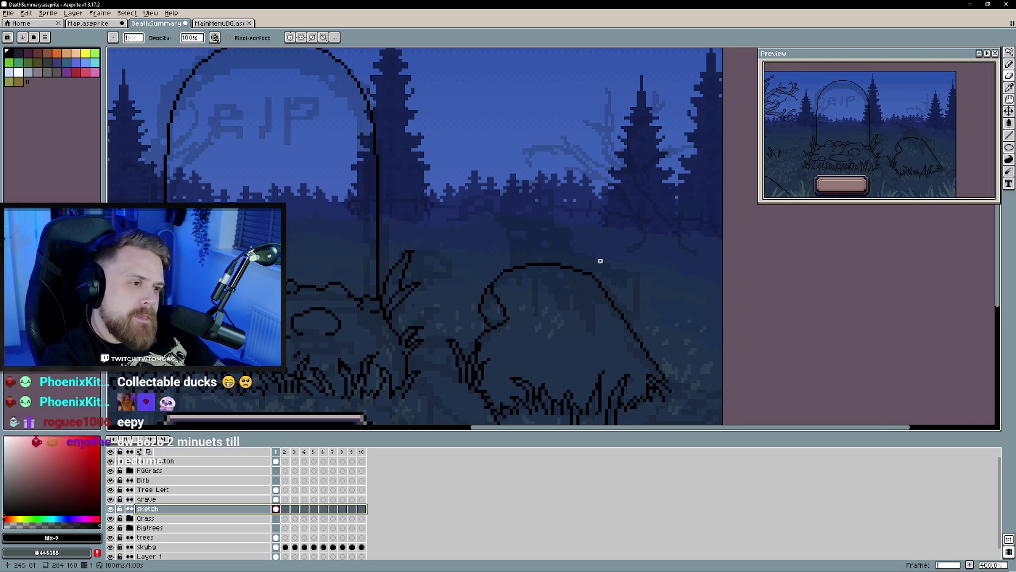
pyautogui.scroll(-1, 553, 248)
pyautogui.scroll(1, 531, 302)
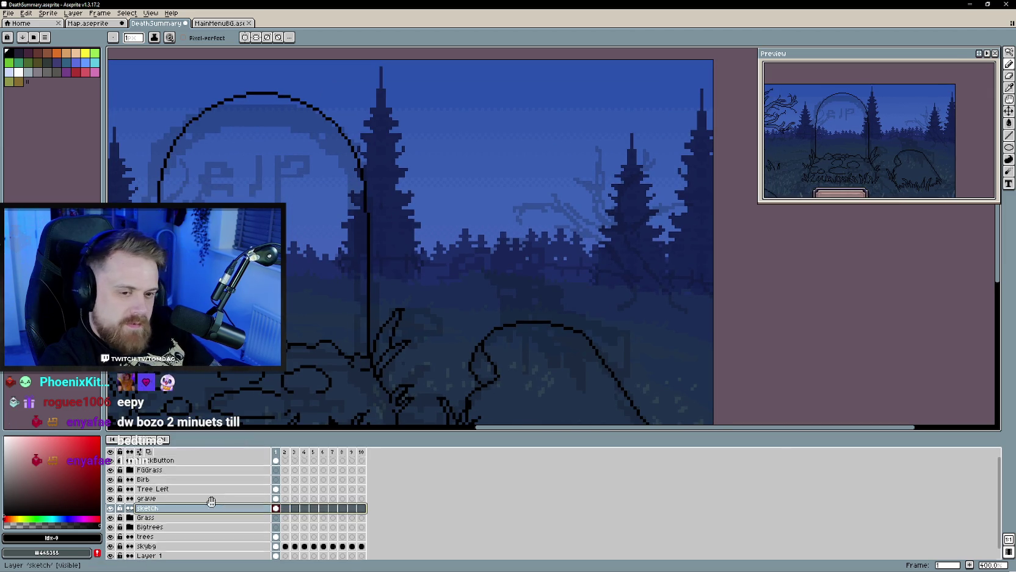
pyautogui.scroll(-1, 179, 500)
pyautogui.scroll(1, 176, 500)
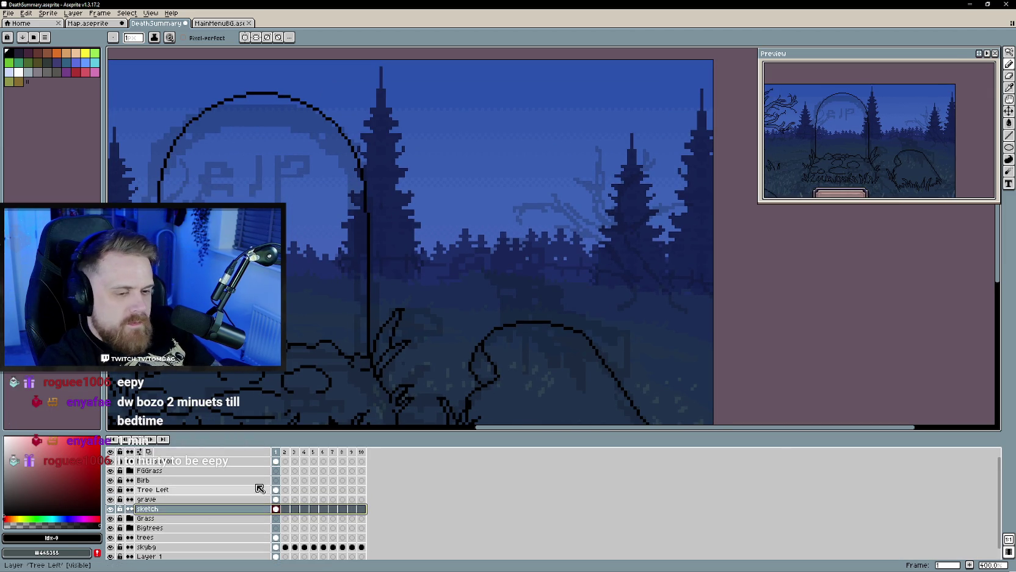
pyautogui.scroll(-1, 650, 244)
pyautogui.scroll(1, 539, 287)
pyautogui.scroll(-2, 538, 288)
pyautogui.scroll(1, 416, 315)
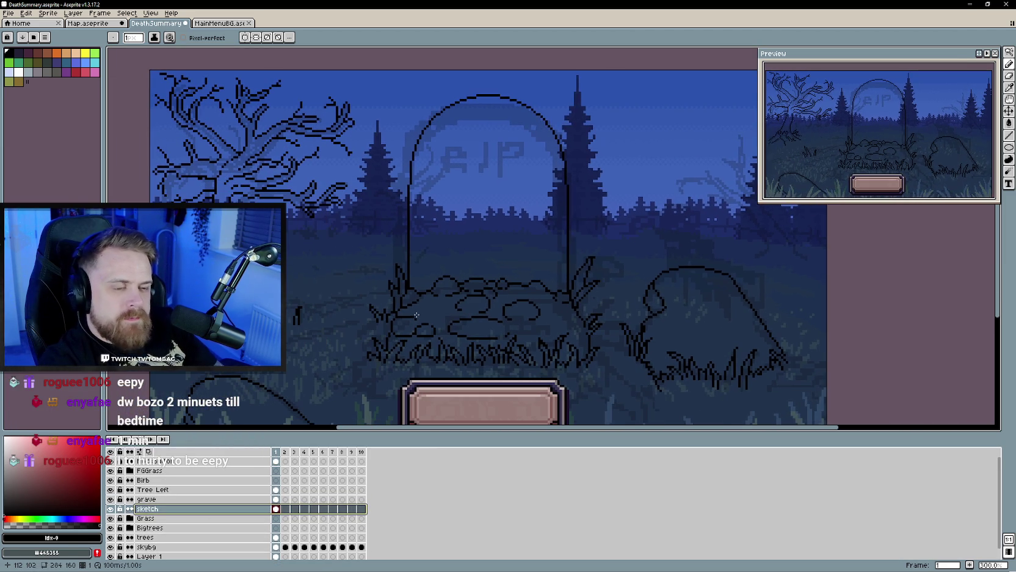
pyautogui.click(165, 489)
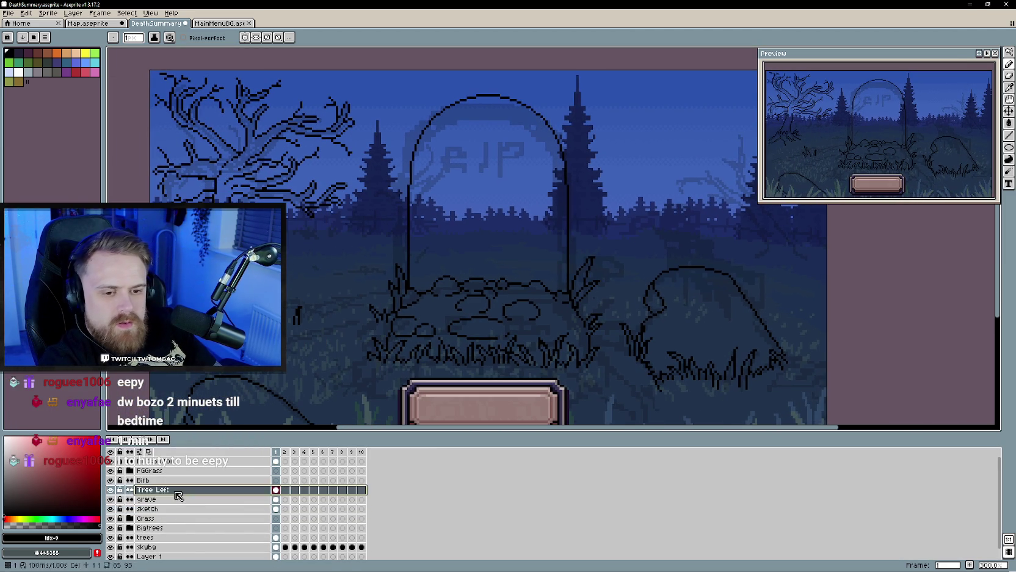
pyautogui.rightClick(174, 489)
pyautogui.click(264, 508)
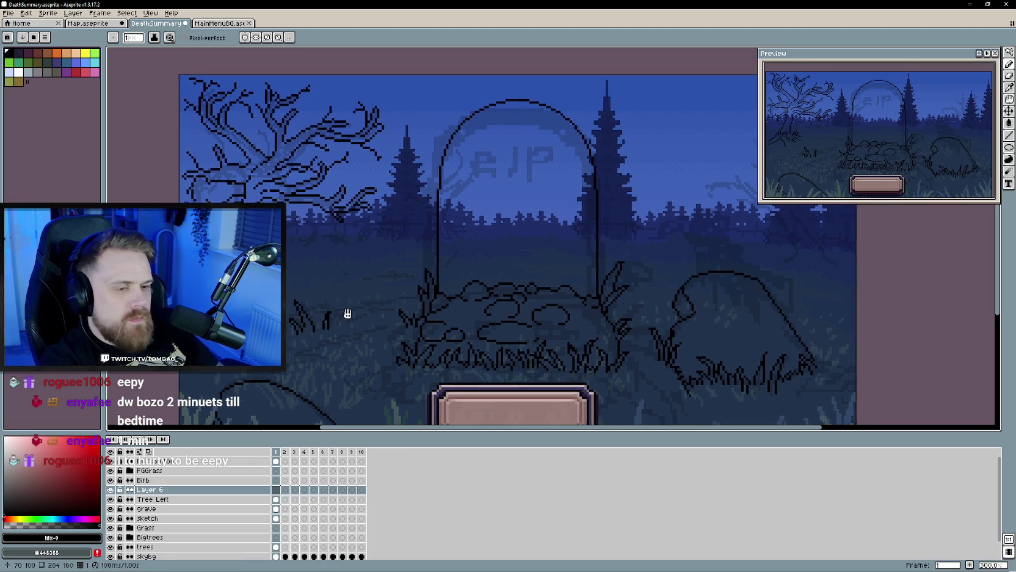
# Step: Reselect the Tree Left layer and switch to the Paint Bucket (G)
pyautogui.scroll(1, 349, 258)
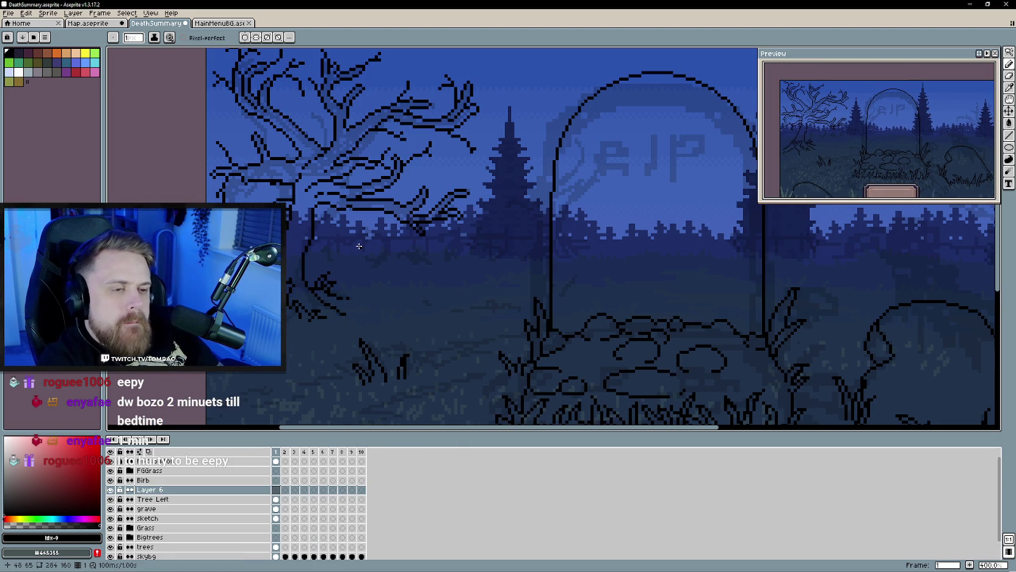
pyautogui.scroll(-1, 397, 263)
pyautogui.scroll(-1, 393, 244)
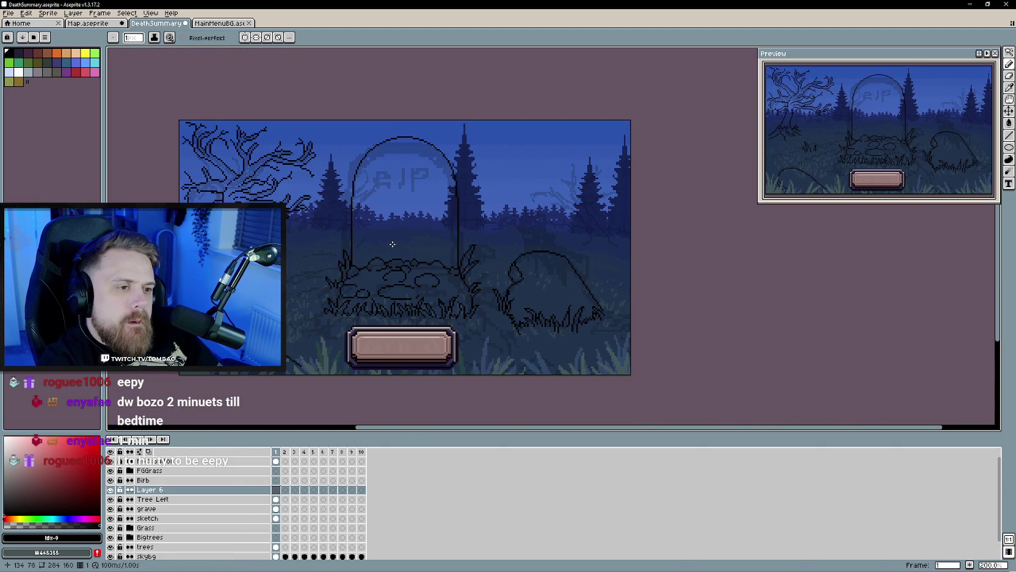
pyautogui.click(146, 499)
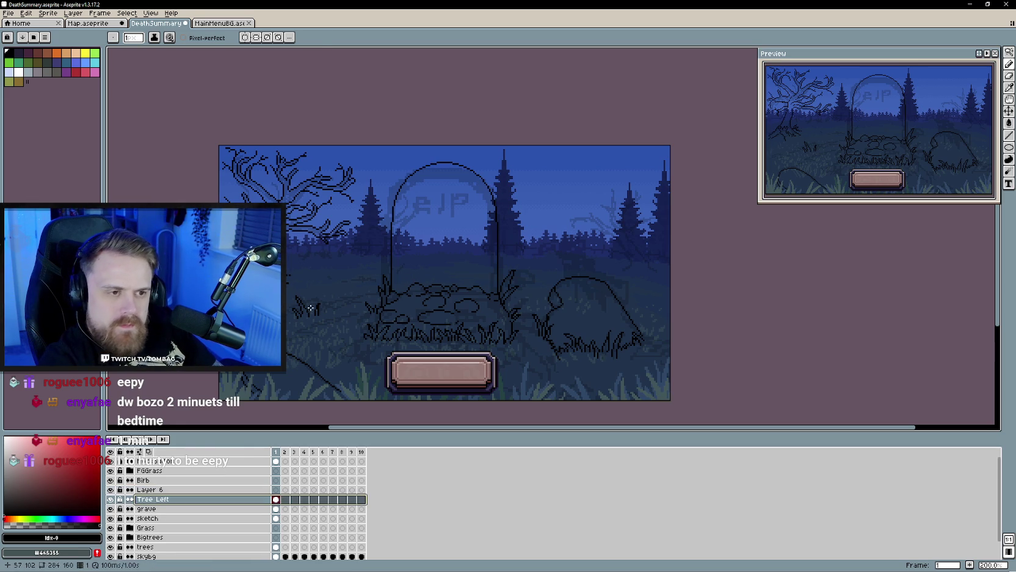
pyautogui.press('g')
pyautogui.scroll(1, 315, 272)
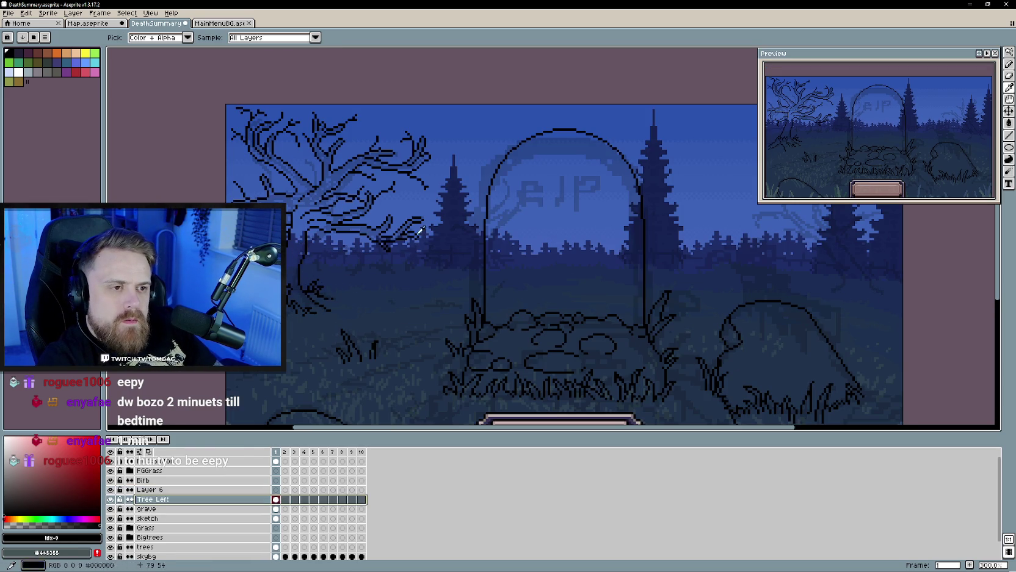
# Step: Pick a dark navy fill colour and undo a mistaken first fill on the tree
pyautogui.click(74, 489)
pyautogui.click(82, 495)
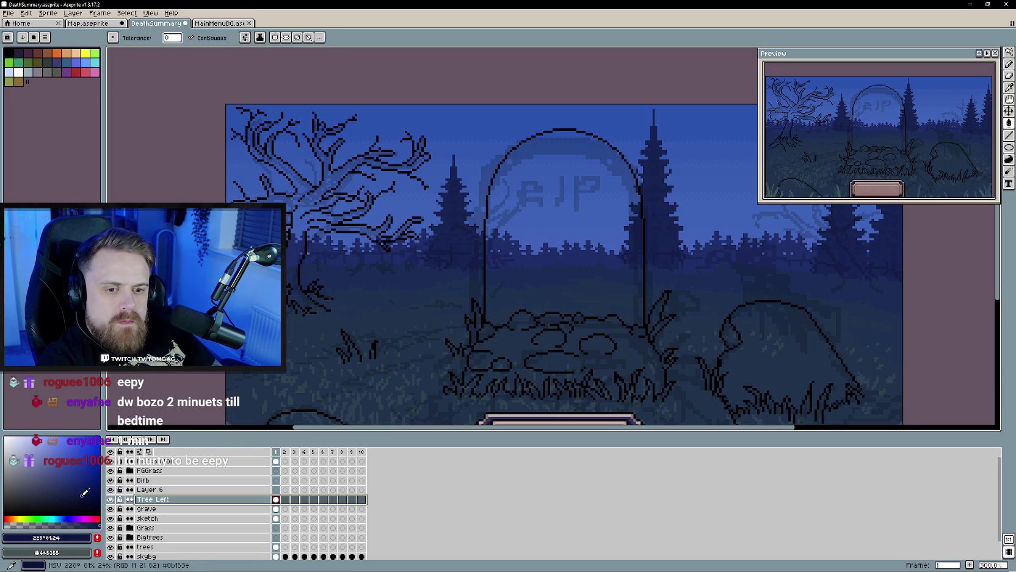
pyautogui.moveTo(67, 516); pyautogui.dragTo(71, 516)
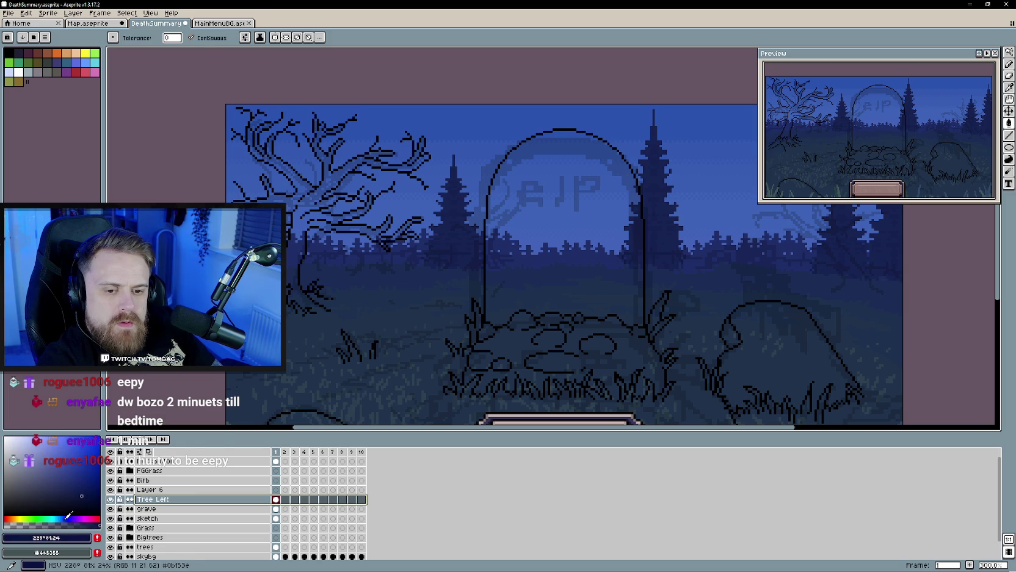
pyautogui.click(302, 232)
pyautogui.hotkey('ctrl', 'z')
# Step: Fill the left tree's trunk with dark navy
pyautogui.press('v')
pyautogui.press('b')
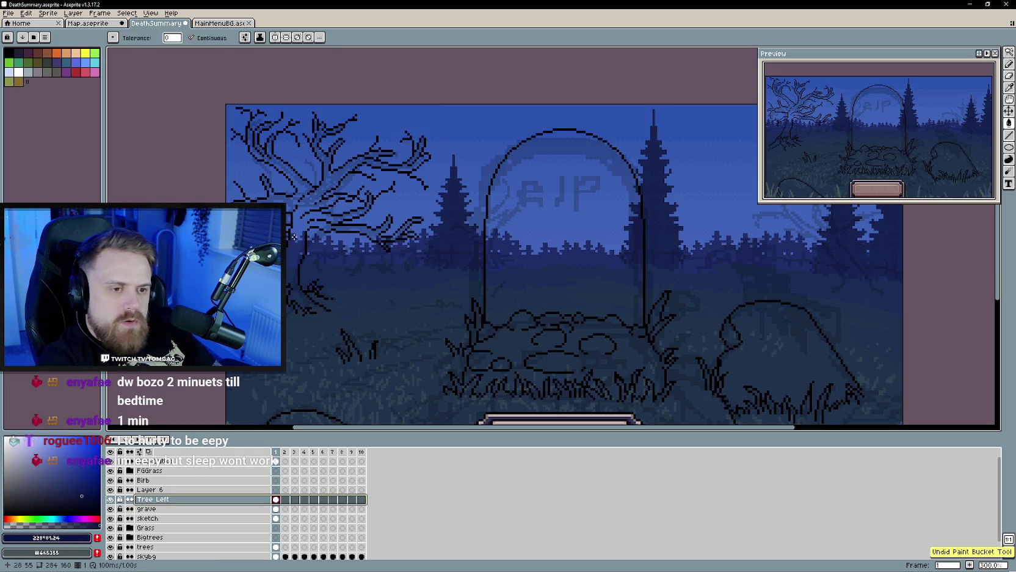
pyautogui.scroll(1, 113, 257)
pyautogui.scroll(2, 380, 324)
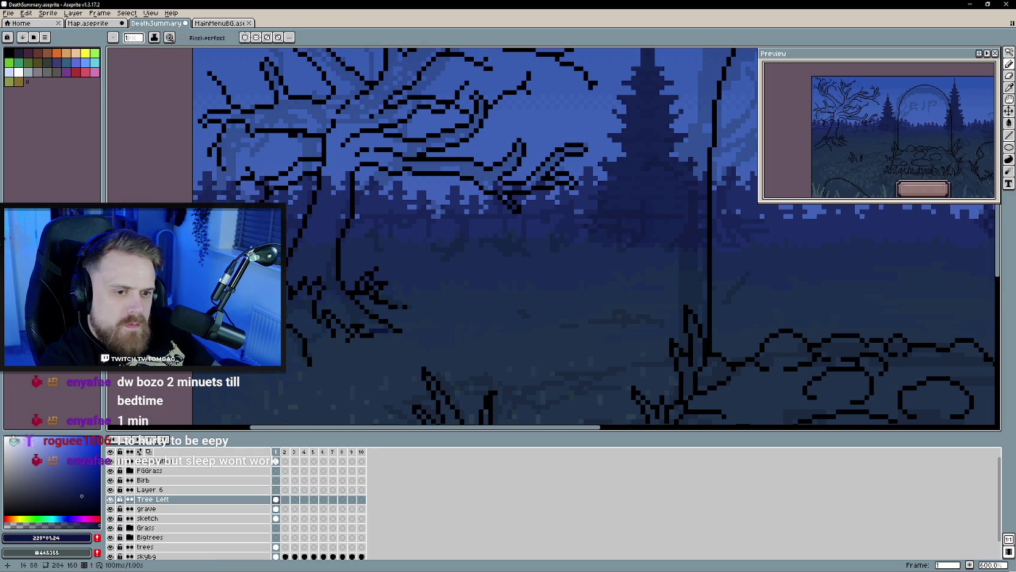
pyautogui.press('g')
pyautogui.click(330, 236)
# Step: Fill the branch segments, the upper-left branch and the branch tips dark navy
pyautogui.scroll(-2, 367, 235)
pyautogui.scroll(-1, 386, 234)
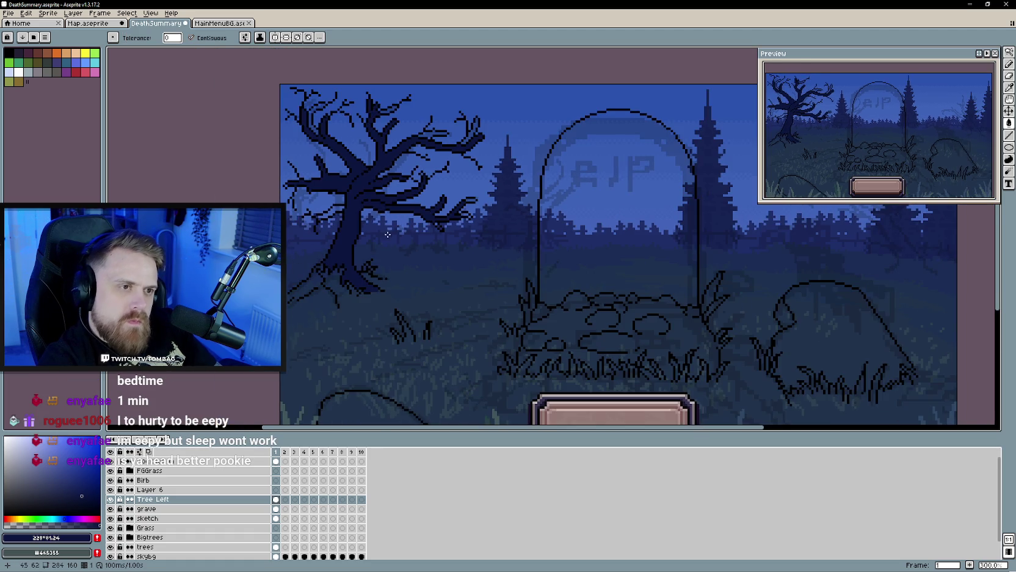
pyautogui.moveTo(386, 234); pyautogui.dragTo(413, 279)
pyautogui.moveTo(462, 227); pyautogui.dragTo(485, 260)
pyautogui.click(521, 205)
pyautogui.click(475, 213)
pyautogui.click(439, 188)
pyautogui.click(359, 185)
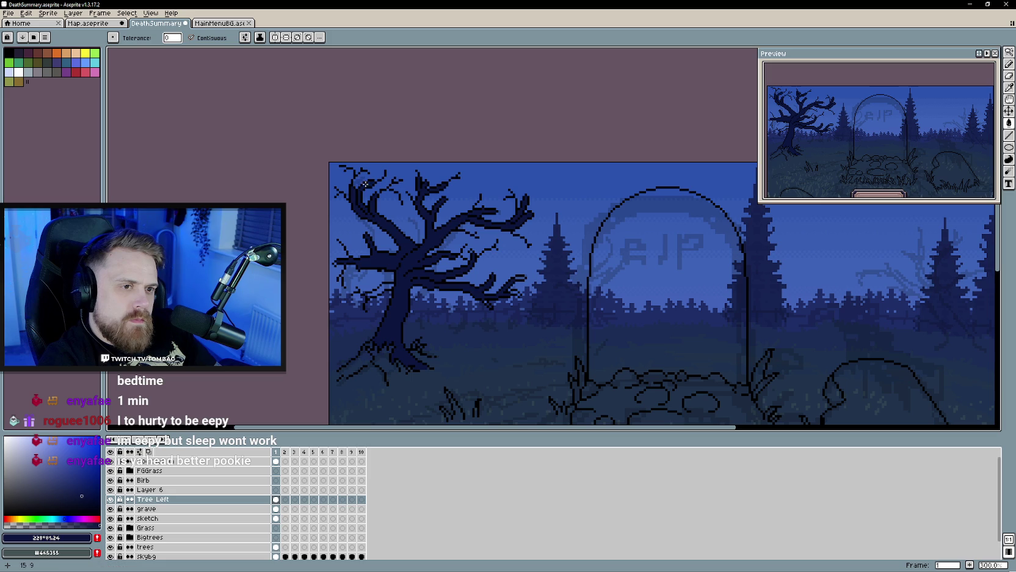
pyautogui.click(518, 277)
# Step: Fill the lower-left branch interior dark navy
pyautogui.scroll(3, 518, 277)
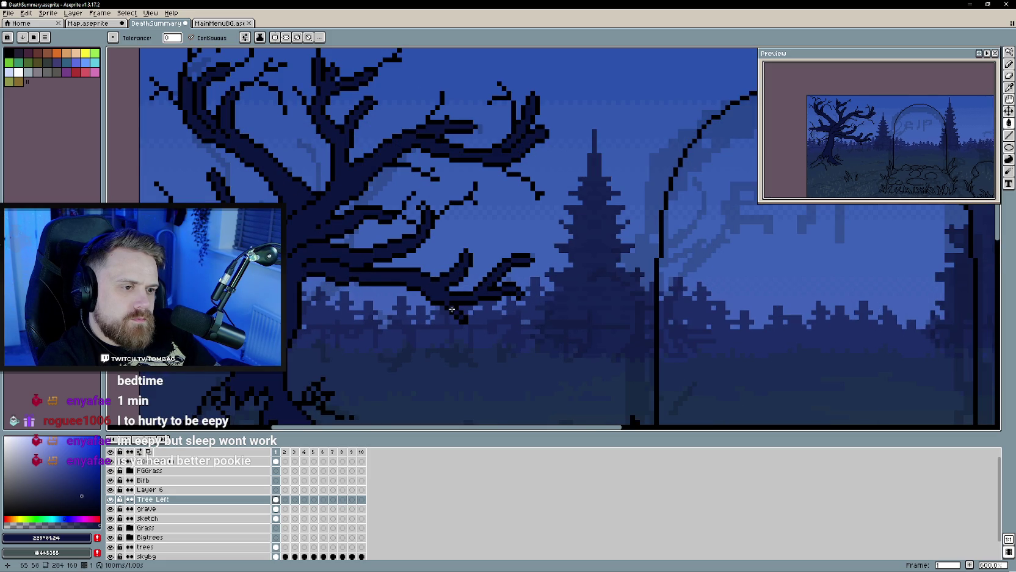
pyautogui.scroll(1, 390, 290)
pyautogui.press('b')
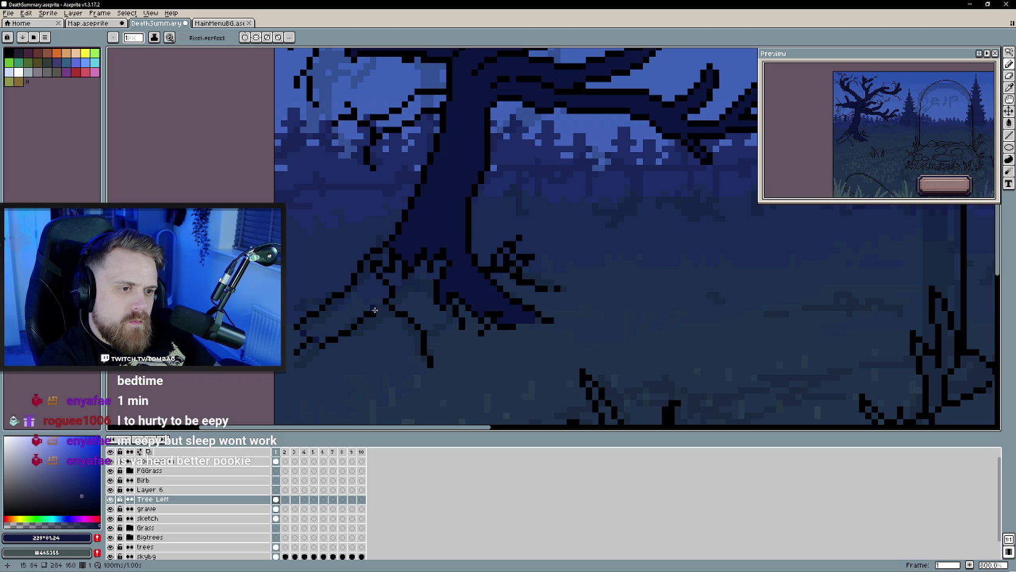
pyautogui.press('g')
pyautogui.click(375, 288)
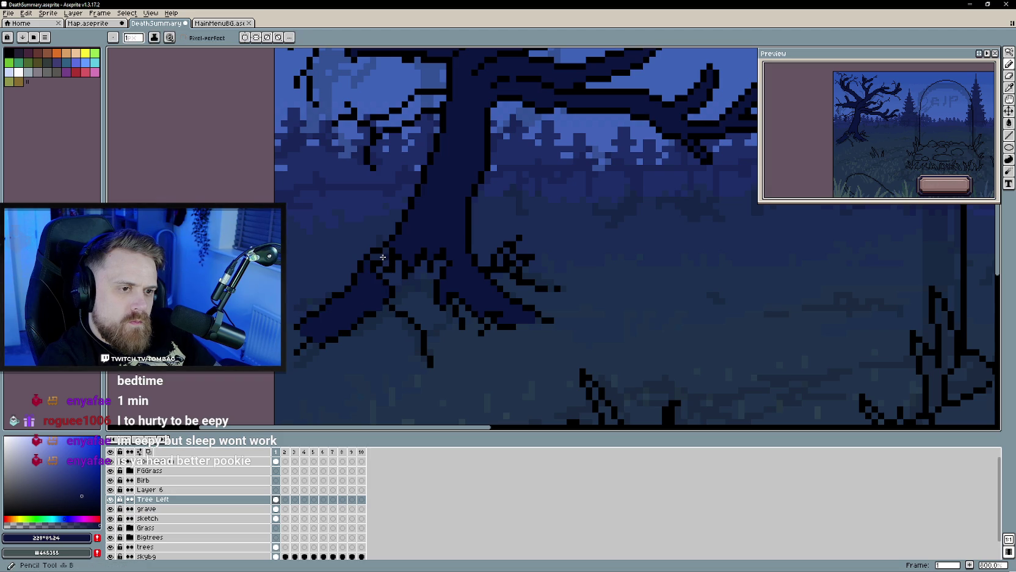
# Step: Zoom and pan around the navy-filled tree to check for gaps
pyautogui.scroll(-1, 379, 293)
pyautogui.scroll(-1, 417, 341)
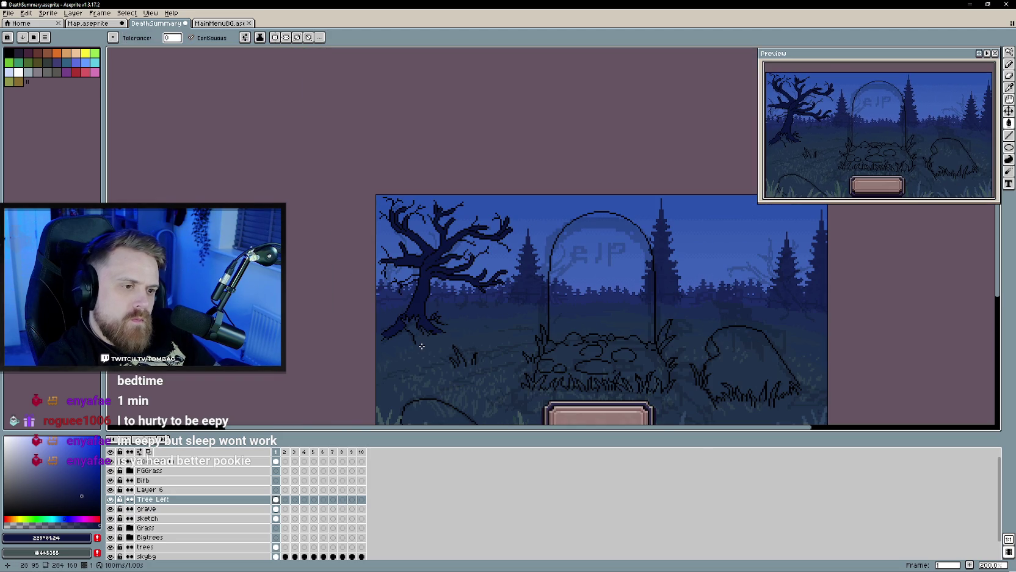
pyautogui.scroll(3, 421, 345)
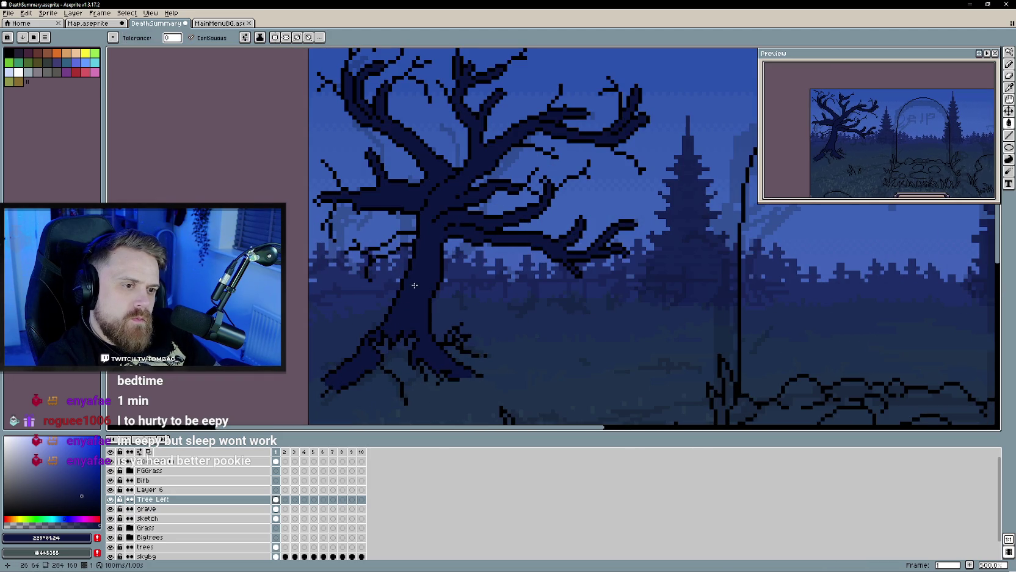
pyautogui.press('b')
pyautogui.scroll(1, 474, 364)
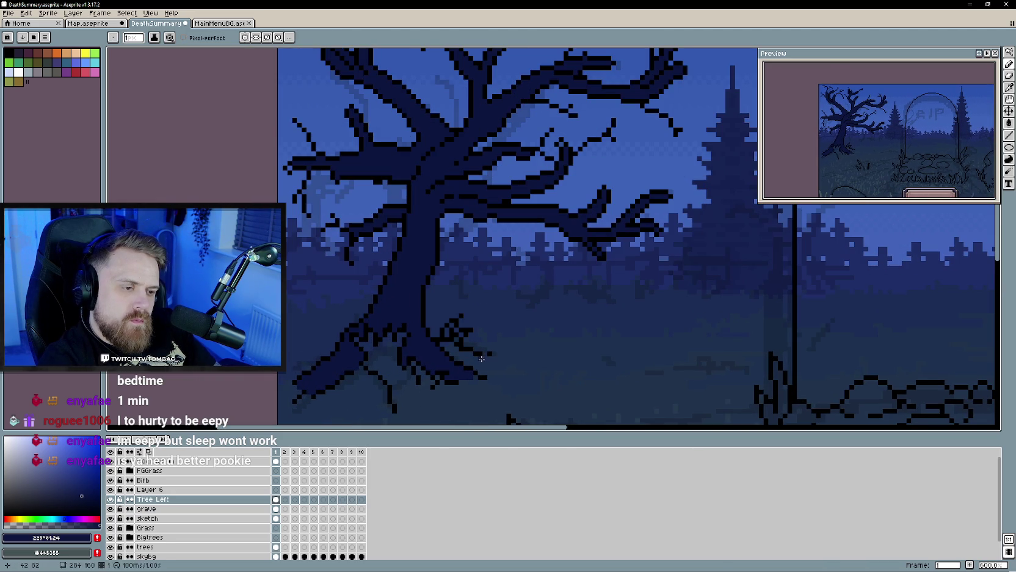
pyautogui.press('g')
pyautogui.scroll(-4, 466, 360)
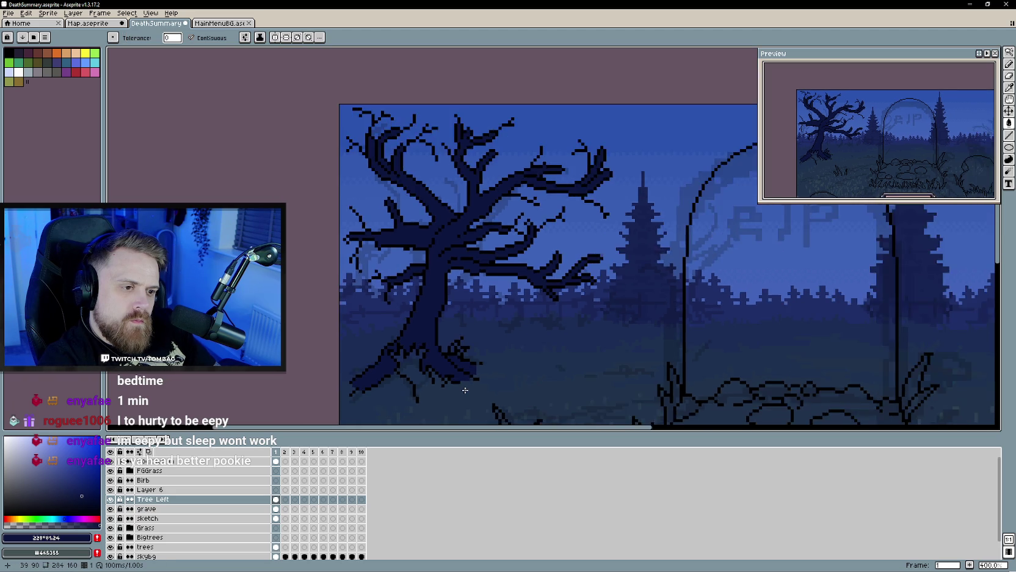
pyautogui.moveTo(386, 268); pyautogui.dragTo(400, 289)
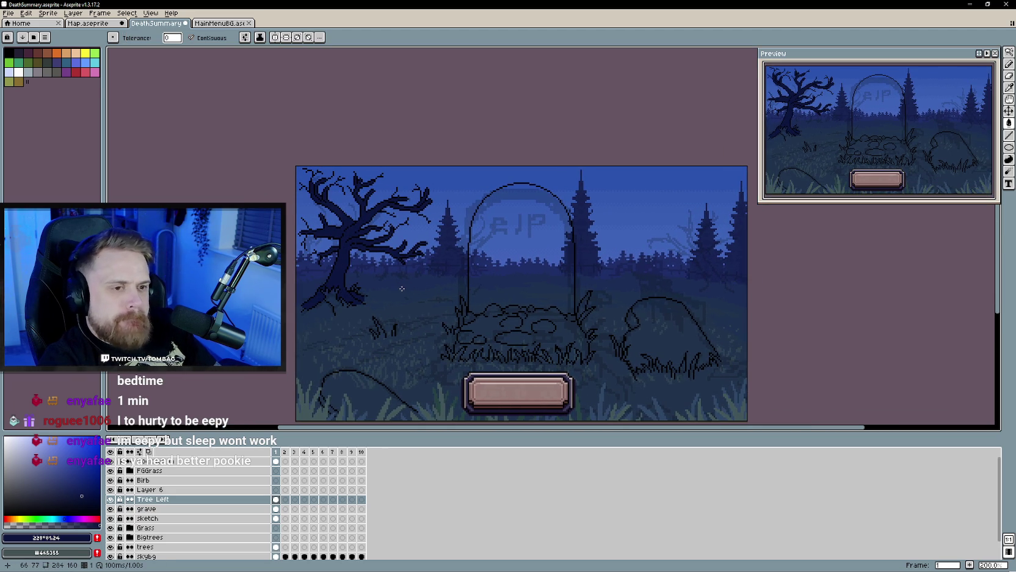
pyautogui.scroll(-3, 400, 288)
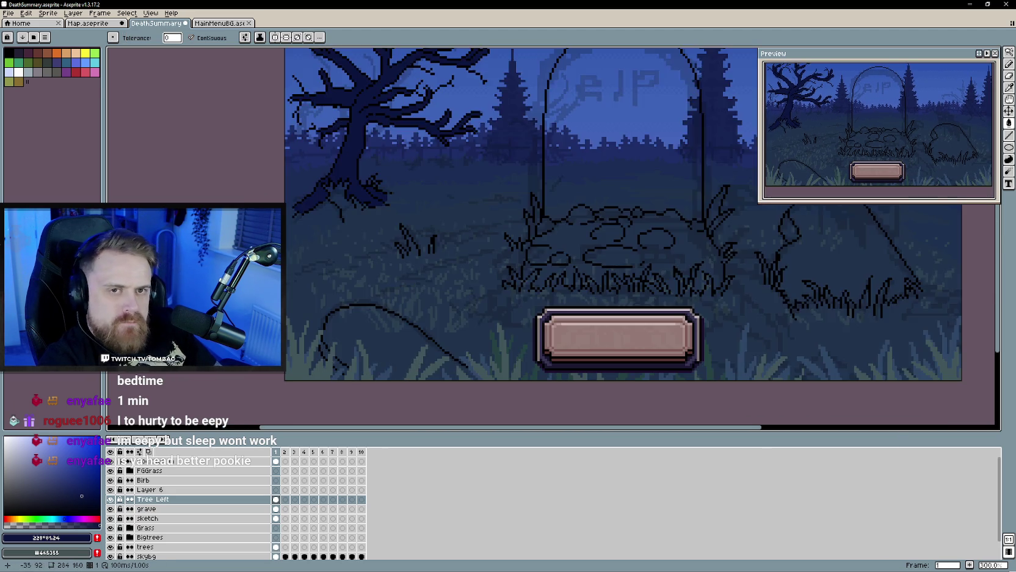
# Step: Select the grave layer and hide the FGGrass foreground leaves layer
pyautogui.scroll(1, 380, 254)
pyautogui.scroll(-1, 380, 254)
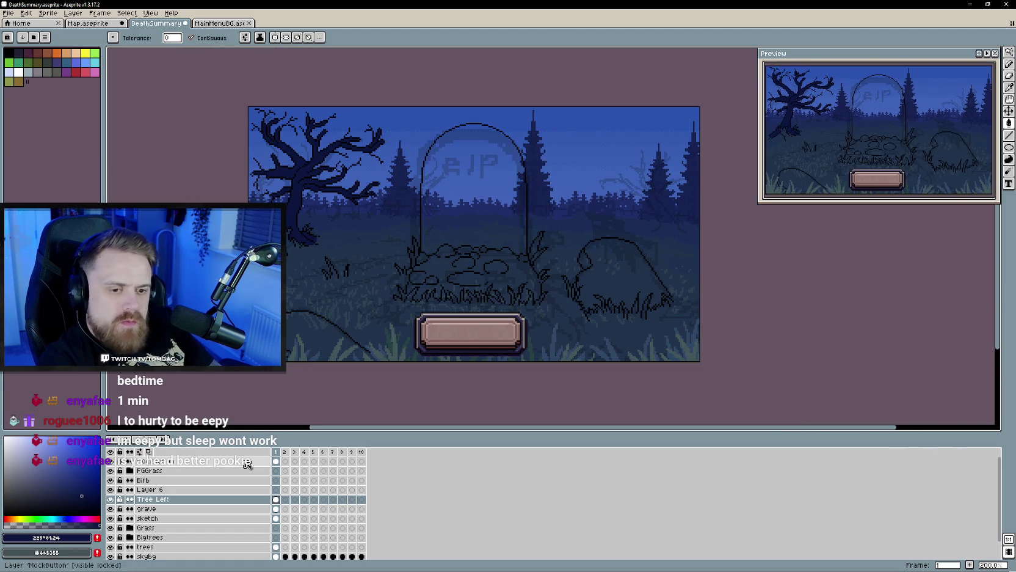
pyautogui.click(111, 508)
pyautogui.click(149, 509)
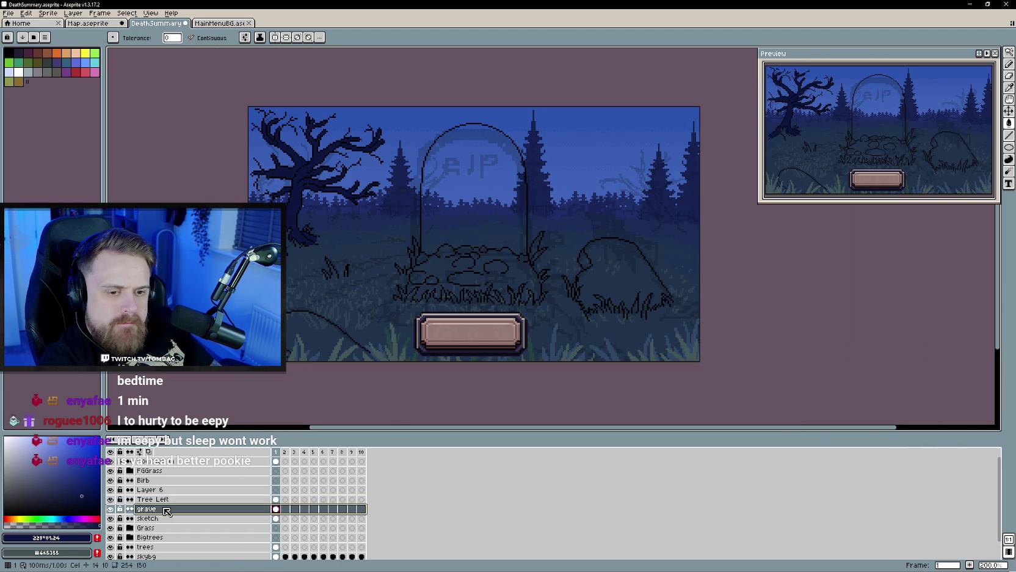
pyautogui.scroll(1, 327, 344)
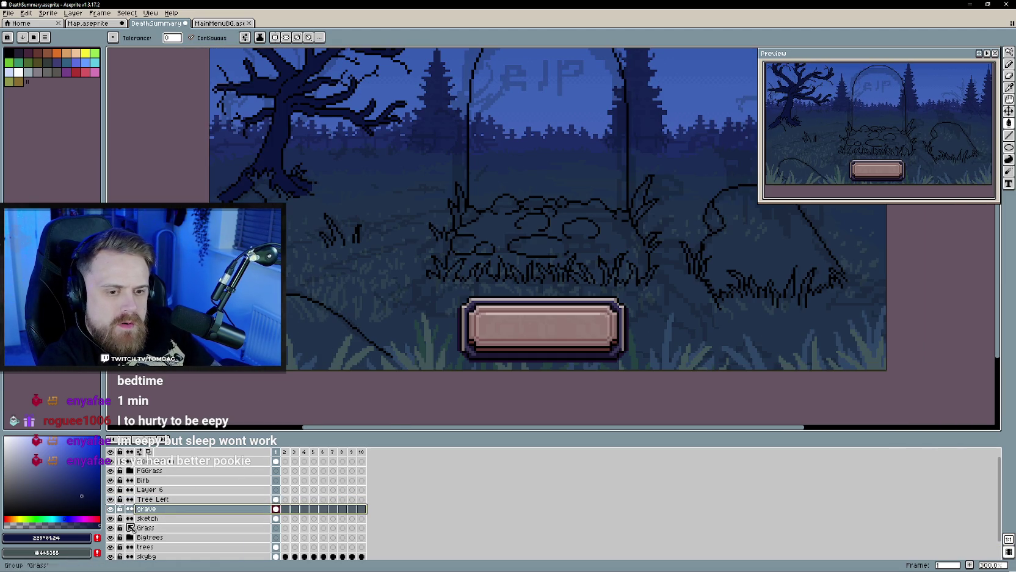
pyautogui.click(111, 528)
pyautogui.click(110, 528)
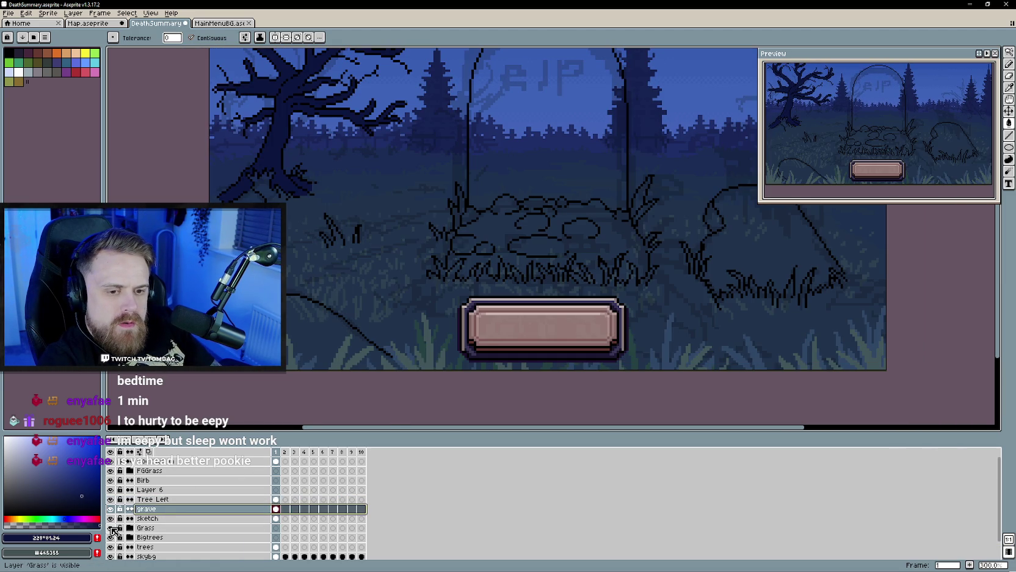
pyautogui.click(110, 470)
# Step: Draw a curved dull dark-blue outline across the lower-left foreground with the Pencil
pyautogui.press('b')
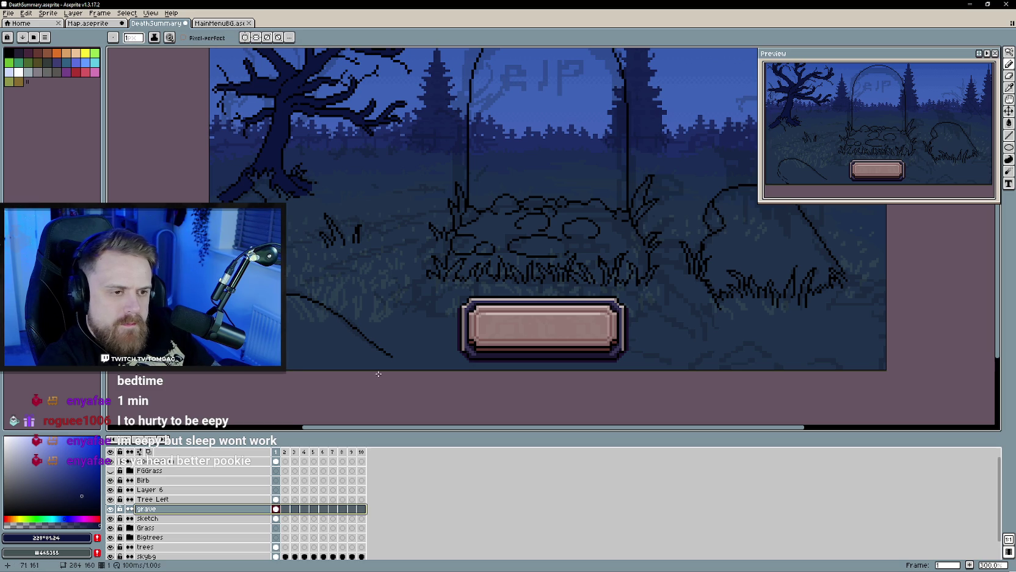
pyautogui.click(78, 493)
pyautogui.click(38, 502)
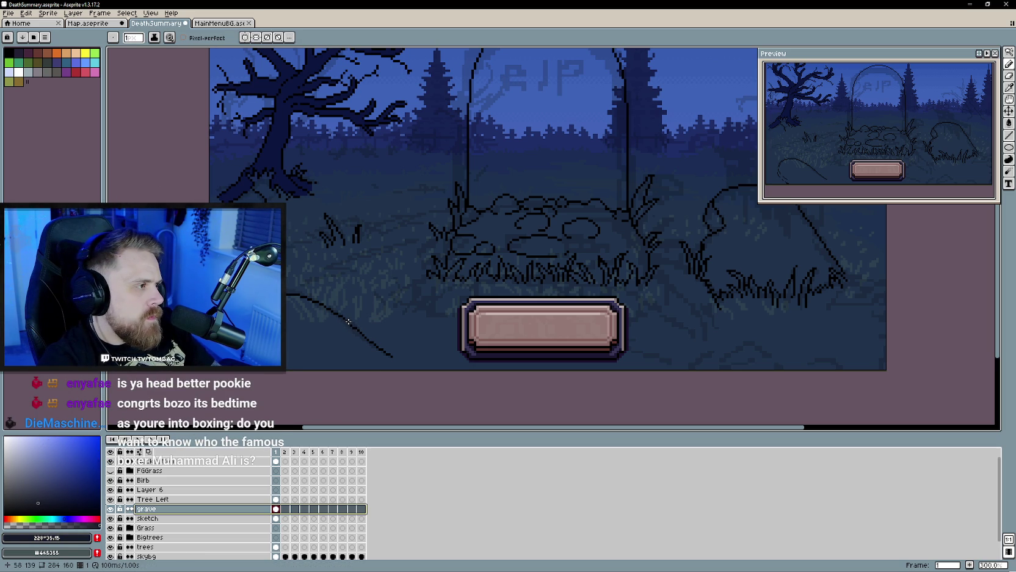
pyautogui.moveTo(348, 325); pyautogui.dragTo(367, 319)
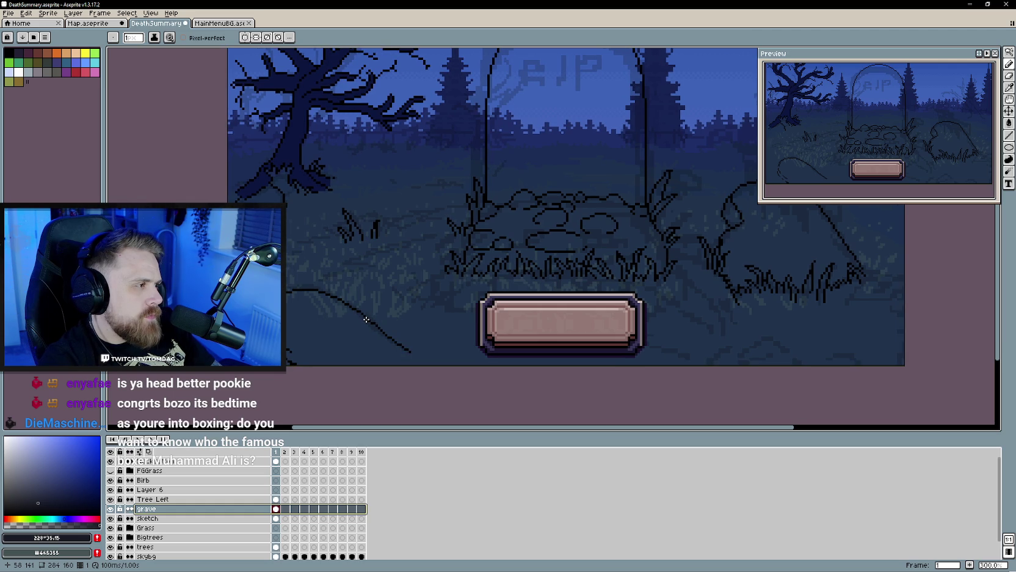
pyautogui.scroll(2, 396, 356)
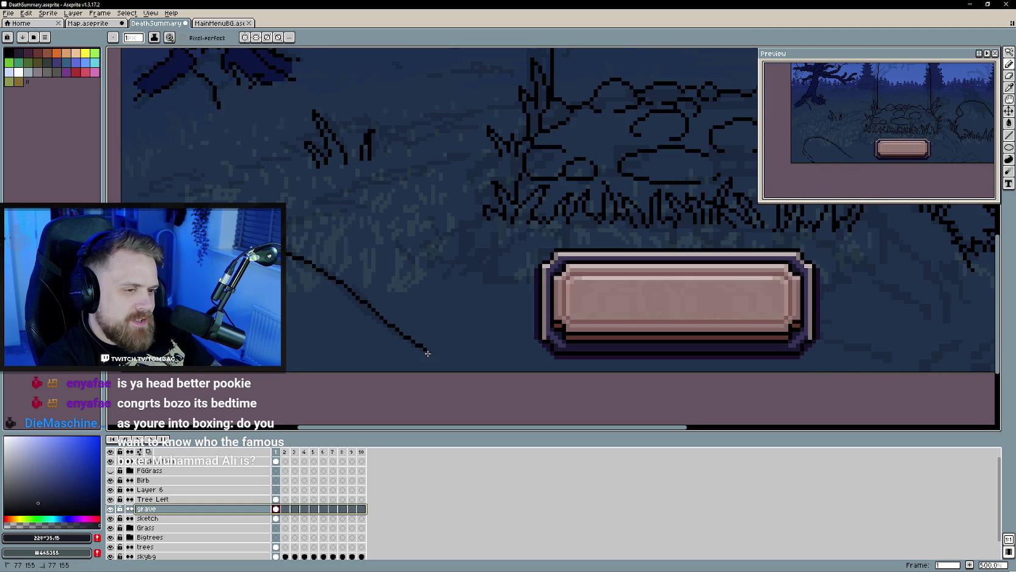
pyautogui.press('Escape')
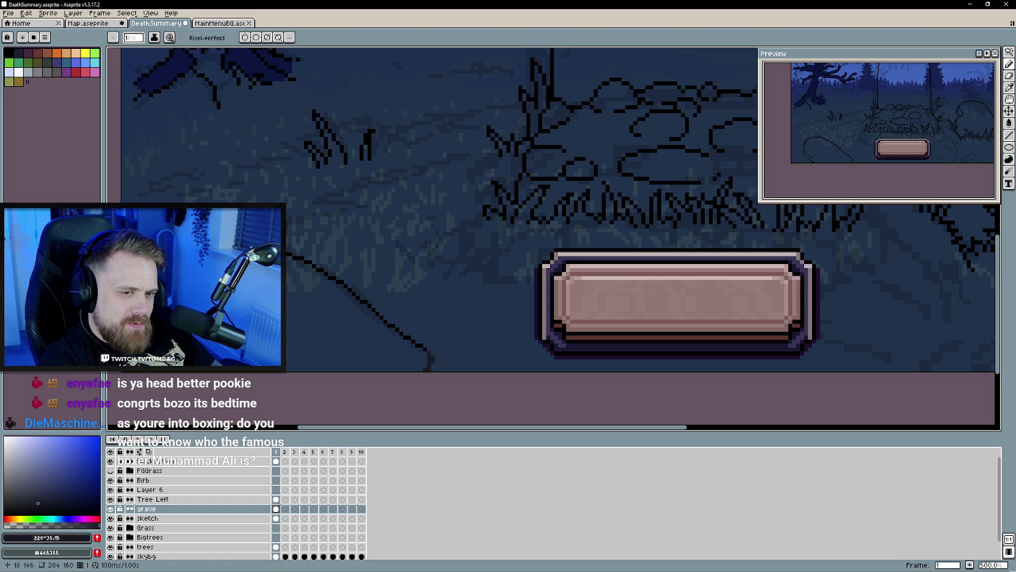
# Step: Fill the lower-left foreground shape, trying green and then a lighter blue
pyautogui.press('g')
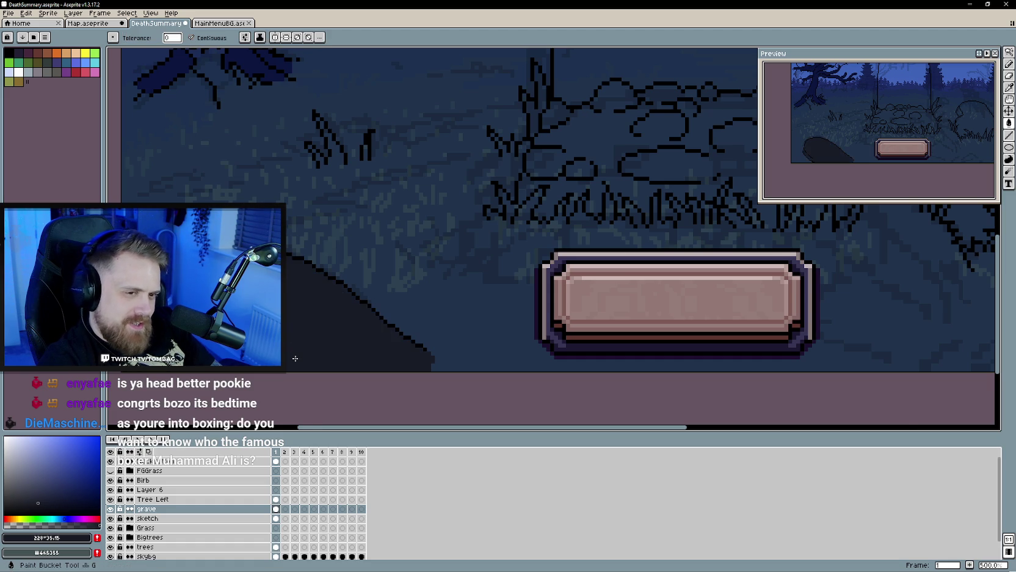
pyautogui.scroll(-3, 295, 358)
pyautogui.scroll(1, 363, 325)
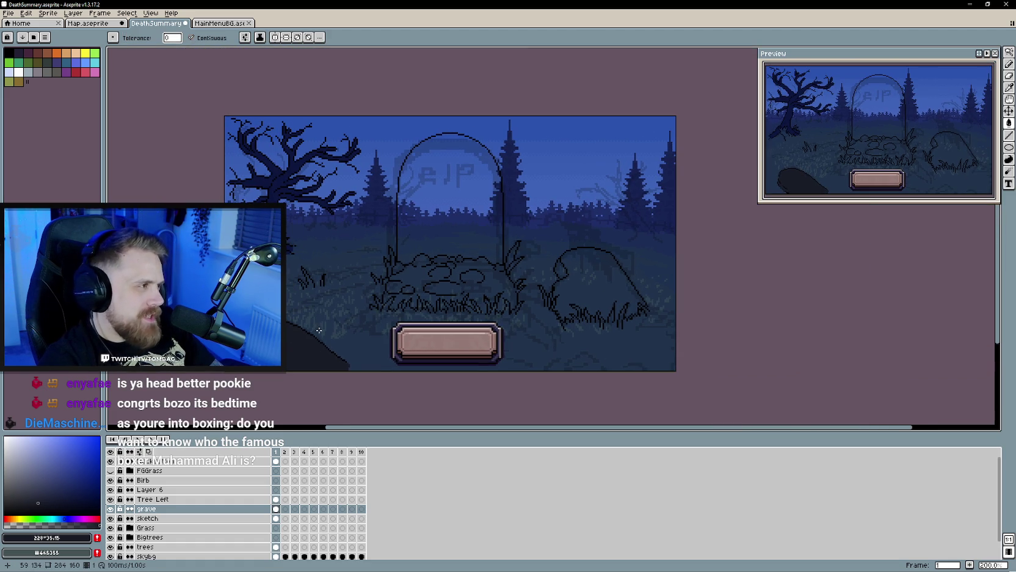
pyautogui.click(47, 519)
pyautogui.click(282, 352)
pyautogui.click(54, 518)
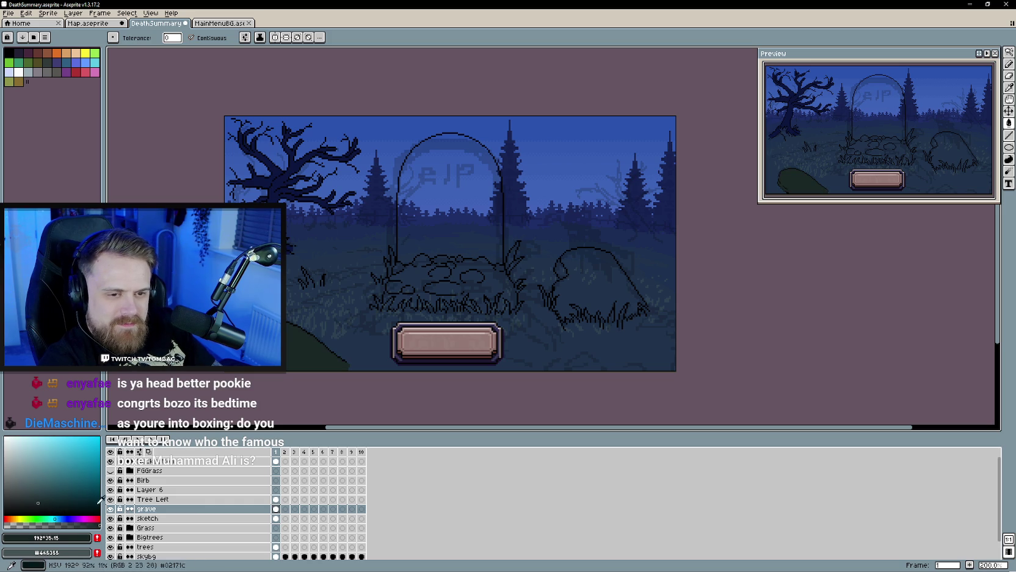
pyautogui.click(60, 518)
pyautogui.click(49, 496)
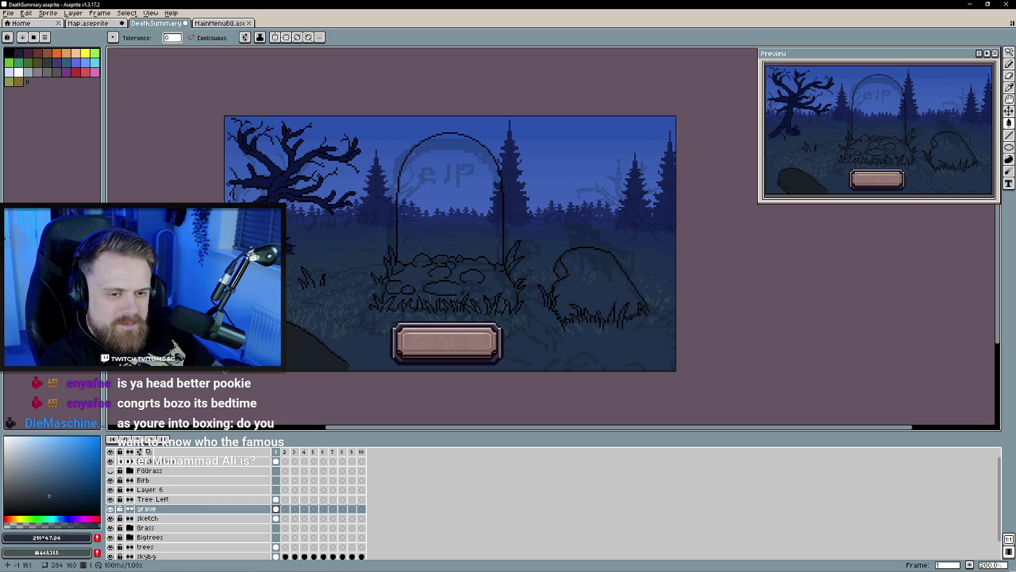
pyautogui.click(278, 359)
# Step: Refill the lower-left shape with a more saturated dark blue
pyautogui.hotkey('ctrl', 'z')
pyautogui.click(62, 493)
pyautogui.click(301, 351)
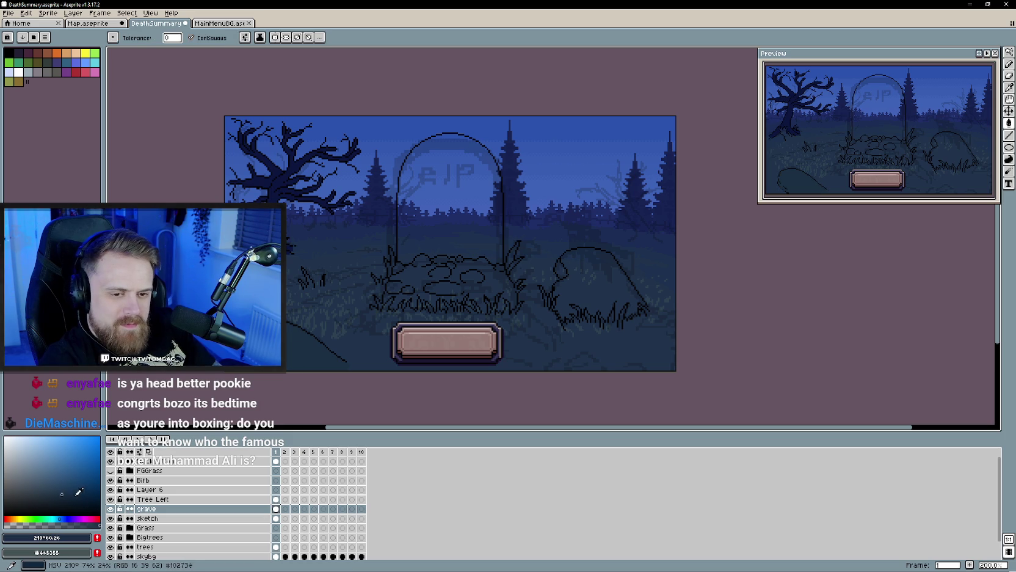
pyautogui.keyDown('alt'); pyautogui.click(295, 363); pyautogui.keyUp('alt')
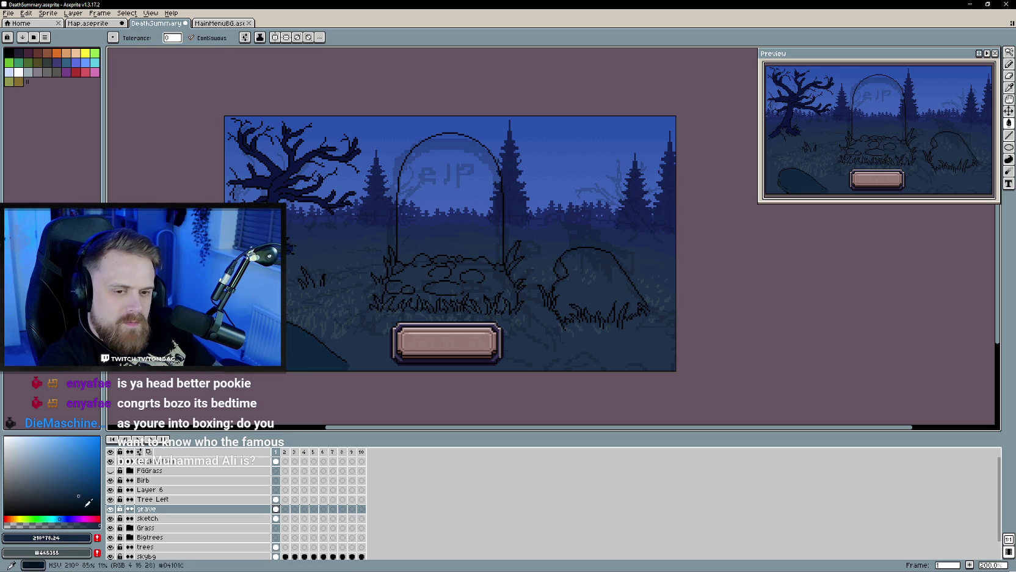
pyautogui.click(64, 518)
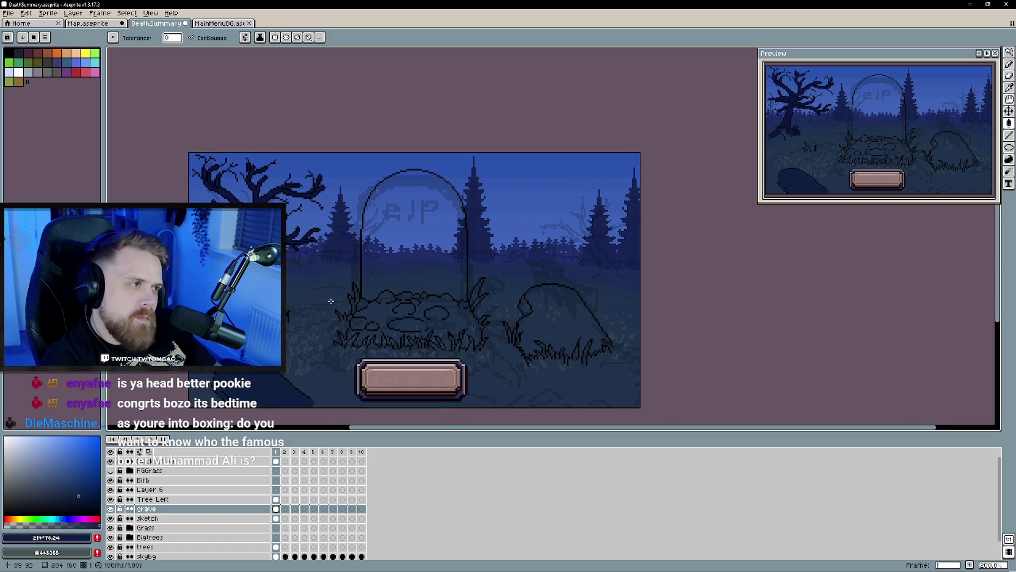
pyautogui.moveTo(360, 314); pyautogui.dragTo(311, 366)
# Step: Make Layer 6 visible and set the grave layer as the editing layer
pyautogui.click(177, 499)
pyautogui.click(119, 491)
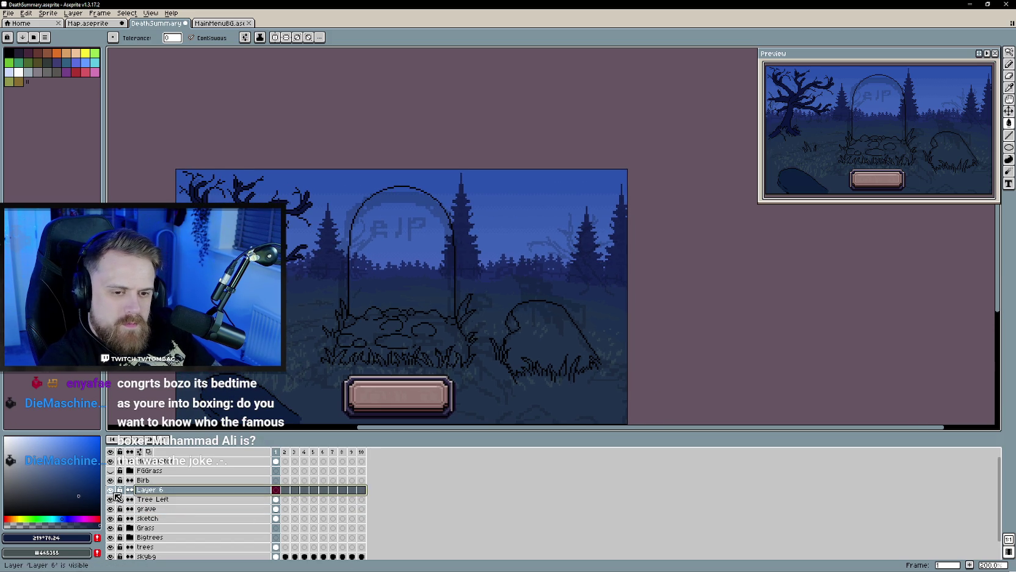
pyautogui.click(112, 491)
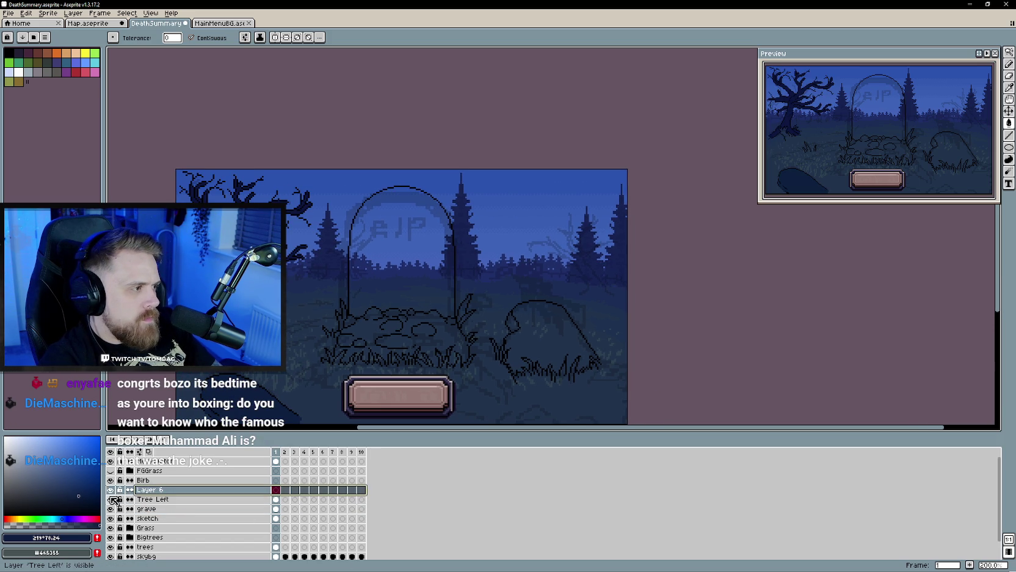
pyautogui.click(111, 499)
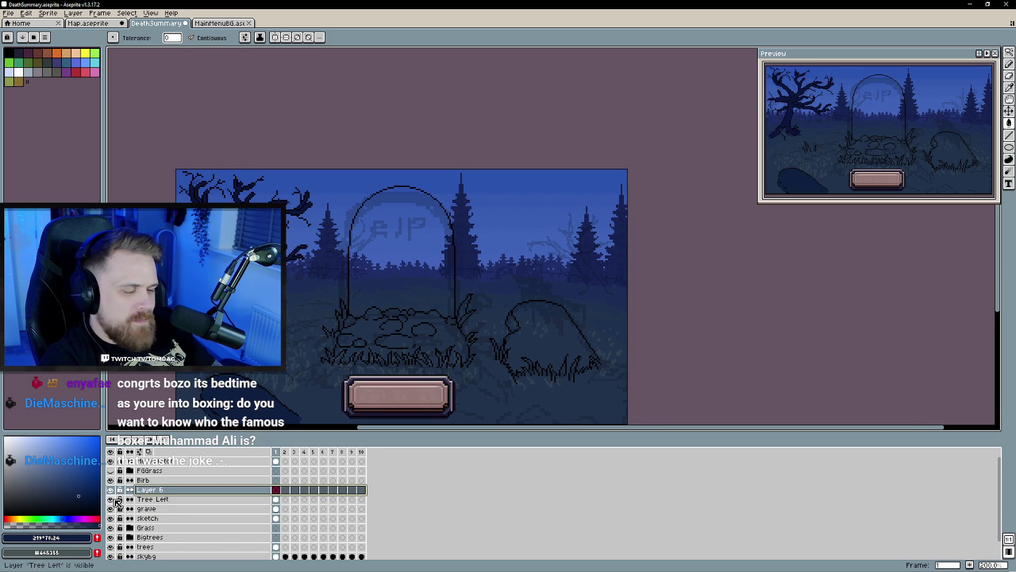
pyautogui.click(111, 499)
pyautogui.click(112, 510)
pyautogui.click(147, 508)
# Step: Undo a navy fill around the headstone and check the grave line art
pyautogui.click(532, 330)
pyautogui.press('b')
pyautogui.hotkey('ctrl', 'z')
pyautogui.scroll(1, 533, 335)
pyautogui.scroll(1, 489, 342)
pyautogui.scroll(1, 477, 344)
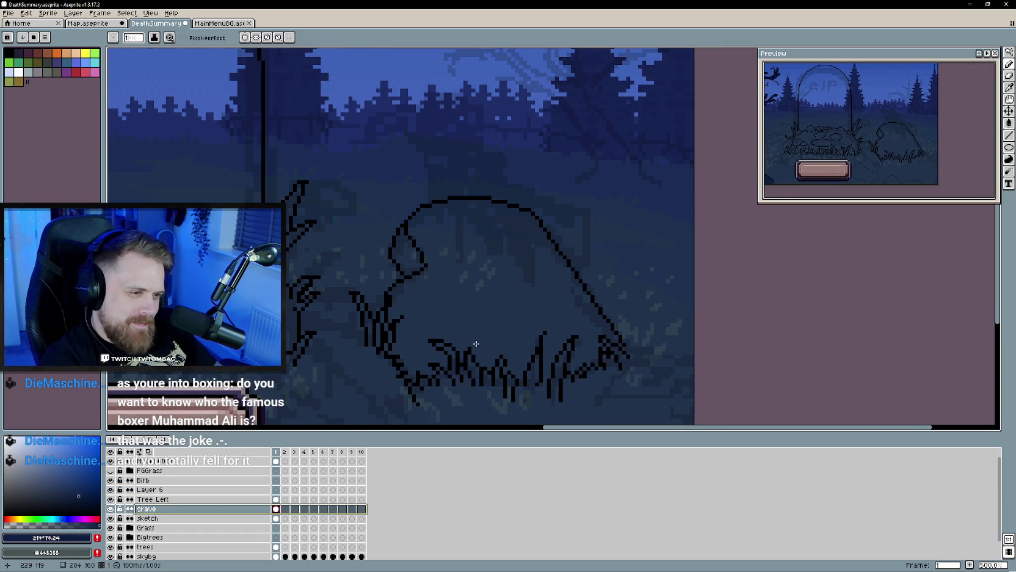
pyautogui.click(111, 508)
pyautogui.click(111, 509)
pyautogui.click(110, 509)
# Step: Fill the headstone's small loop and interior navy, undoing a fill that leaked
pyautogui.press('g')
pyautogui.click(485, 301)
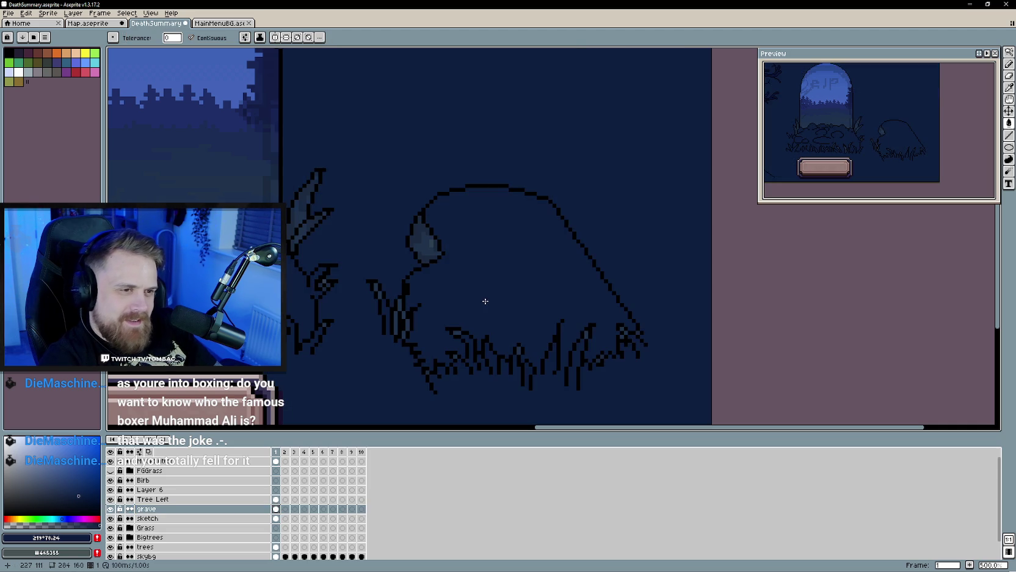
pyautogui.hotkey('ctrl', 'z')
pyautogui.click(432, 245)
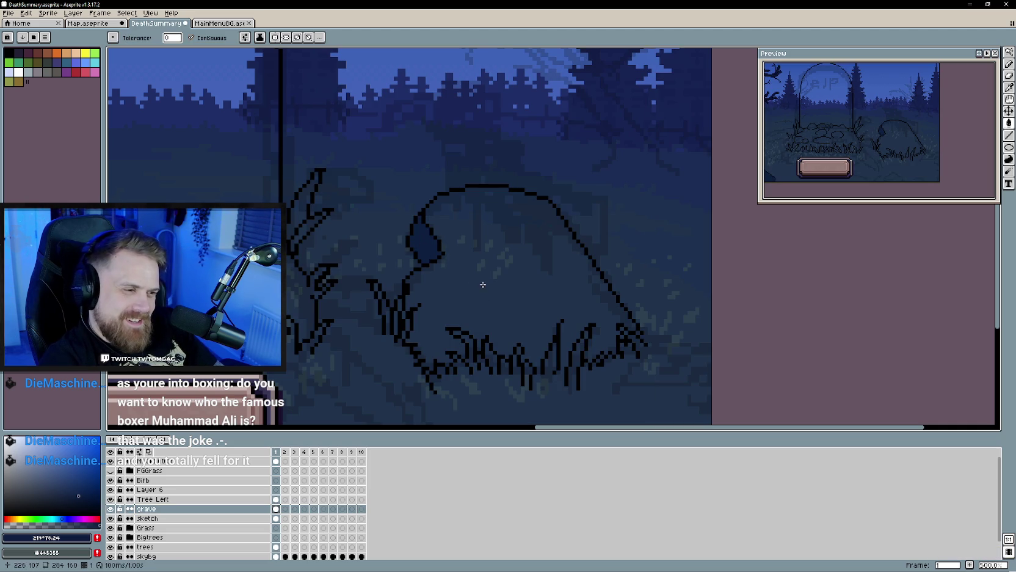
pyautogui.click(477, 288)
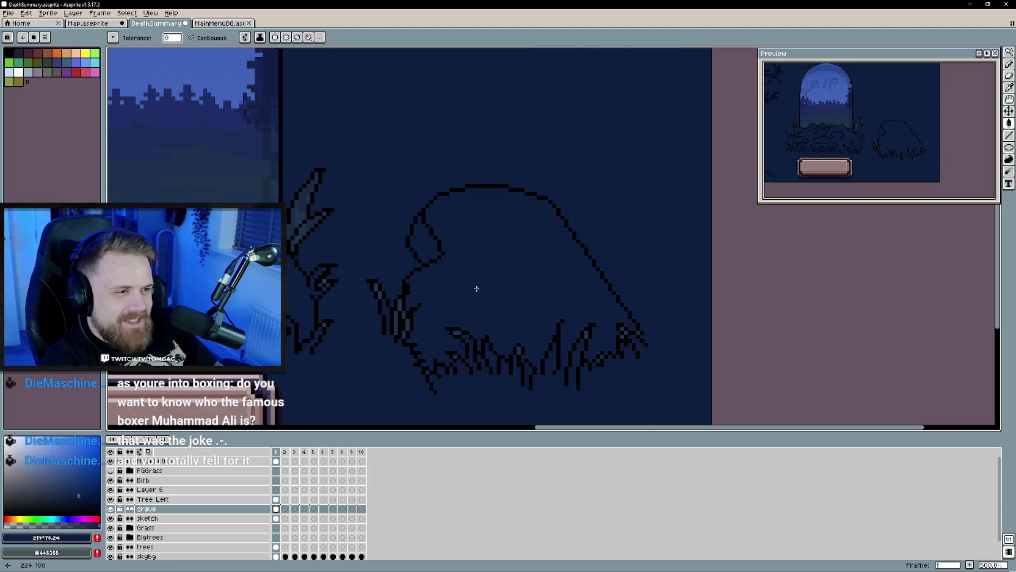
# Step: Check the grave layer and finish filling the right headstone dark navy
pyautogui.click(110, 509)
pyautogui.click(113, 513)
pyautogui.press('b')
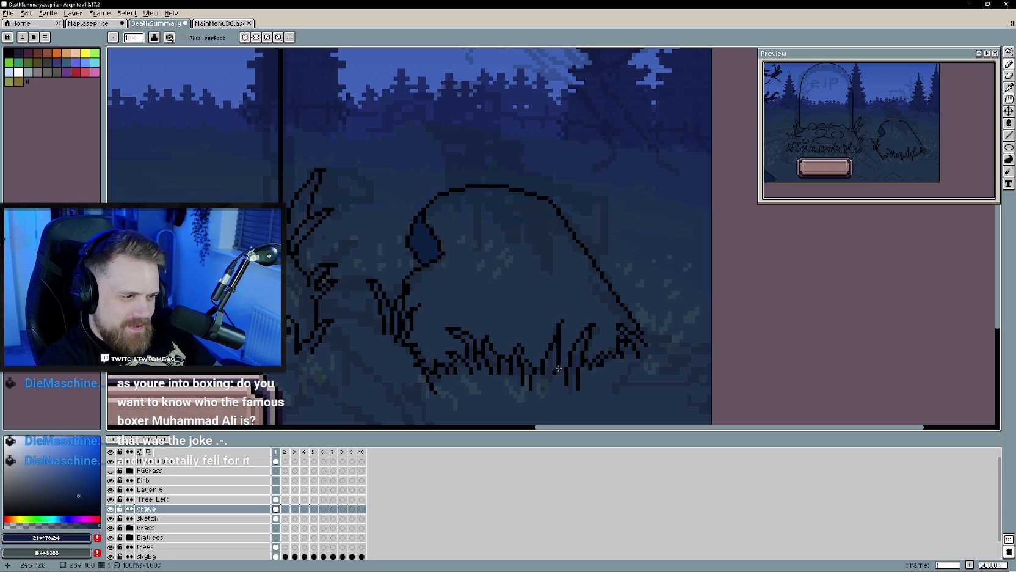
pyautogui.press('g')
pyautogui.click(511, 290)
pyautogui.scroll(-2, 511, 290)
pyautogui.scroll(-2, 347, 351)
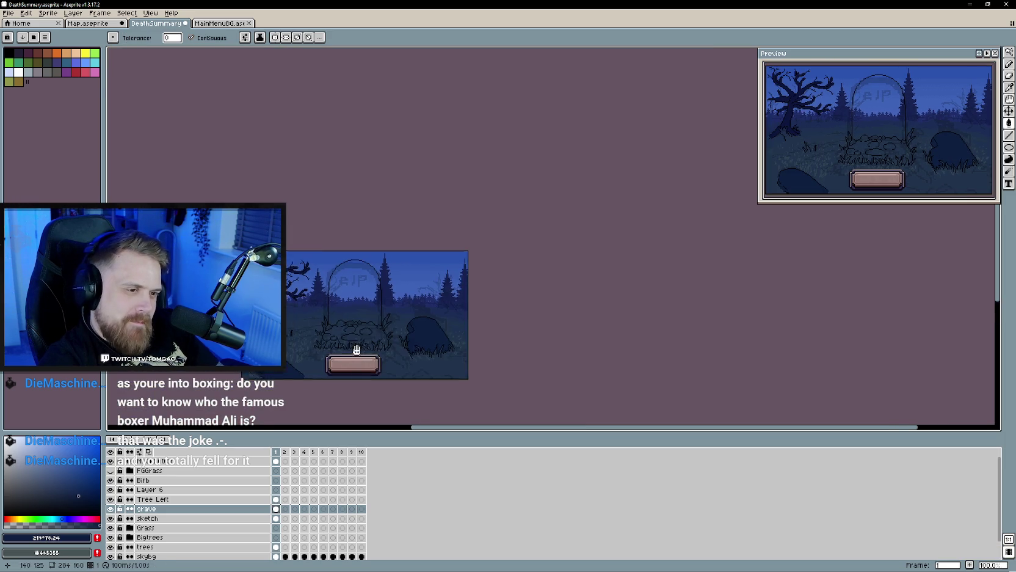
pyautogui.scroll(1, 422, 306)
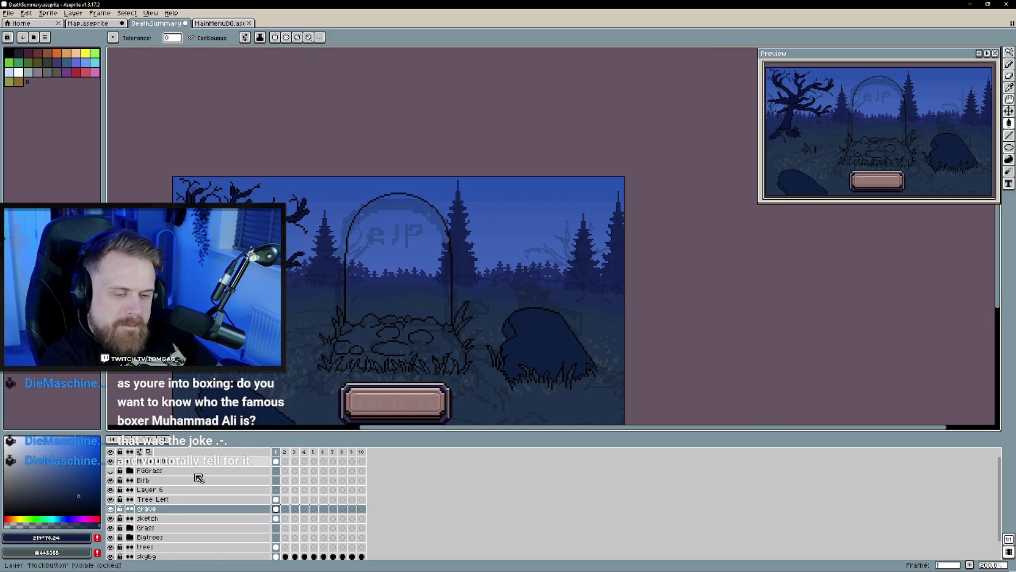
# Step: Fill the central headstone dark navy, pick a dark brown, and undo a leaked mound fill
pyautogui.click(380, 282)
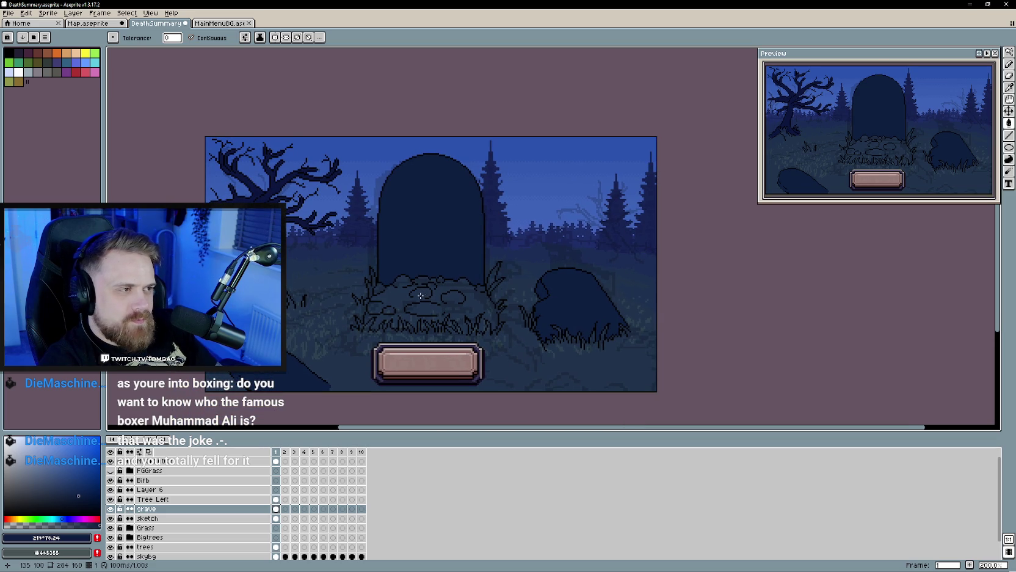
pyautogui.scroll(1, 442, 282)
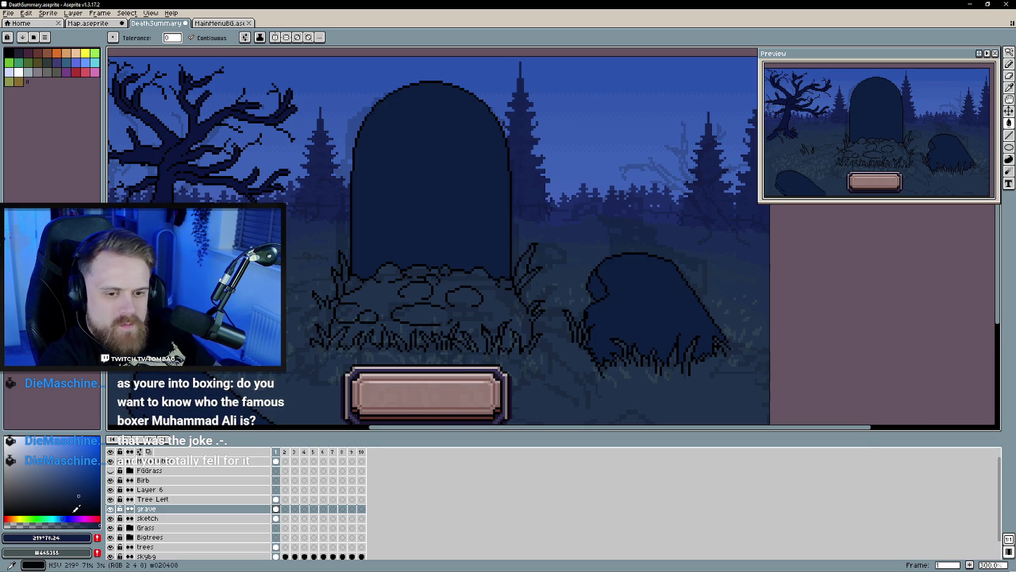
pyautogui.click(18, 517)
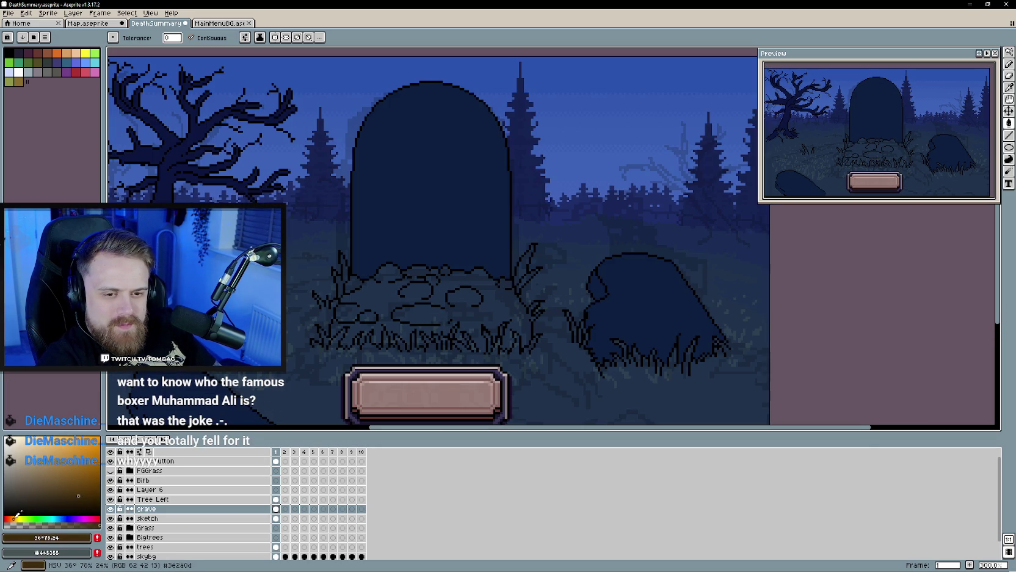
pyautogui.click(11, 518)
pyautogui.click(42, 497)
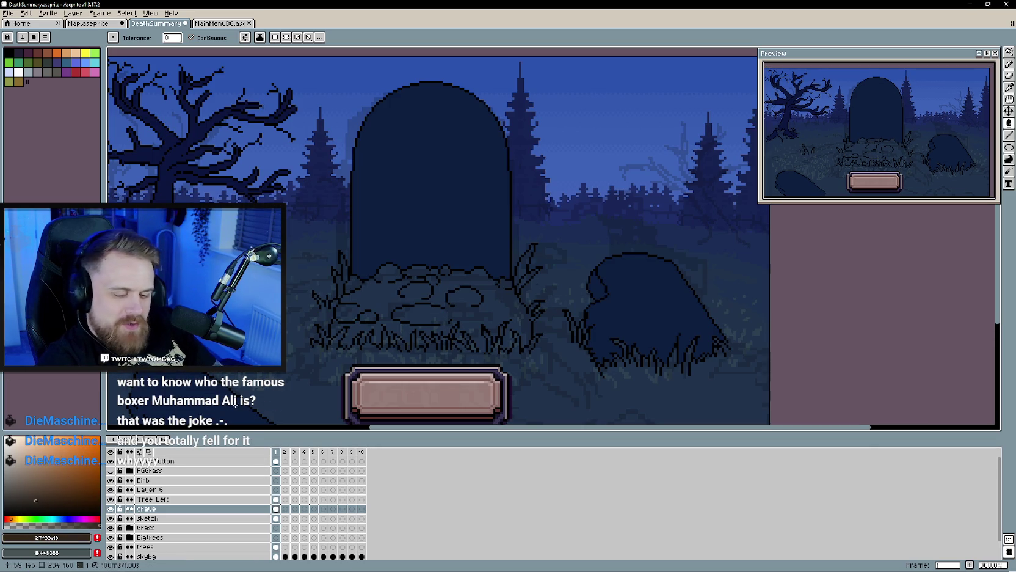
pyautogui.click(361, 335)
pyautogui.hotkey('ctrl', 'z')
pyautogui.scroll(2, 361, 335)
pyautogui.press('b')
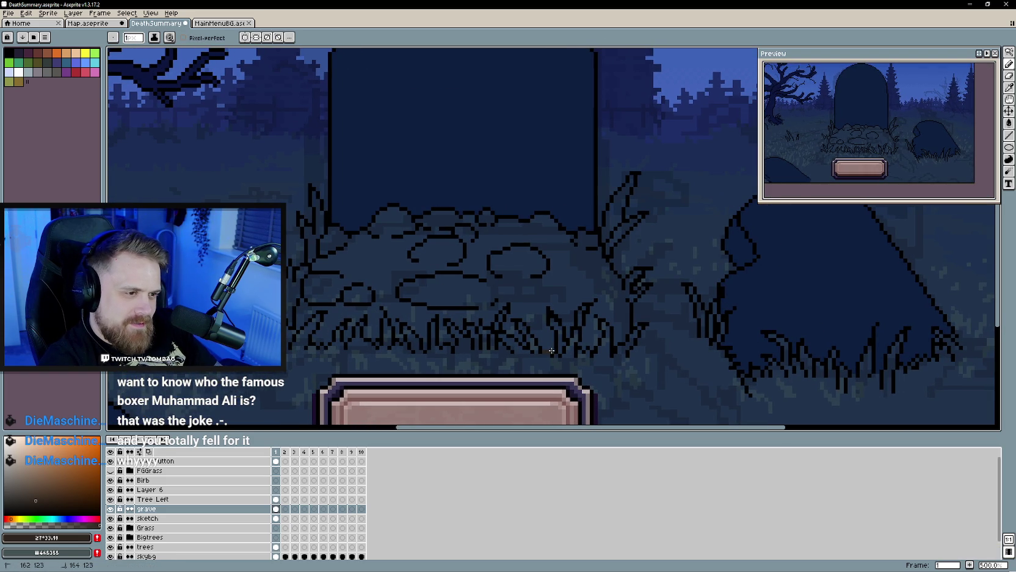
# Step: Fill the dirt mound under the central gravestone brown
pyautogui.press('g')
pyautogui.click(520, 291)
pyautogui.scroll(-3, 519, 292)
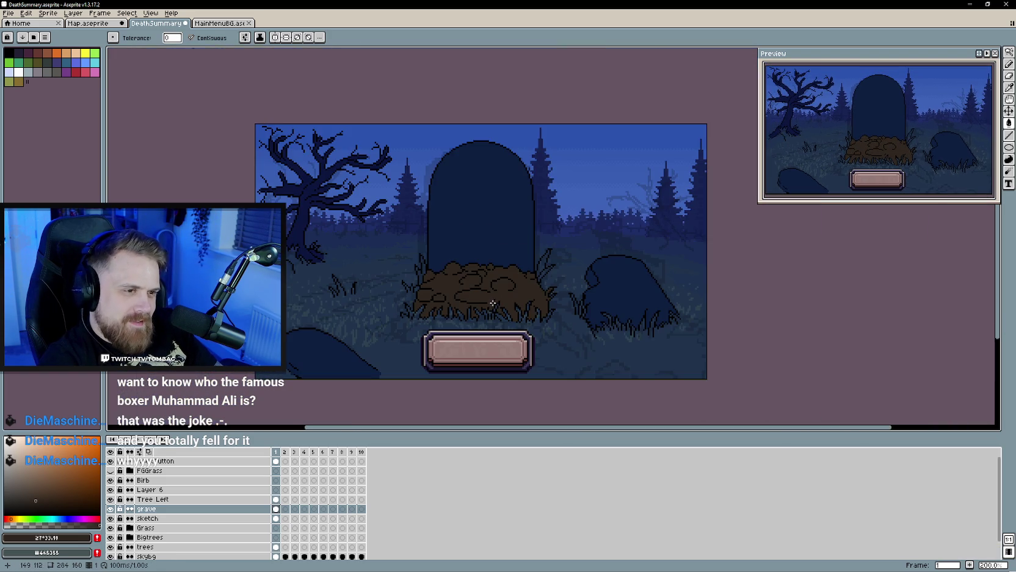
pyautogui.scroll(1, 504, 293)
pyautogui.scroll(-2, 489, 296)
pyautogui.scroll(1, 458, 302)
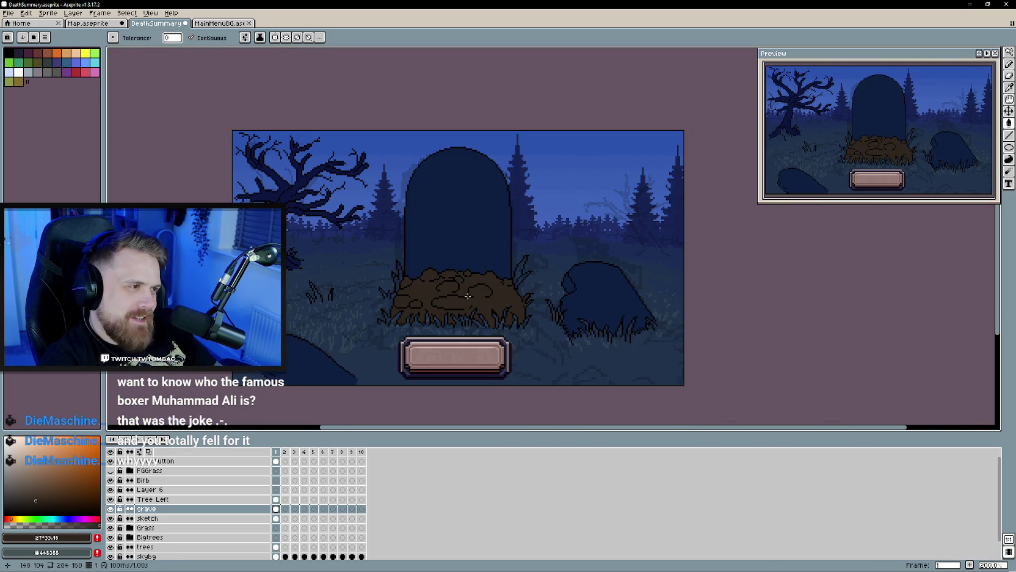
# Step: Shift the colour to a darker, duller near-black brown
pyautogui.keyDown('alt'); pyautogui.click(470, 301); pyautogui.keyUp('alt')
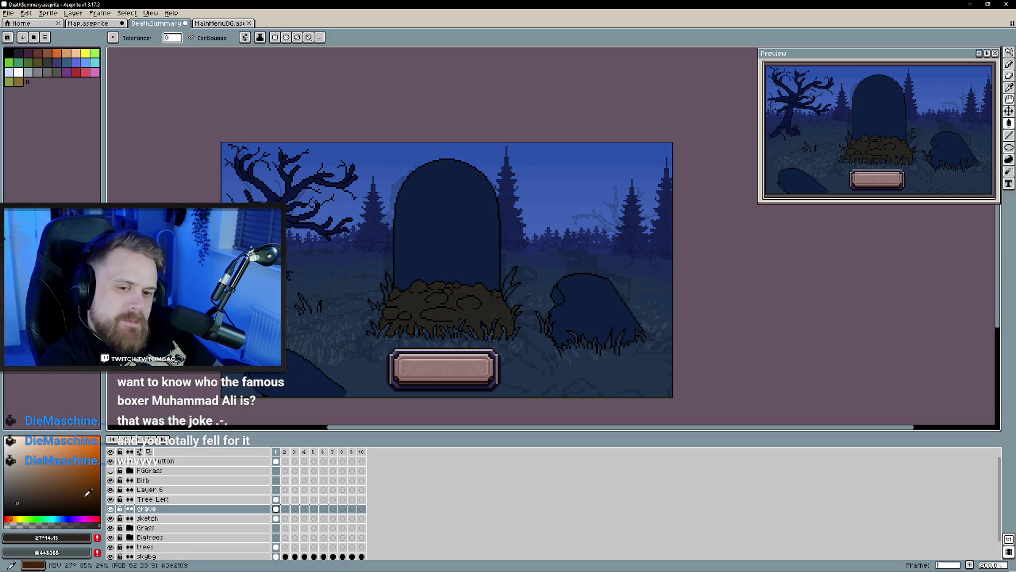
pyautogui.click(25, 518)
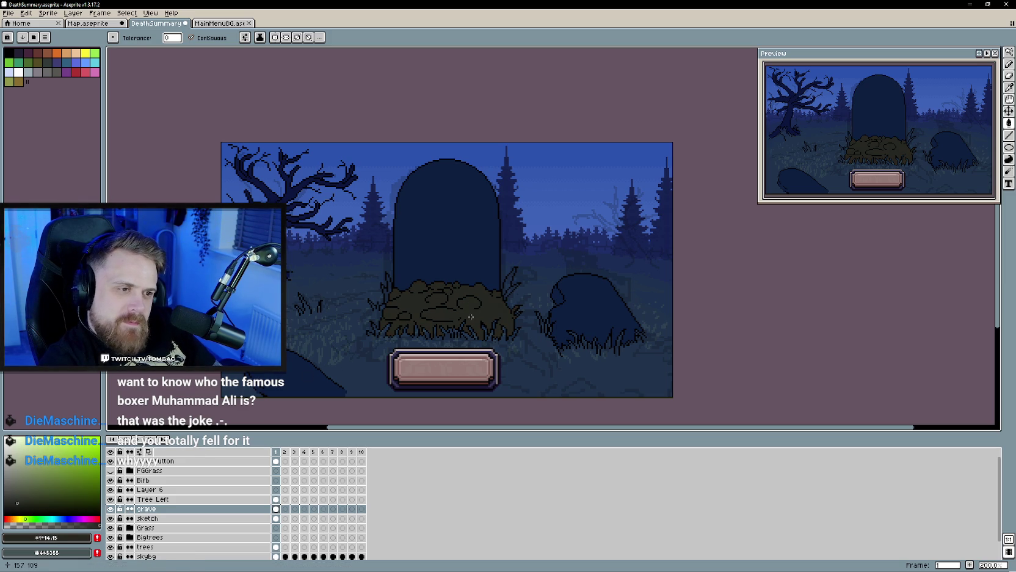
pyautogui.click(30, 518)
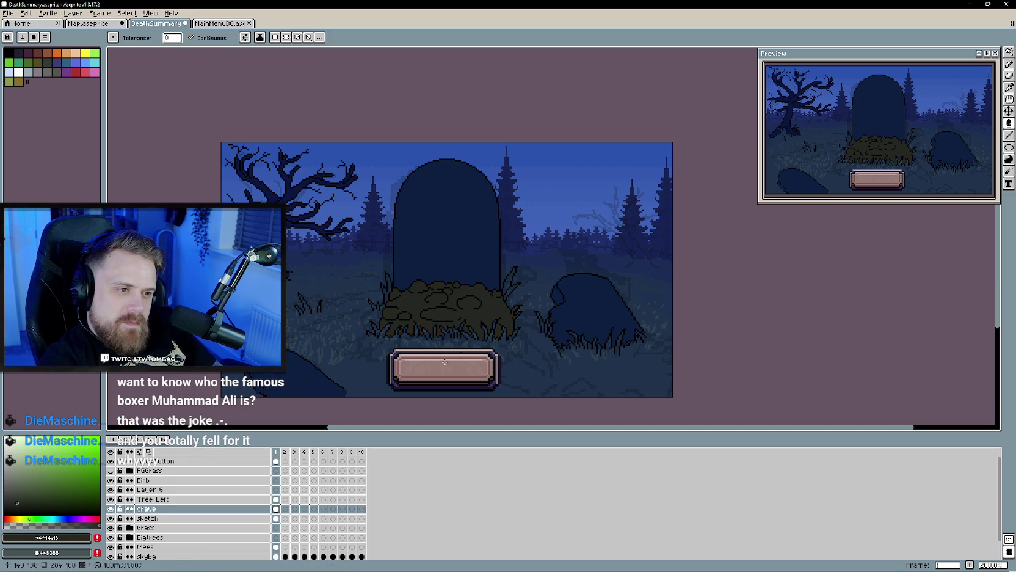
pyautogui.scroll(-1, 480, 337)
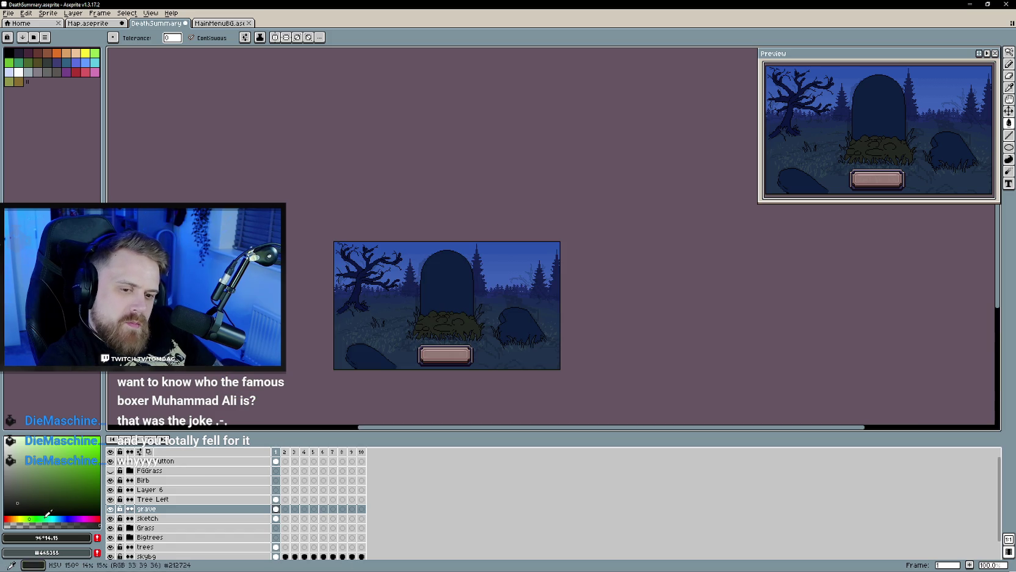
pyautogui.scroll(4, 462, 346)
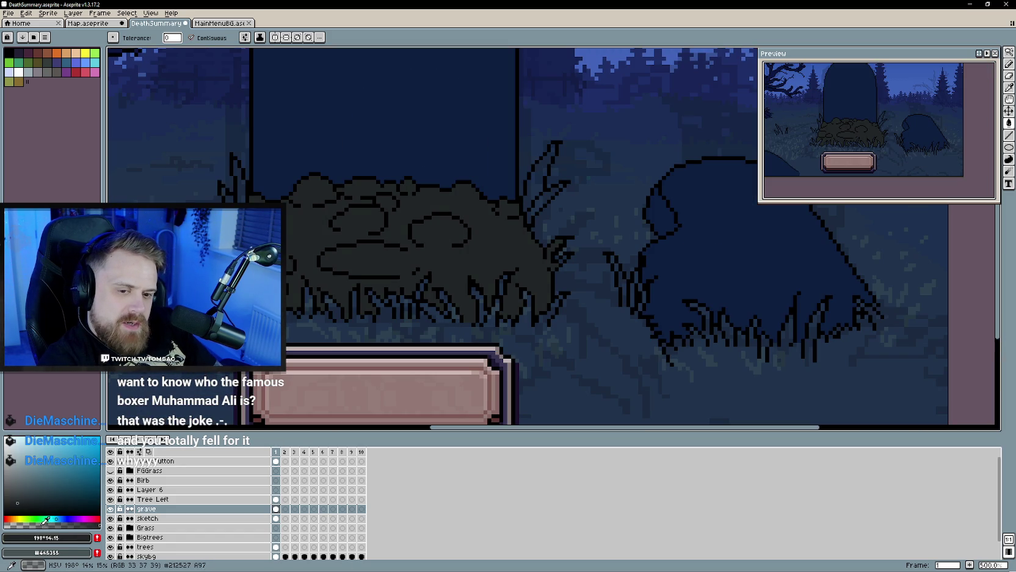
pyautogui.click(12, 505)
# Step: Hide the sketch layer so its faint guide lines disappear from the graveyard scene
pyautogui.scroll(-4, 412, 297)
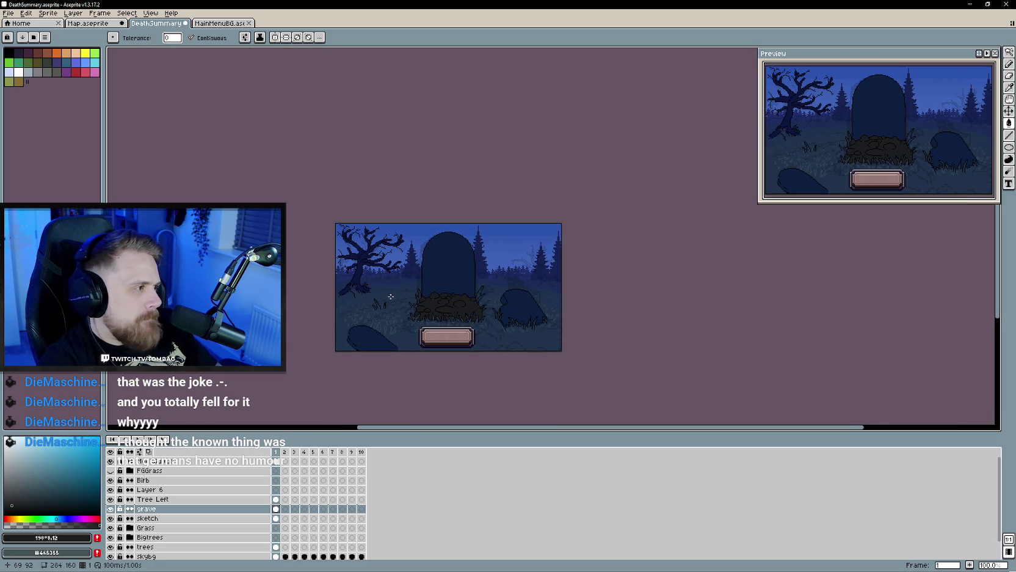
pyautogui.scroll(1, 392, 293)
pyautogui.scroll(-1, 392, 293)
pyautogui.moveTo(397, 312); pyautogui.dragTo(411, 299)
pyautogui.scroll(1, 411, 299)
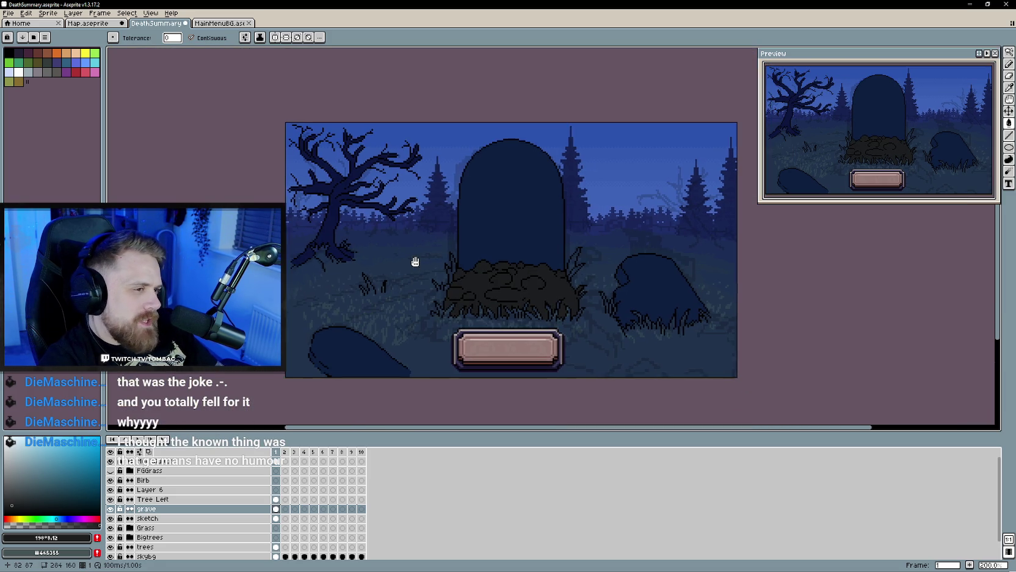
pyautogui.moveTo(415, 262); pyautogui.dragTo(417, 250)
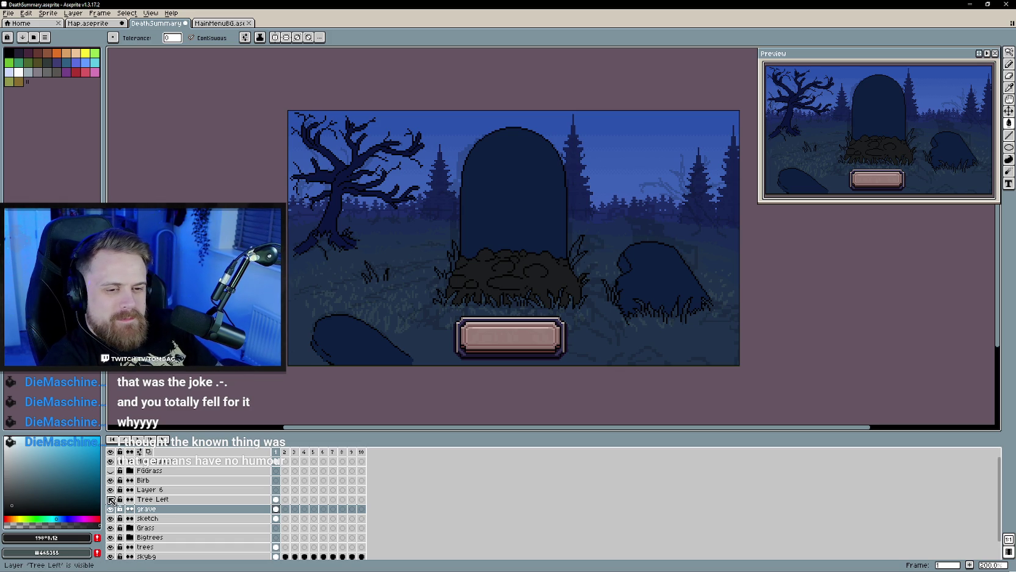
pyautogui.click(110, 518)
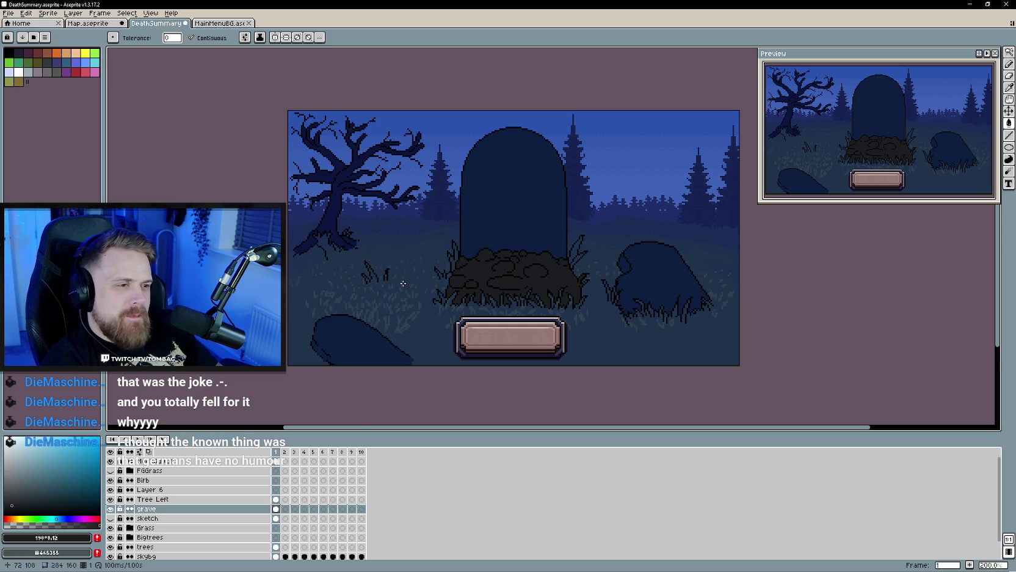
# Step: Make the FGGrass layer visible so foreground grass shows along the bottom
pyautogui.scroll(-1, 403, 283)
pyautogui.scroll(1, 403, 283)
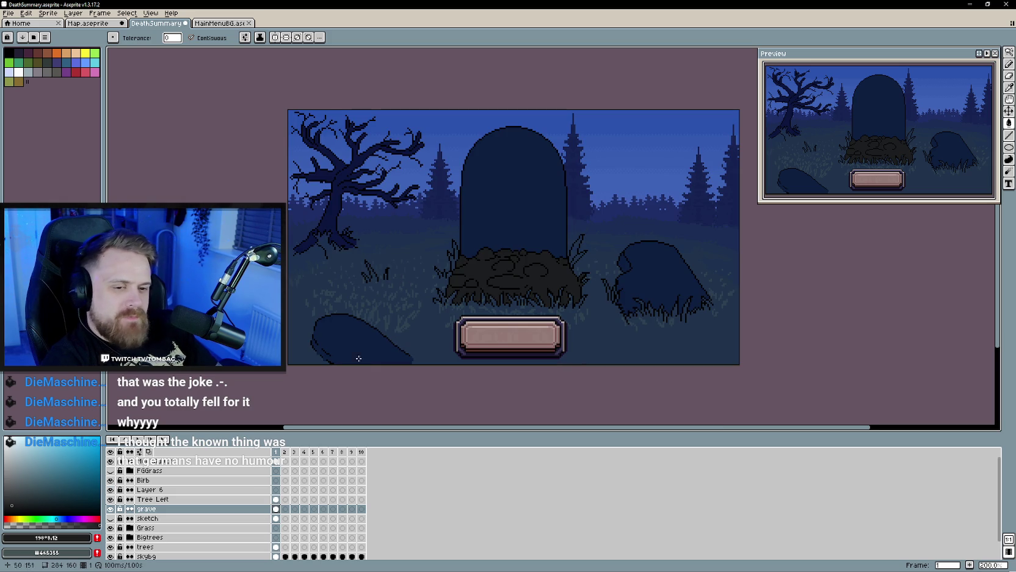
pyautogui.click(109, 470)
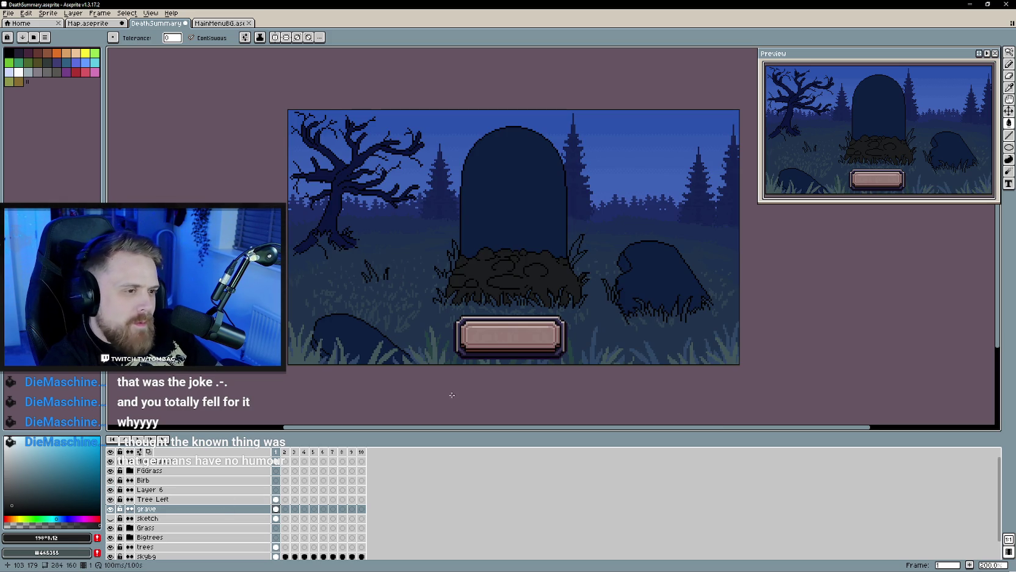
pyautogui.moveTo(452, 395); pyautogui.dragTo(451, 392)
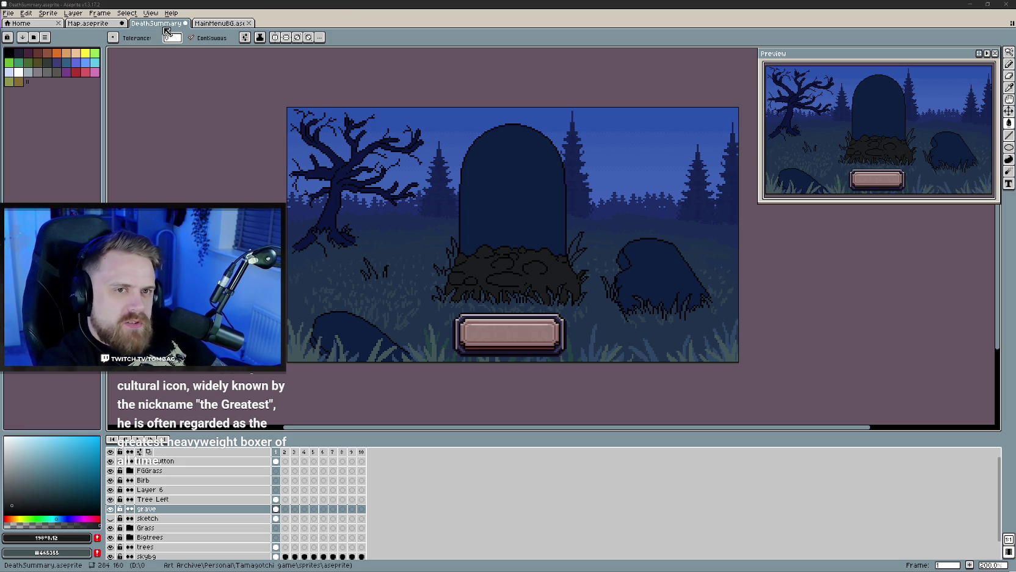
pyautogui.click(206, 21)
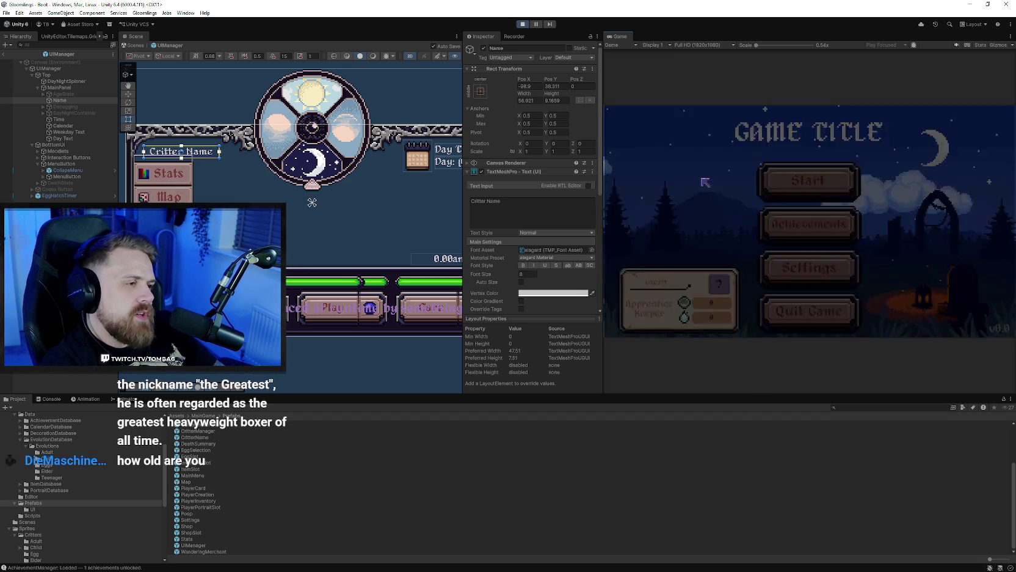
# Step: Compare the Mire and Boreal eggs, then choose and confirm the Boreal Egg
pyautogui.click(883, 203)
pyautogui.click(811, 218)
pyautogui.click(729, 199)
pyautogui.click(889, 196)
pyautogui.click(732, 196)
pyautogui.click(785, 299)
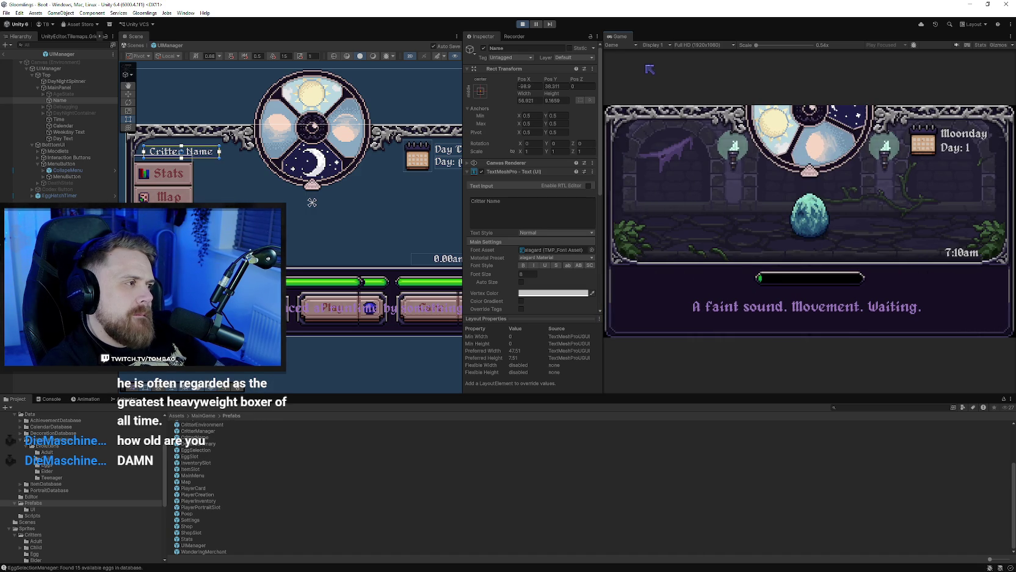
# Step: Use the game's Debug Stats to age the egg up until it hatches
pyautogui.moveTo(152, 5); pyautogui.dragTo(165, 2)
pyautogui.click(144, 12)
pyautogui.moveTo(226, 69)
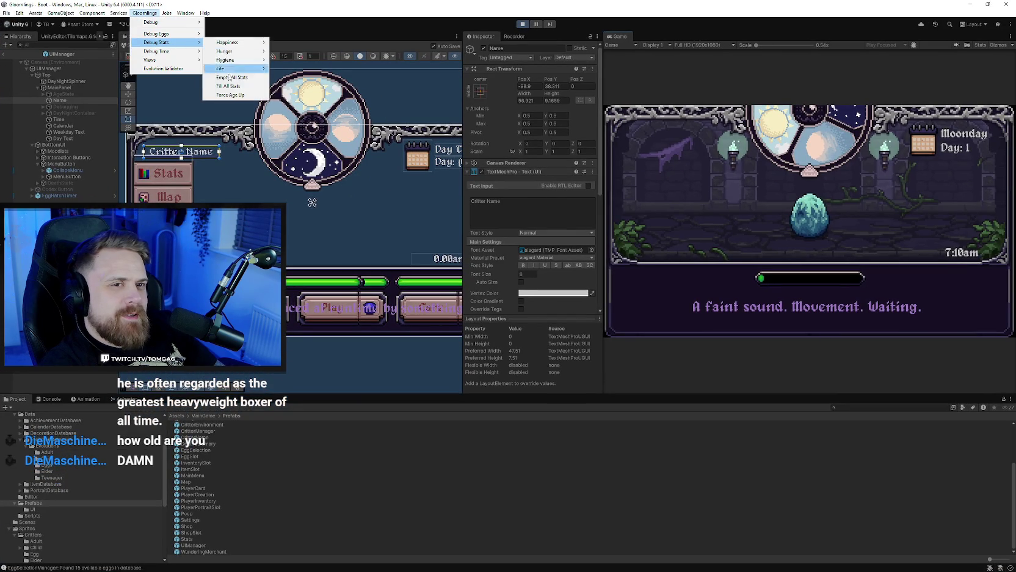
pyautogui.click(231, 95)
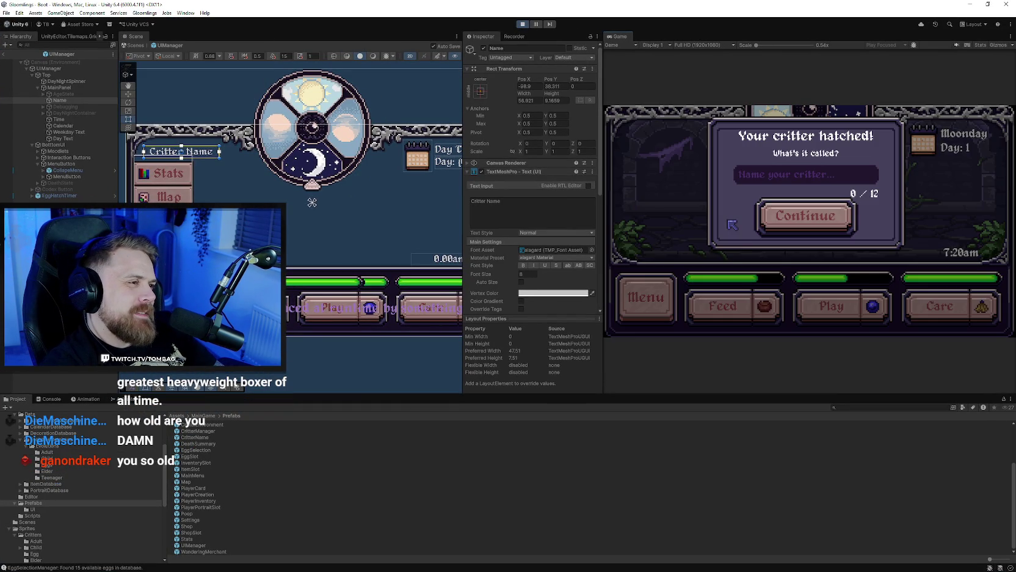
# Step: Name the hatched critter 'rseytj', then play with it and feed it
pyautogui.write('rseytj')
pyautogui.click(784, 217)
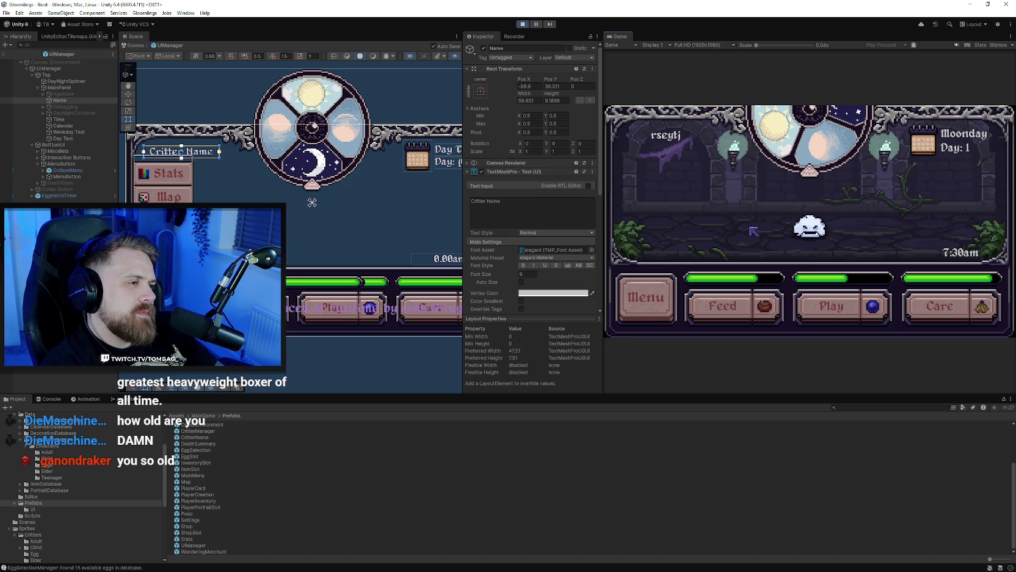
pyautogui.click(812, 306)
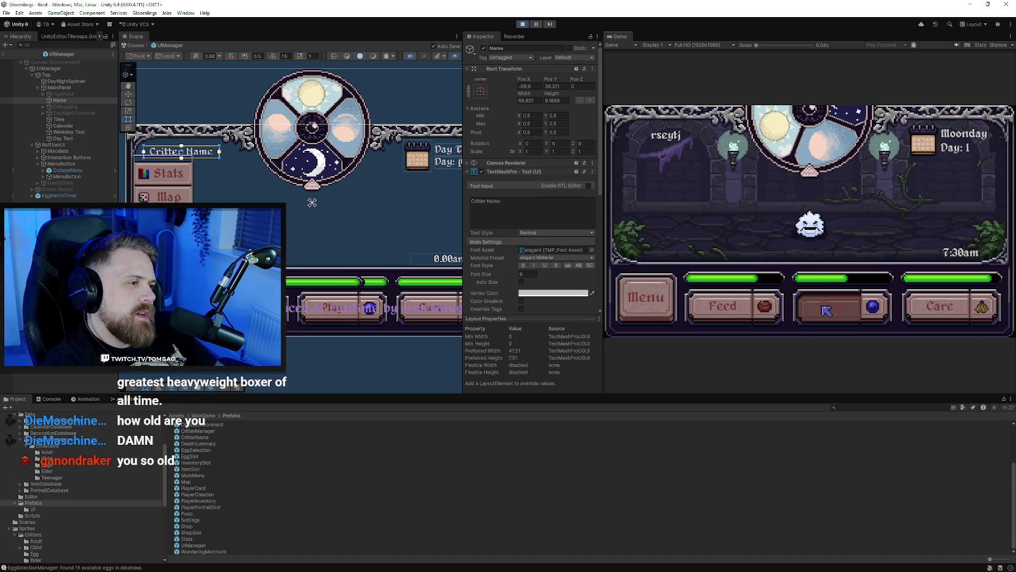
pyautogui.click(730, 312)
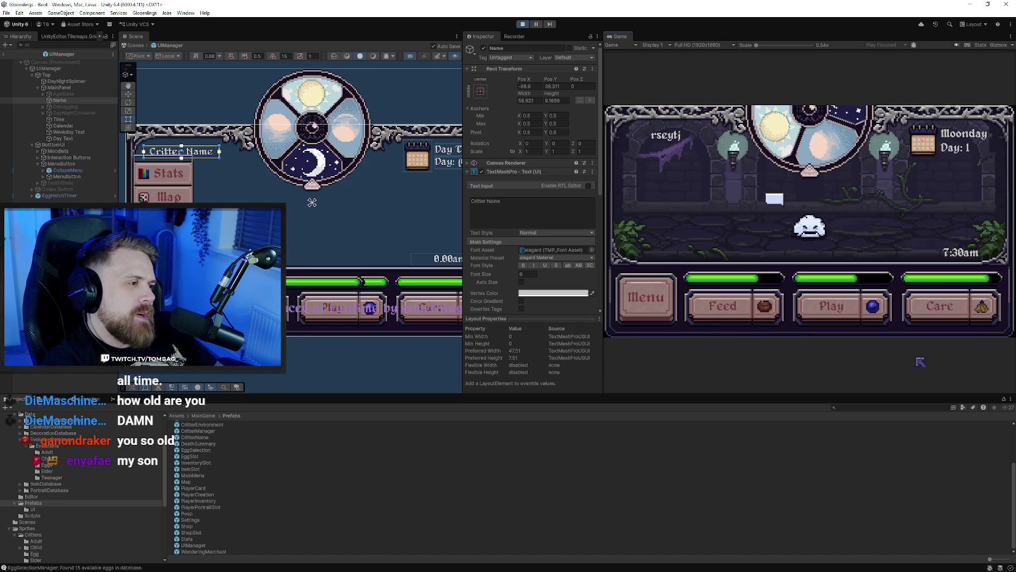
pyautogui.click(672, 317)
# Step: Check the inventory's Basic Toy, broom and Basic Sponge details, then return to the room
pyautogui.click(664, 183)
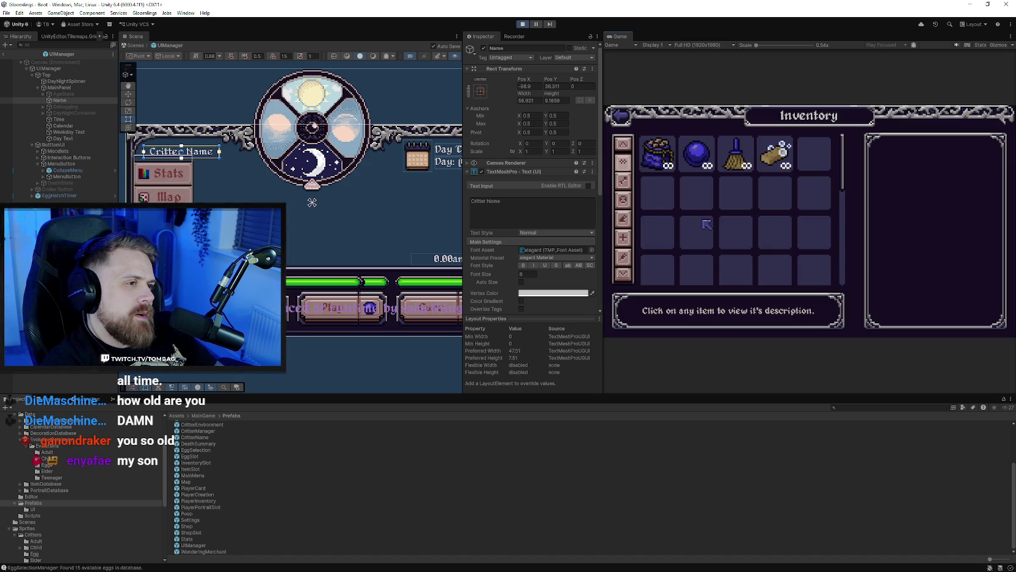
pyautogui.click(693, 155)
pyautogui.click(736, 156)
pyautogui.click(776, 156)
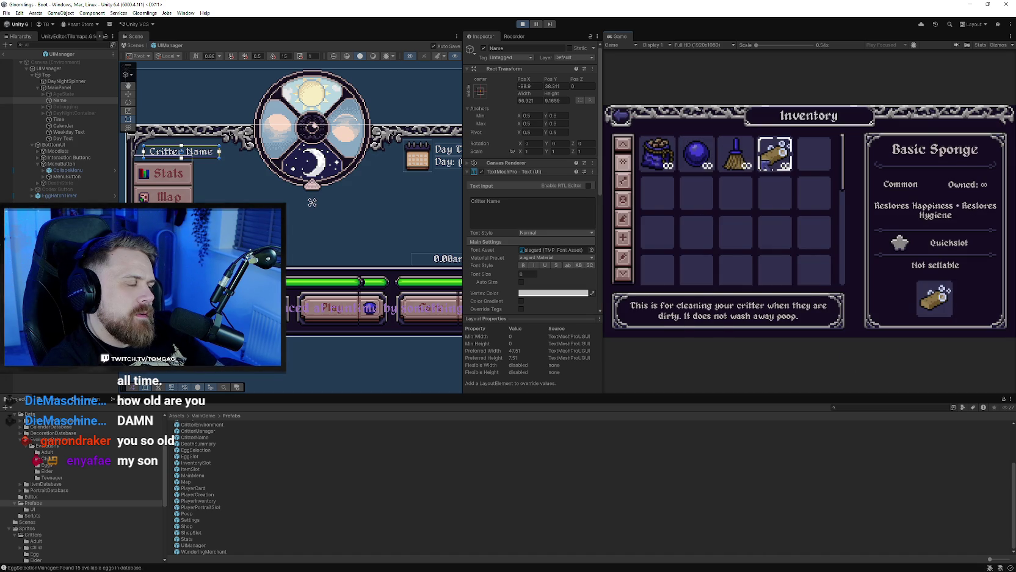
pyautogui.click(622, 116)
# Step: Open the World Map and check the Wizard's Tower info in the snowy mountains
pyautogui.click(652, 298)
pyautogui.click(647, 152)
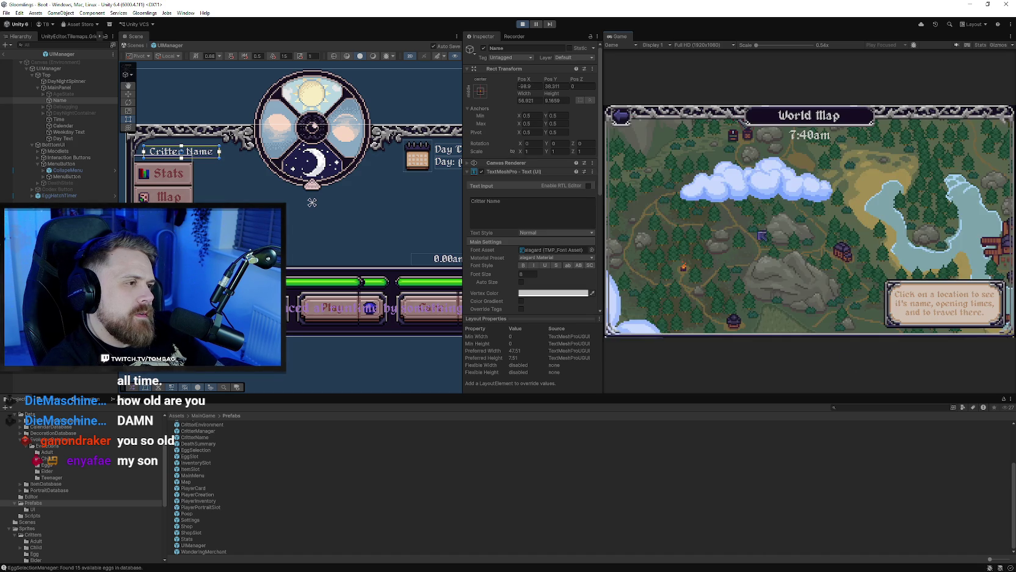
pyautogui.moveTo(816, 314)
pyautogui.mouseDown()
pyautogui.moveTo(747, 200)
pyautogui.moveTo(839, 215)
pyautogui.moveTo(736, 247)
pyautogui.moveTo(759, 244)
pyautogui.mouseUp()
pyautogui.moveTo(738, 166); pyautogui.dragTo(747, 248)
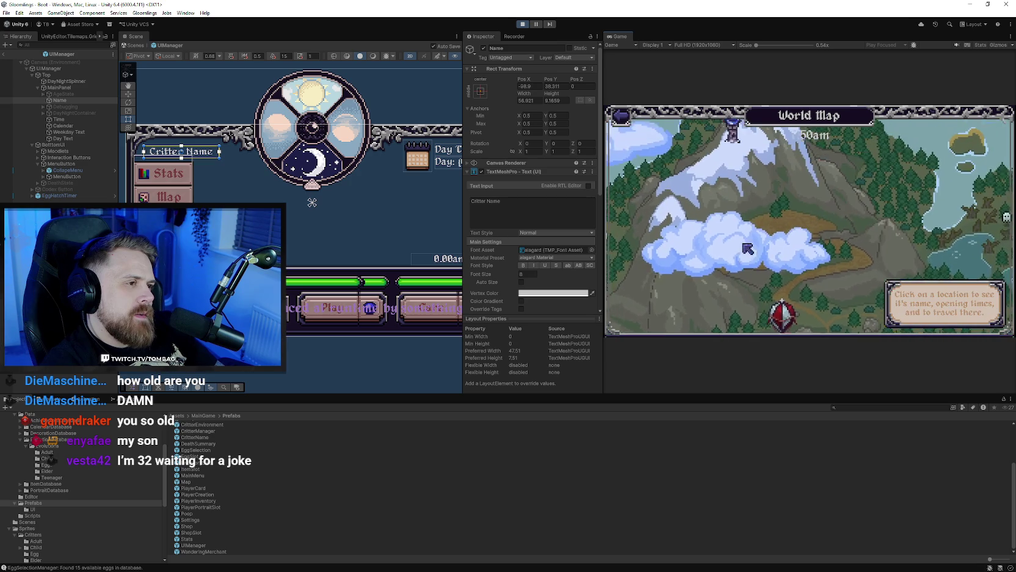
pyautogui.click(724, 184)
pyautogui.moveTo(813, 305); pyautogui.dragTo(771, 246)
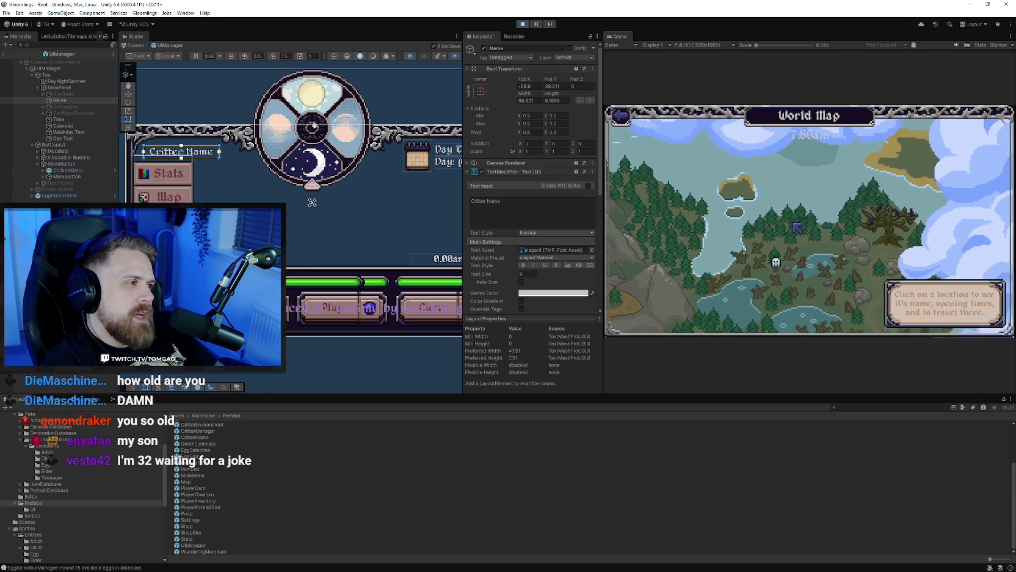
# Step: Check The Raven's Roost and Gumbo's Fishing Shop location details on the map
pyautogui.click(861, 202)
pyautogui.moveTo(861, 211); pyautogui.dragTo(860, 164)
pyautogui.click(860, 174)
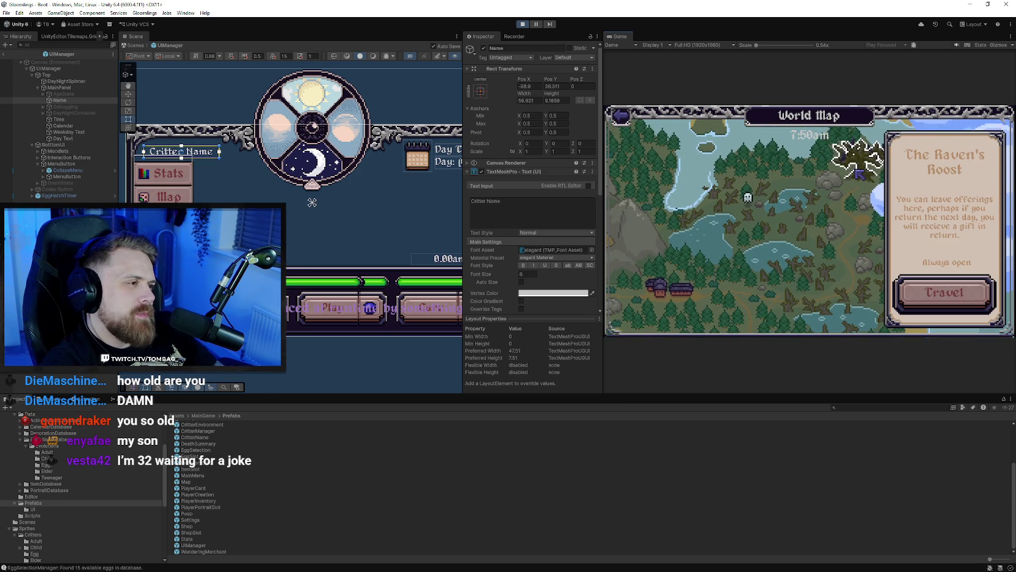
pyautogui.click(837, 201)
pyautogui.click(800, 208)
pyautogui.moveTo(755, 329); pyautogui.dragTo(755, 245)
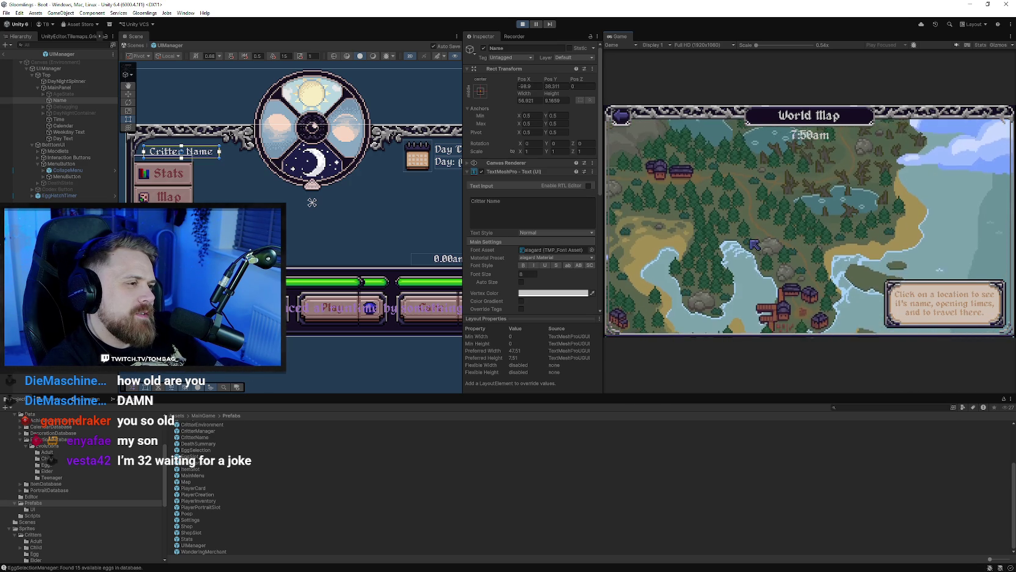
pyautogui.click(782, 306)
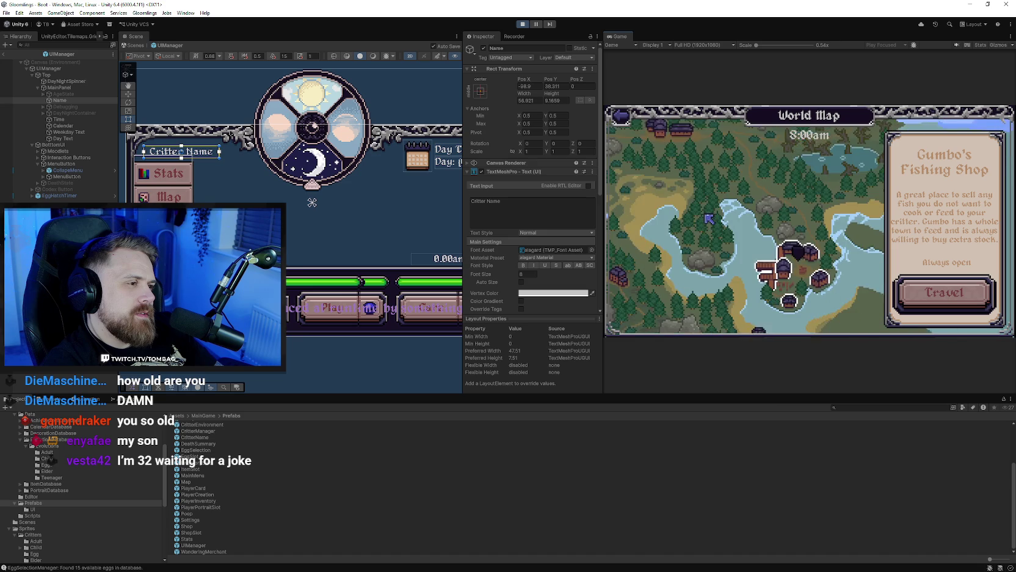
# Step: Check the General Store, Old Fishing Pier, Crofter Central Hall and Raven's Roost details
pyautogui.click(711, 246)
pyautogui.moveTo(628, 247)
pyautogui.mouseDown()
pyautogui.moveTo(710, 246)
pyautogui.moveTo(627, 221)
pyautogui.mouseUp()
pyautogui.click(764, 272)
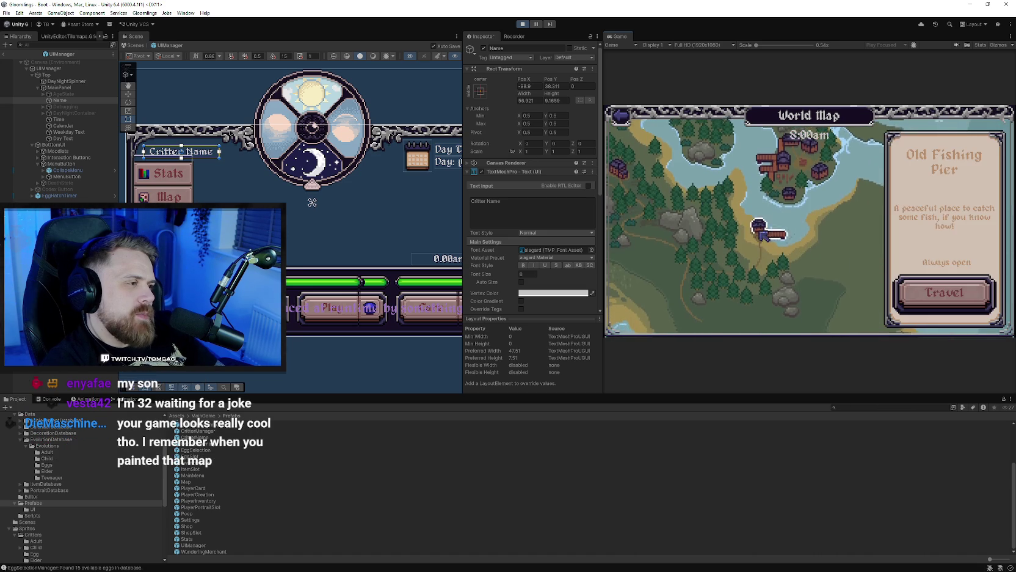
pyautogui.click(733, 239)
pyautogui.click(743, 220)
pyautogui.moveTo(749, 156); pyautogui.dragTo(790, 197)
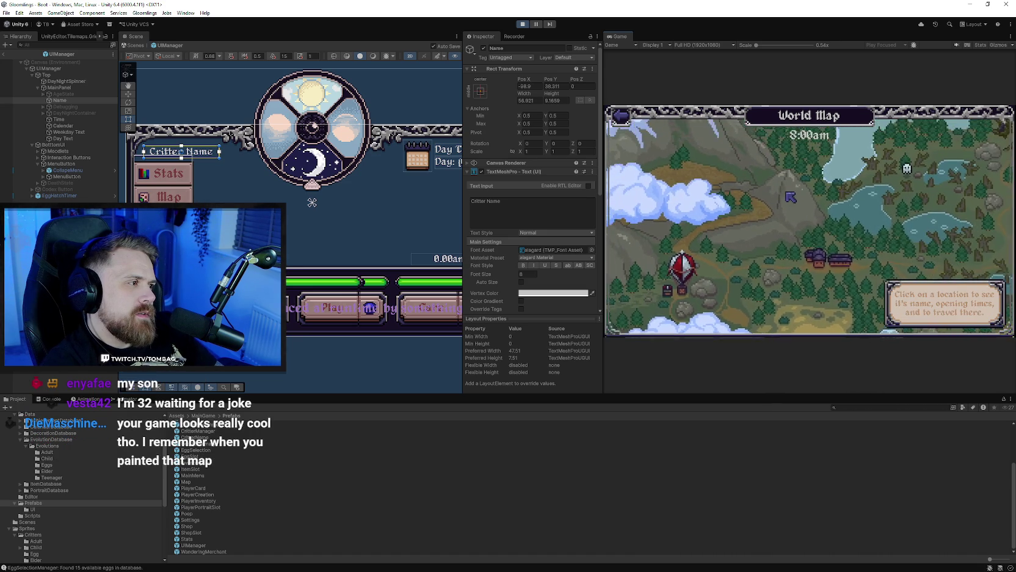
pyautogui.click(888, 225)
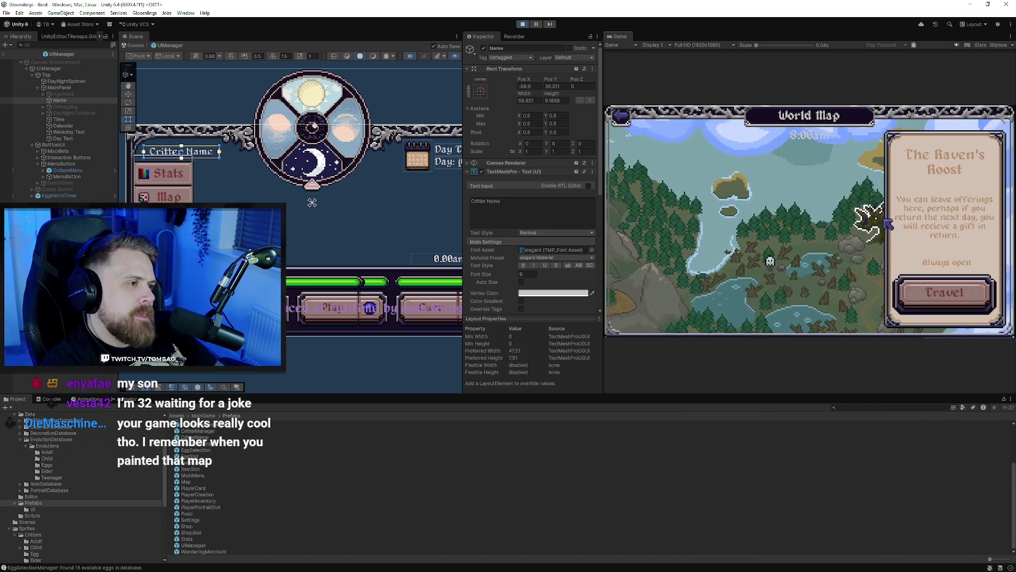
# Step: Pan to the lake and village and view the camp fire location's details
pyautogui.moveTo(770, 294); pyautogui.dragTo(733, 269)
pyautogui.click(794, 244)
pyautogui.moveTo(794, 244); pyautogui.dragTo(708, 255)
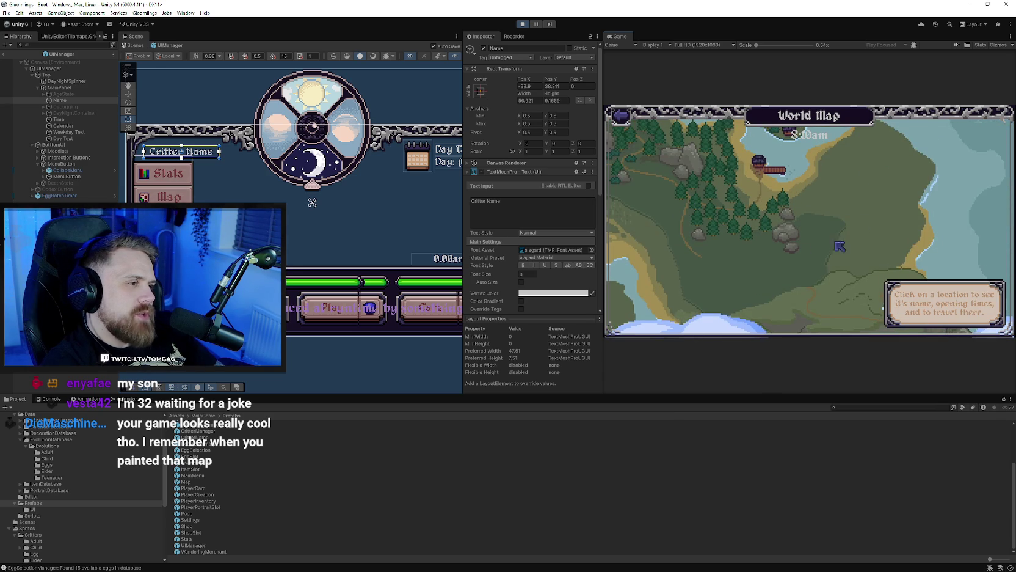
pyautogui.moveTo(817, 264)
pyautogui.mouseDown()
pyautogui.moveTo(873, 283)
pyautogui.moveTo(893, 198)
pyautogui.mouseUp()
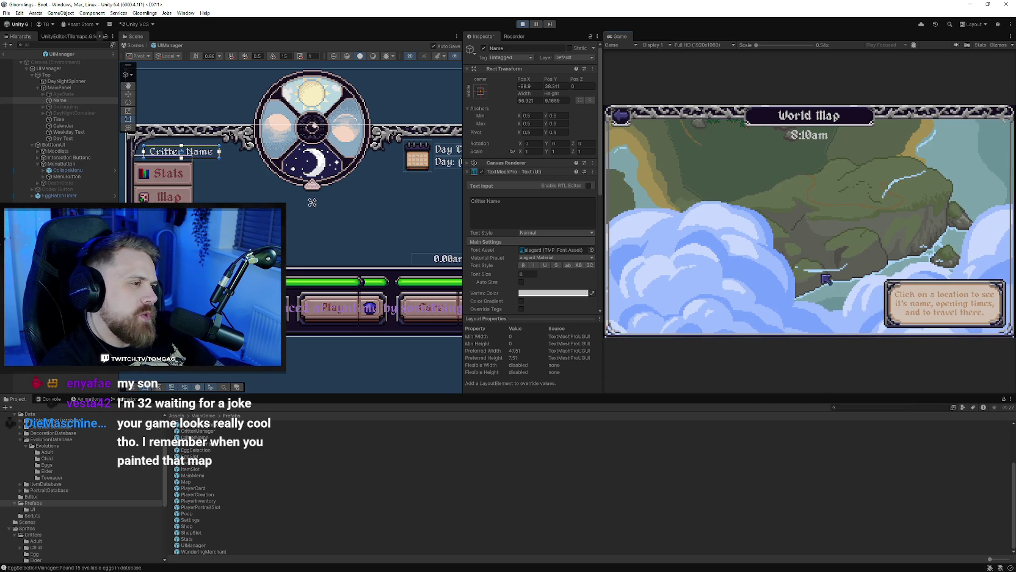
pyautogui.moveTo(906, 196); pyautogui.dragTo(782, 263)
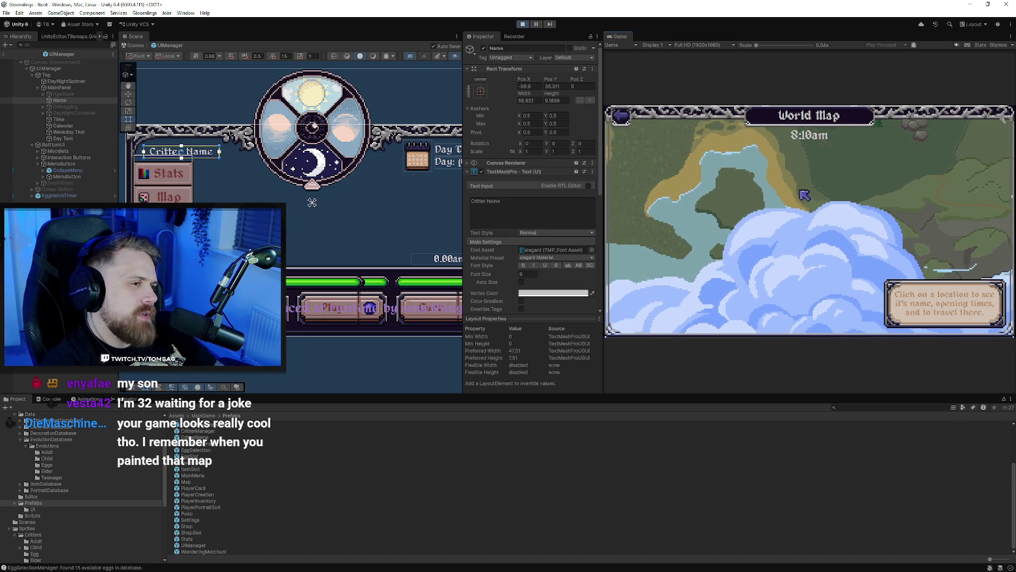
pyautogui.scroll(5, 781, 264)
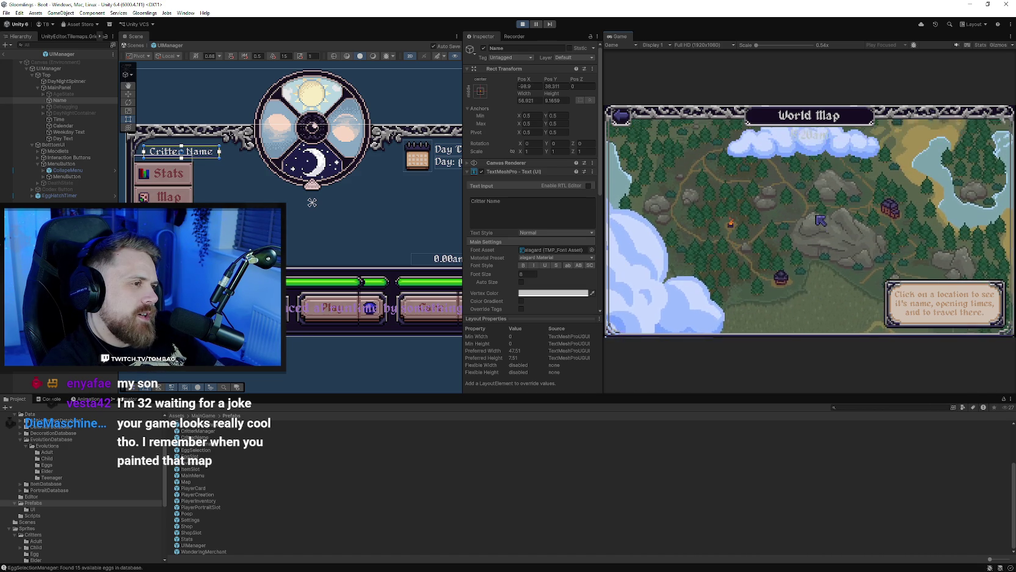
pyautogui.click(731, 243)
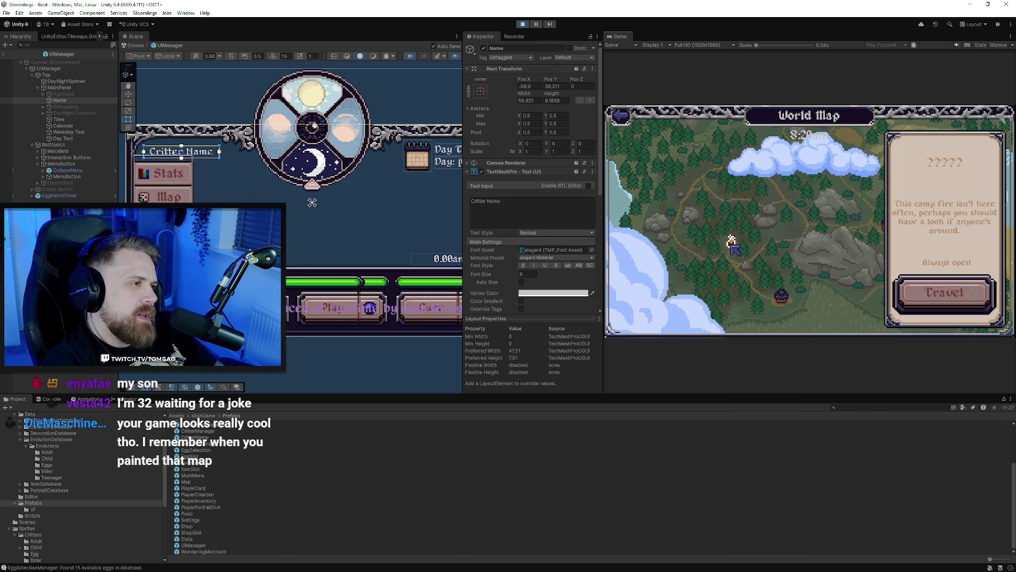
pyautogui.click(781, 296)
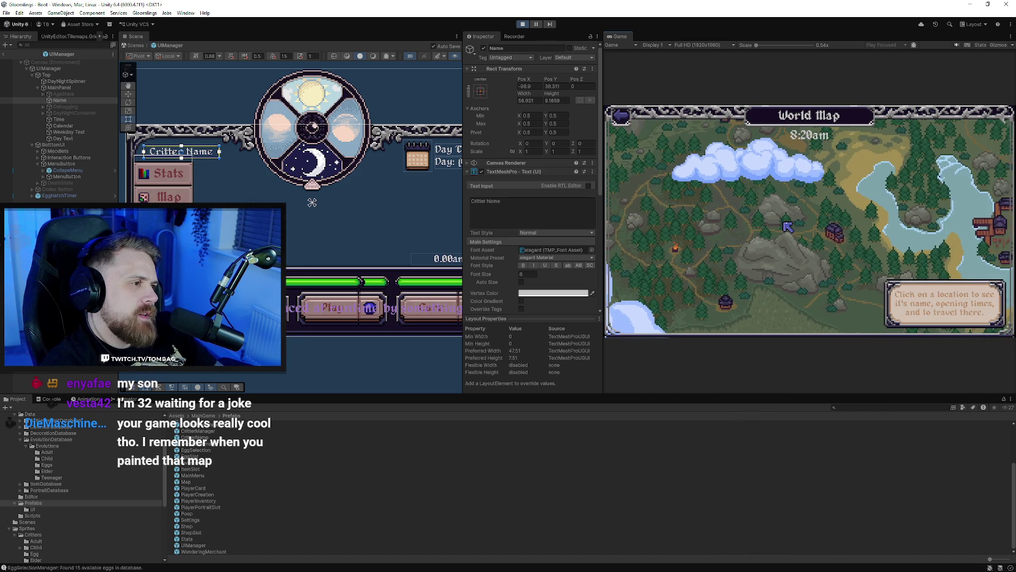
# Step: Inspect the shop's Basic Tonic and Cooked Meat, then view the Wizard Tower on the map
pyautogui.click(945, 292)
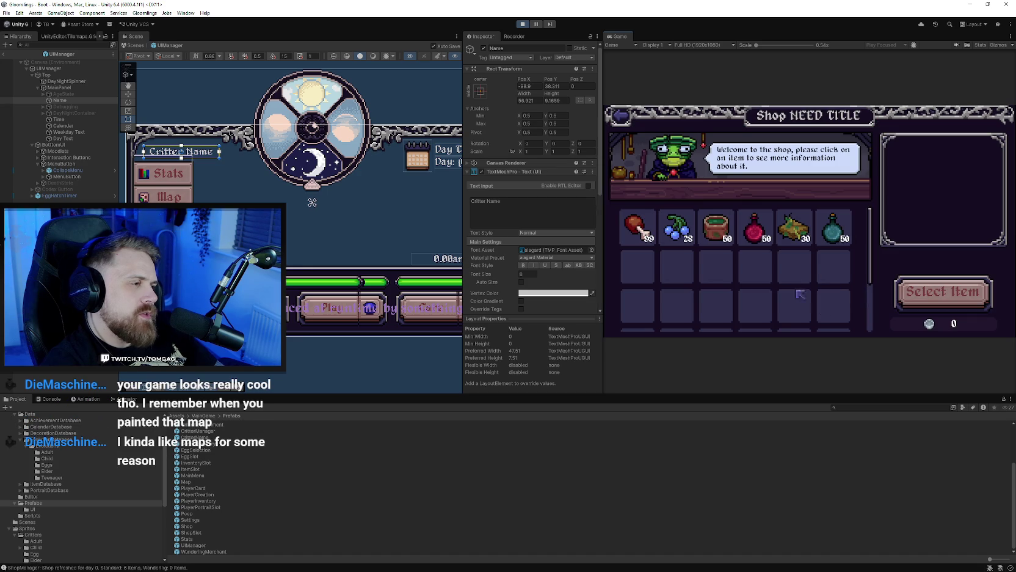
pyautogui.click(828, 243)
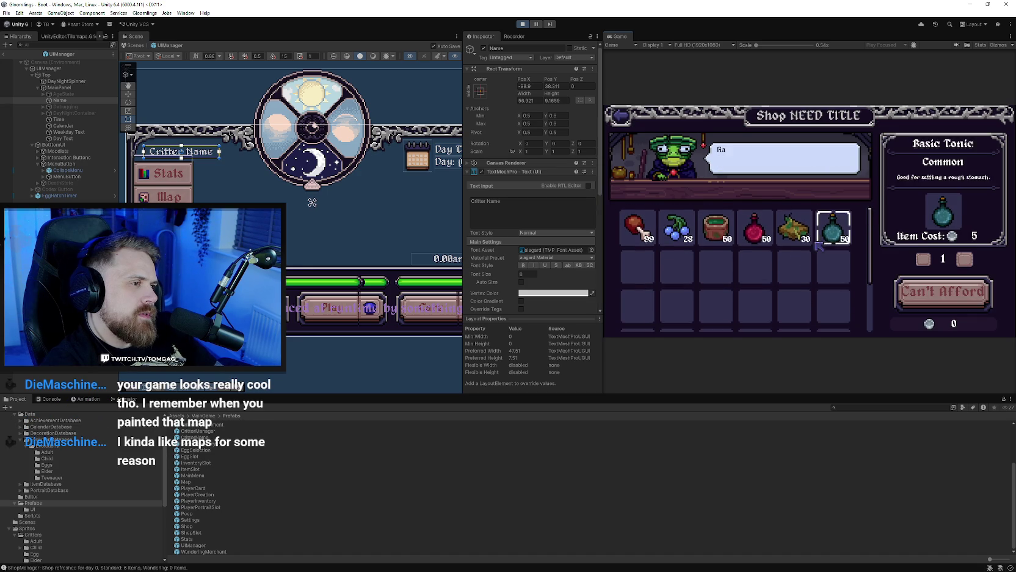
pyautogui.click(636, 226)
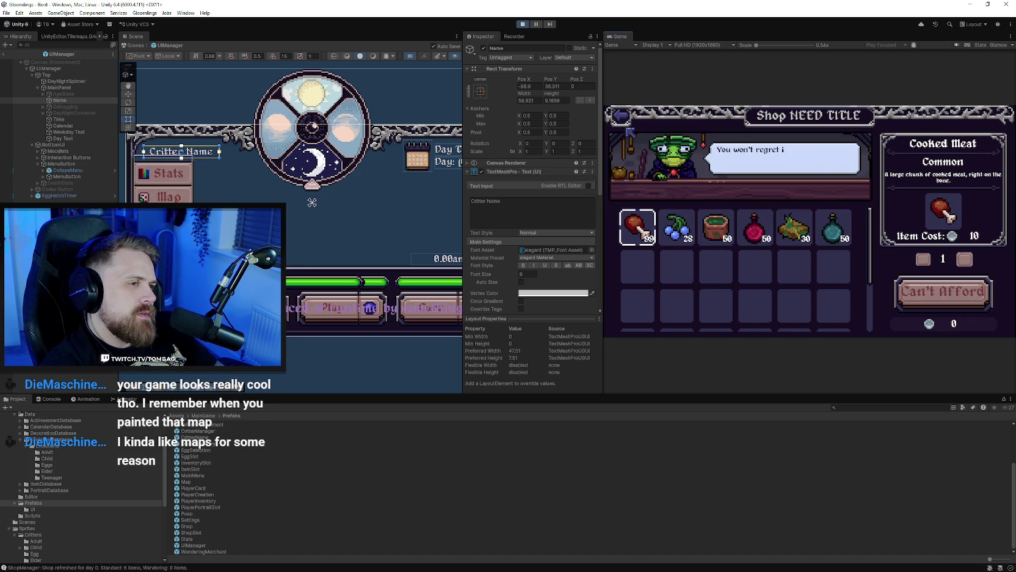
pyautogui.click(627, 120)
pyautogui.click(741, 224)
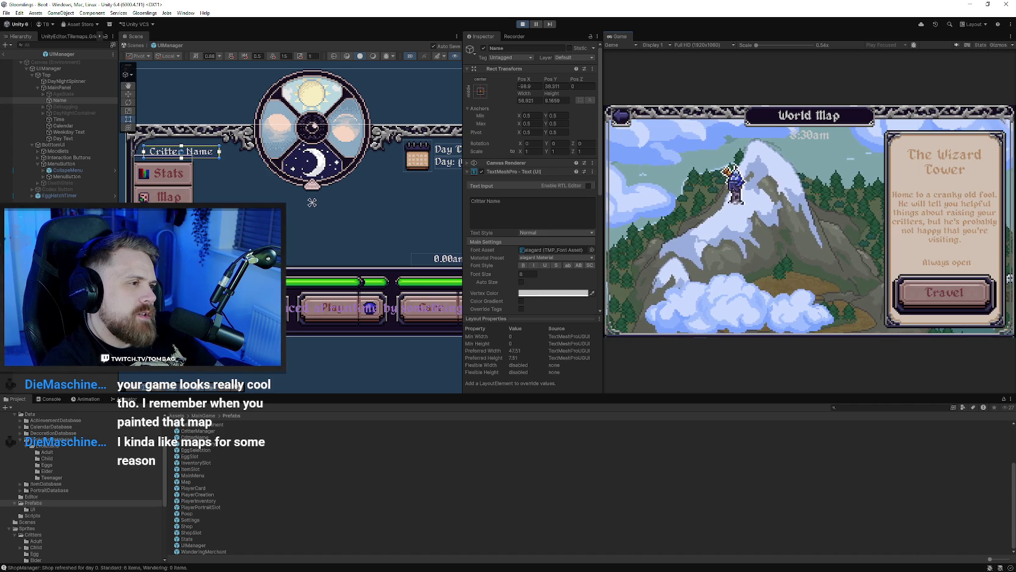
pyautogui.click(632, 129)
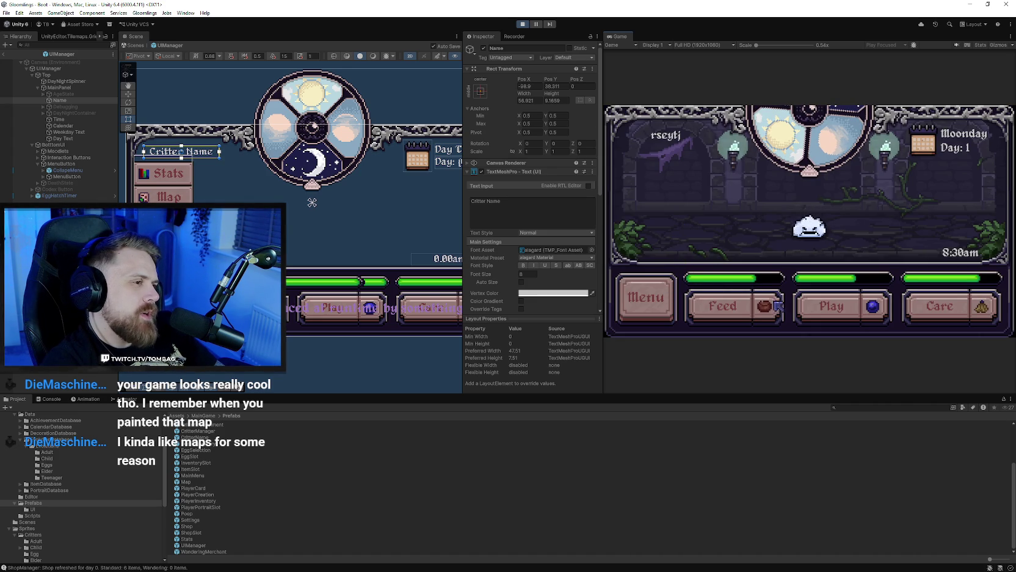
# Step: Play with the critter and open and close the Tamer Card from the in-game menu
pyautogui.click(829, 308)
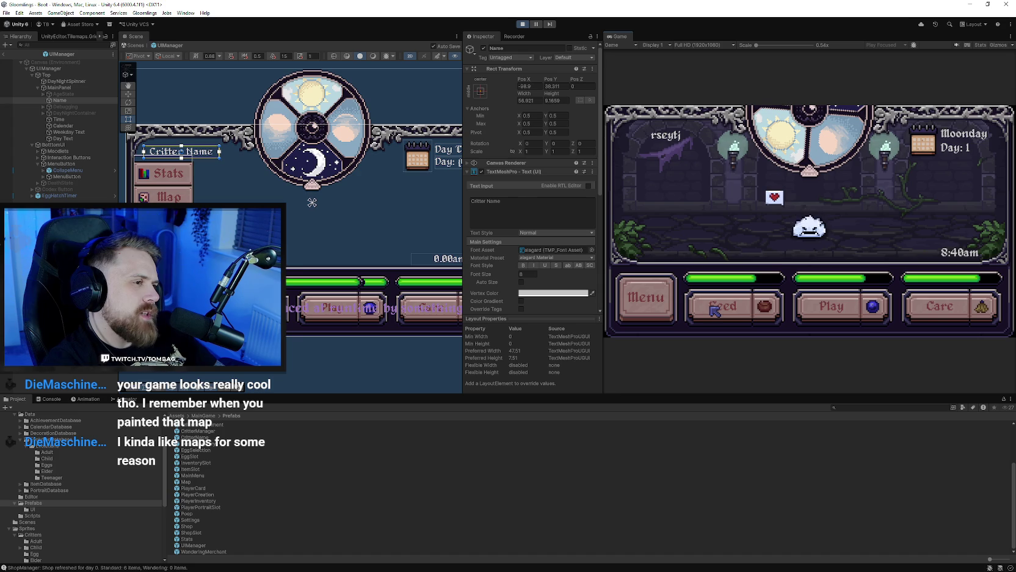
pyautogui.click(656, 297)
pyautogui.click(656, 210)
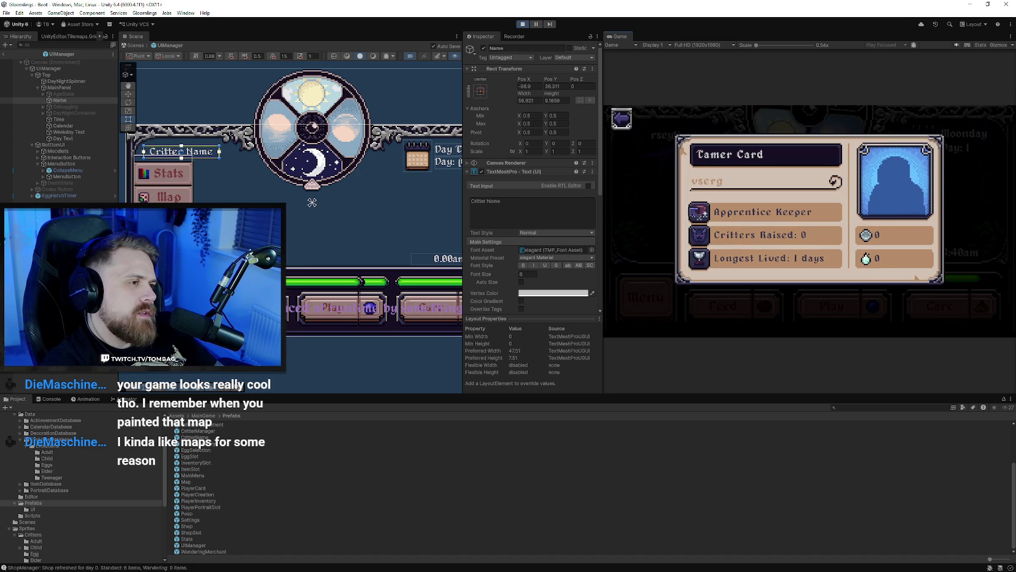
pyautogui.click(622, 120)
pyautogui.click(644, 281)
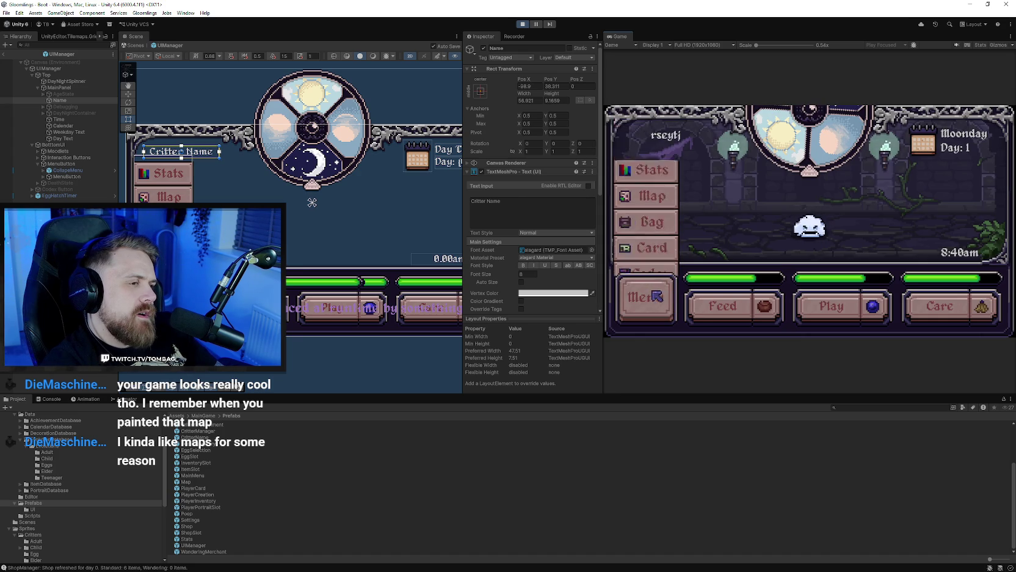
pyautogui.click(662, 315)
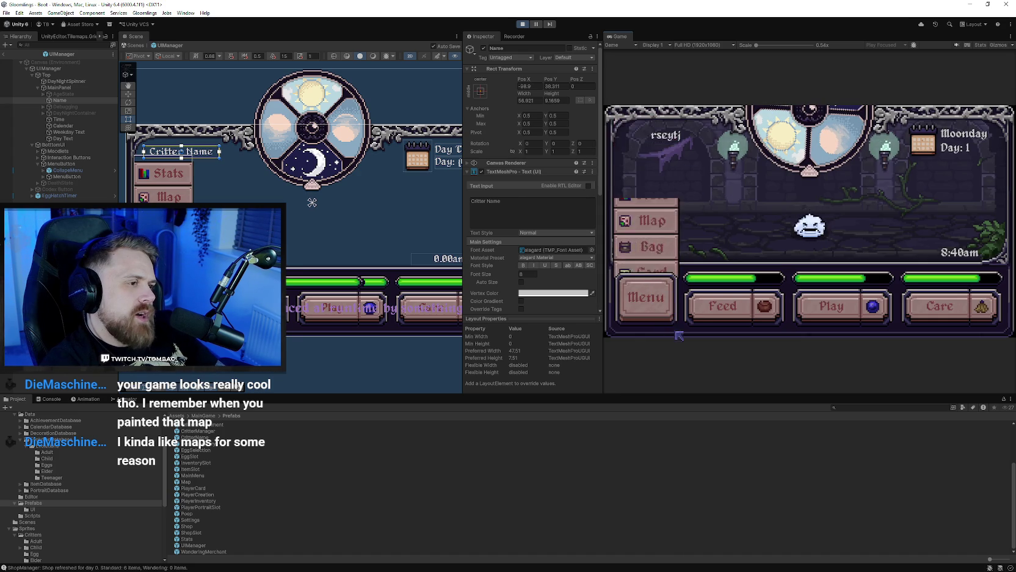
# Step: Reopen the Tamer Card and repeatedly test the in-game menu's open and close animation
pyautogui.click(658, 309)
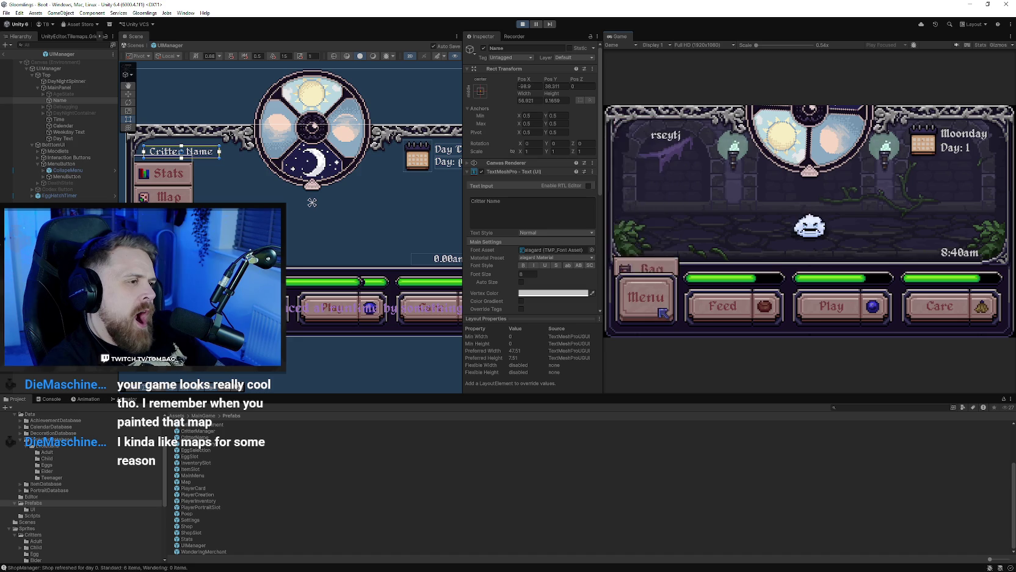
pyautogui.click(652, 206)
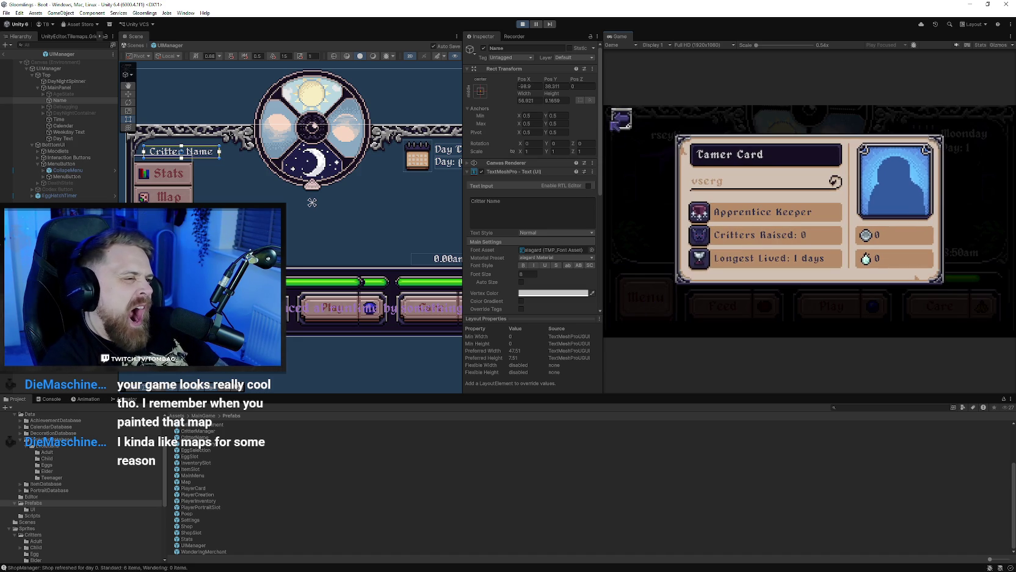
pyautogui.click(665, 302)
pyautogui.click(664, 303)
pyautogui.click(665, 306)
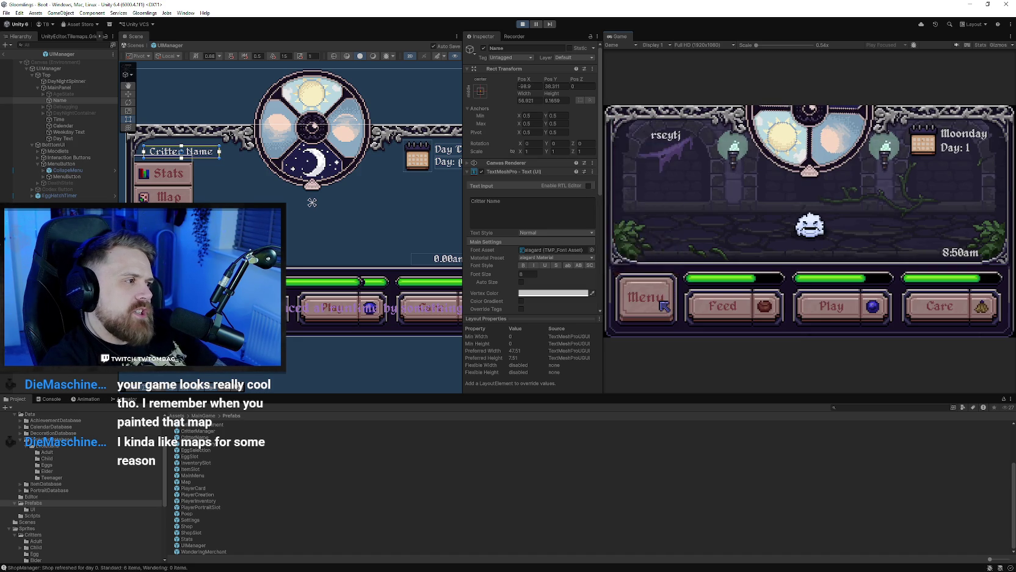
pyautogui.click(665, 305)
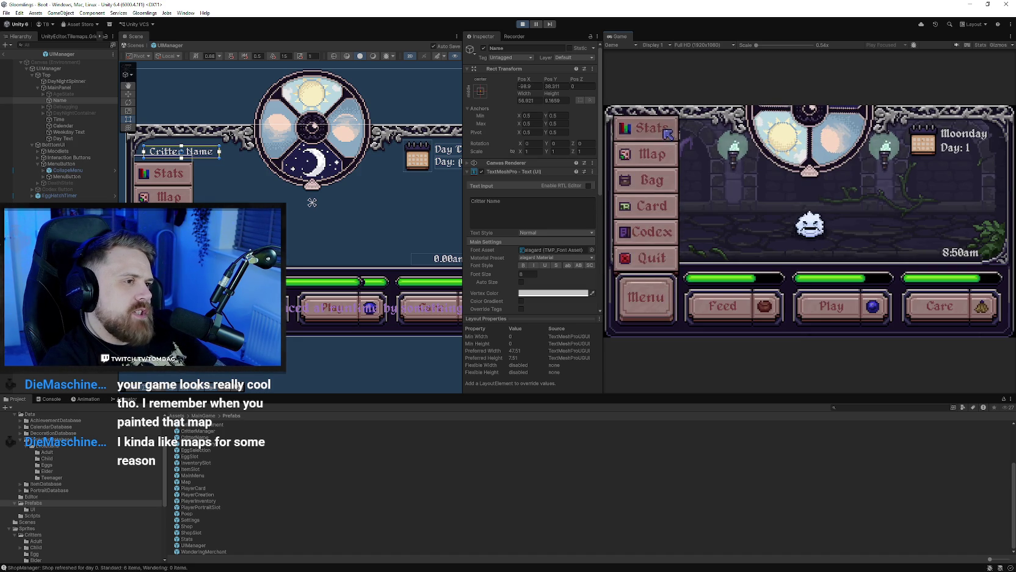
pyautogui.write('rseytj')
pyautogui.click(667, 298)
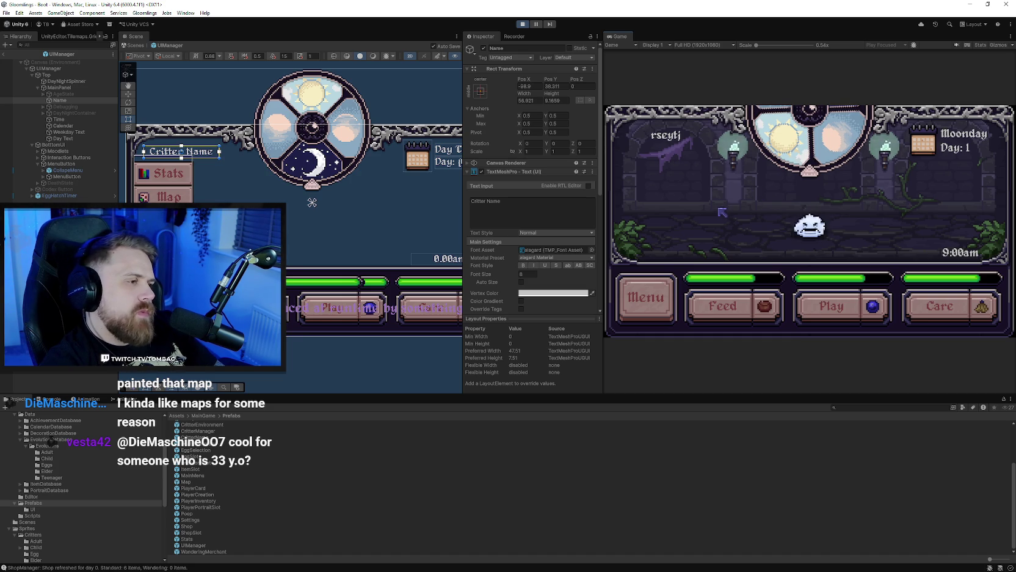
# Step: View Bonzo's Travelling Balloon on the World Map, then stop Play mode with Ctrl+P
pyautogui.click(666, 302)
pyautogui.click(656, 149)
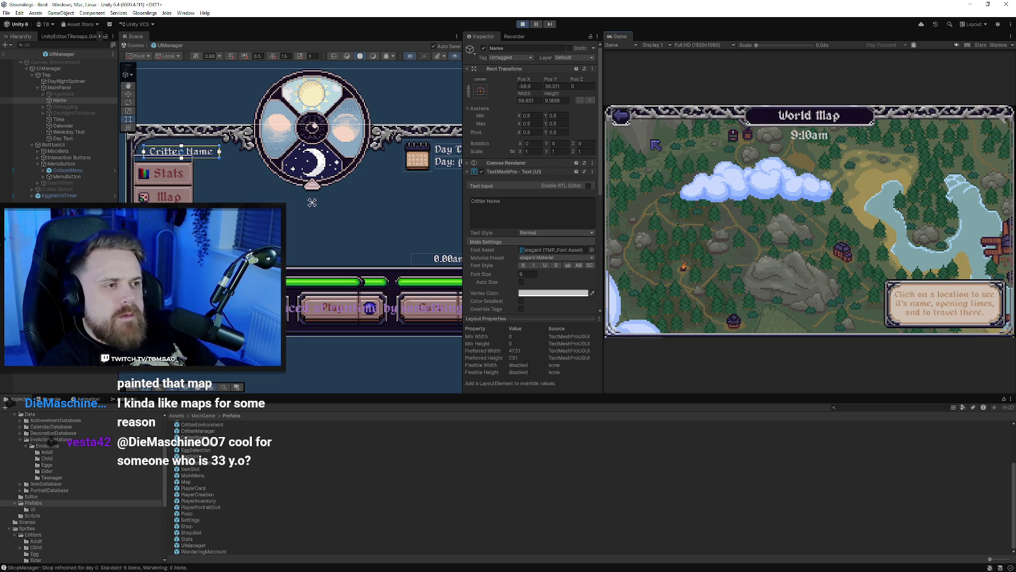
pyautogui.click(657, 145)
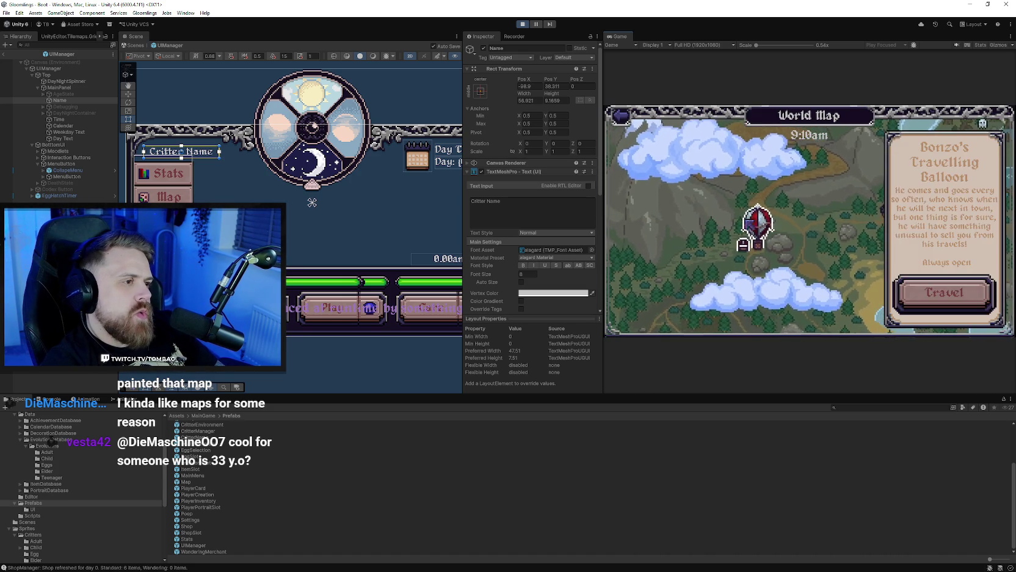
pyautogui.click(742, 244)
pyautogui.press('Escape')
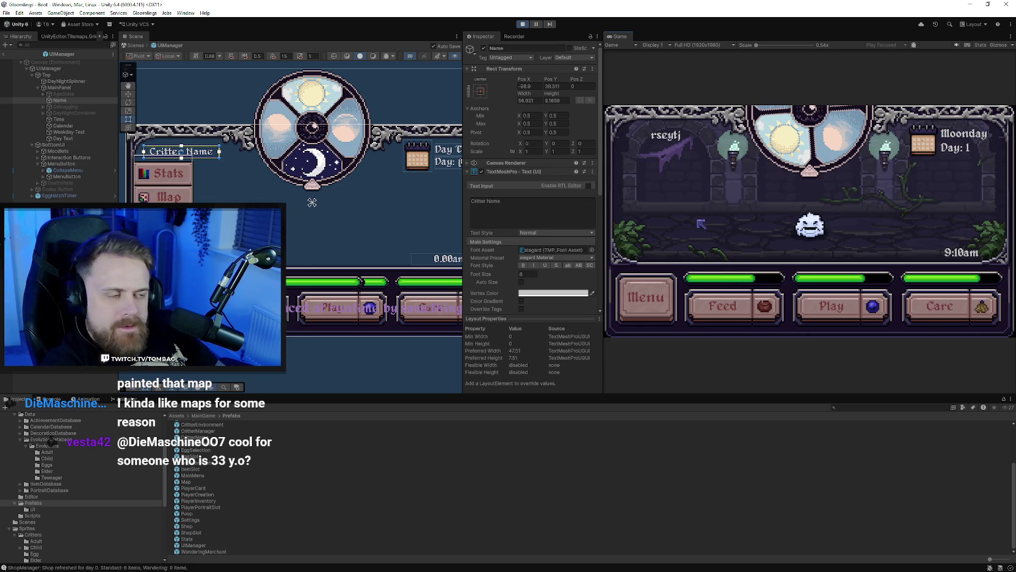
pyautogui.hotkey('ctrl', 'p')
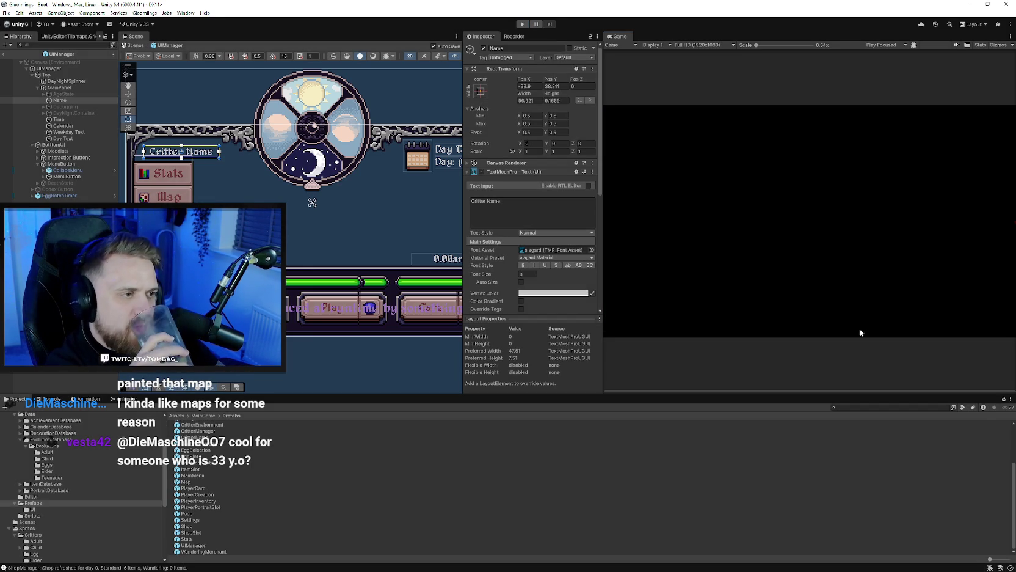
# Step: Return to Aseprite's DeathSummary sprite, toggle the grave layer's visibility and select it
pyautogui.hotkey('alt', 'Tab')
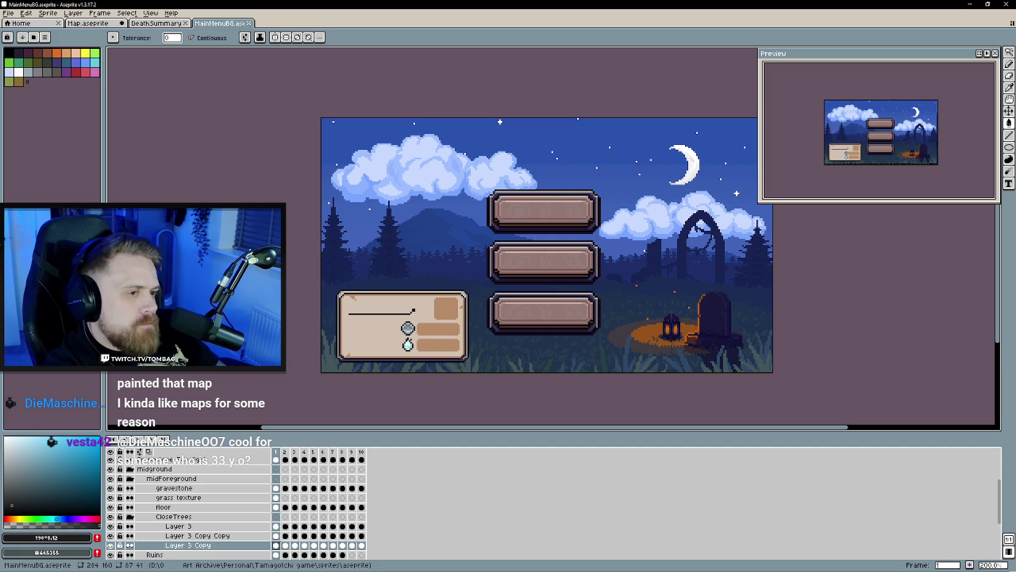
pyautogui.click(156, 24)
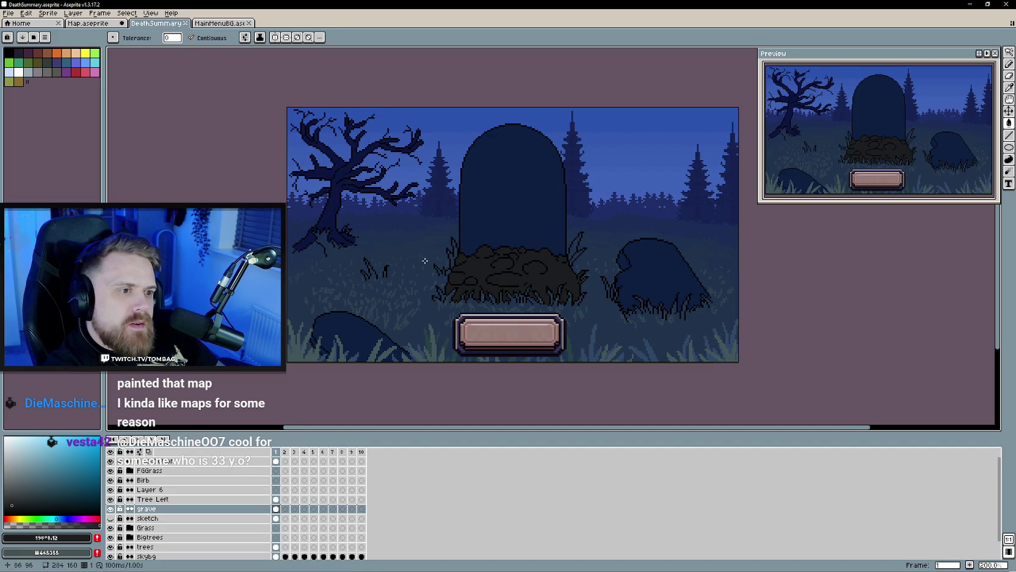
pyautogui.moveTo(391, 238); pyautogui.dragTo(417, 262)
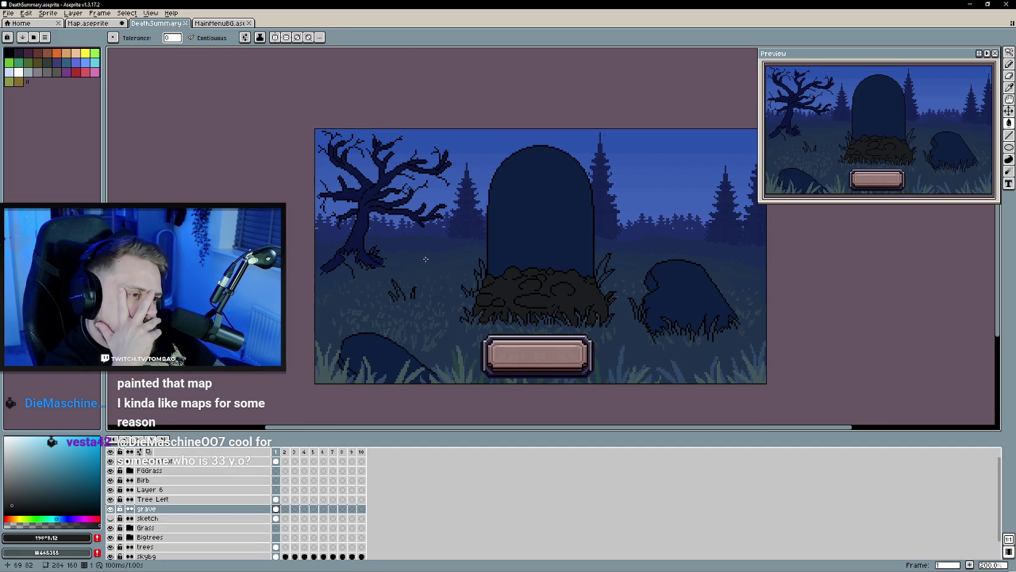
pyautogui.hscroll(1, 455, 285)
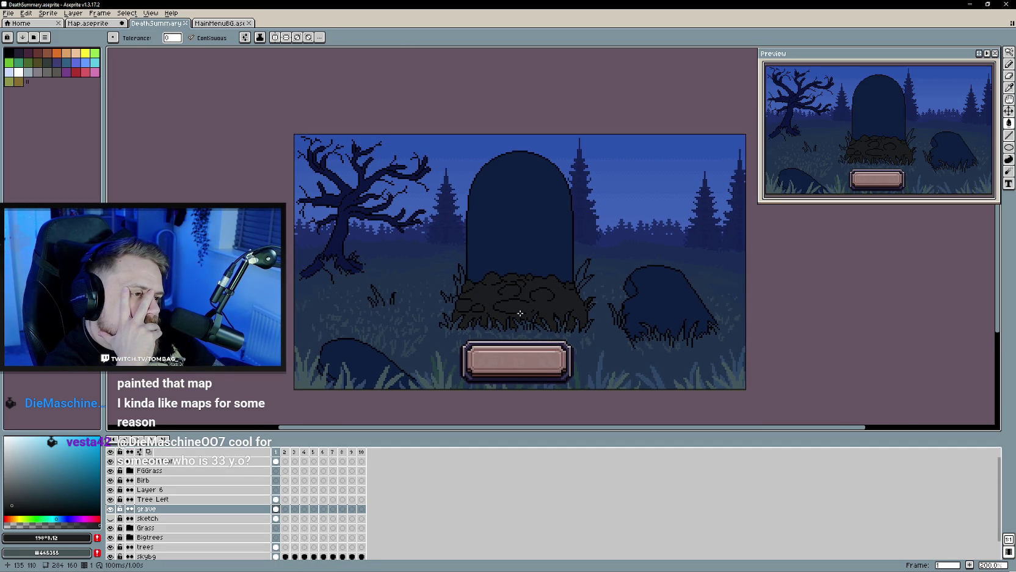
pyautogui.hscroll(3, 498, 309)
pyautogui.scroll(2, 498, 309)
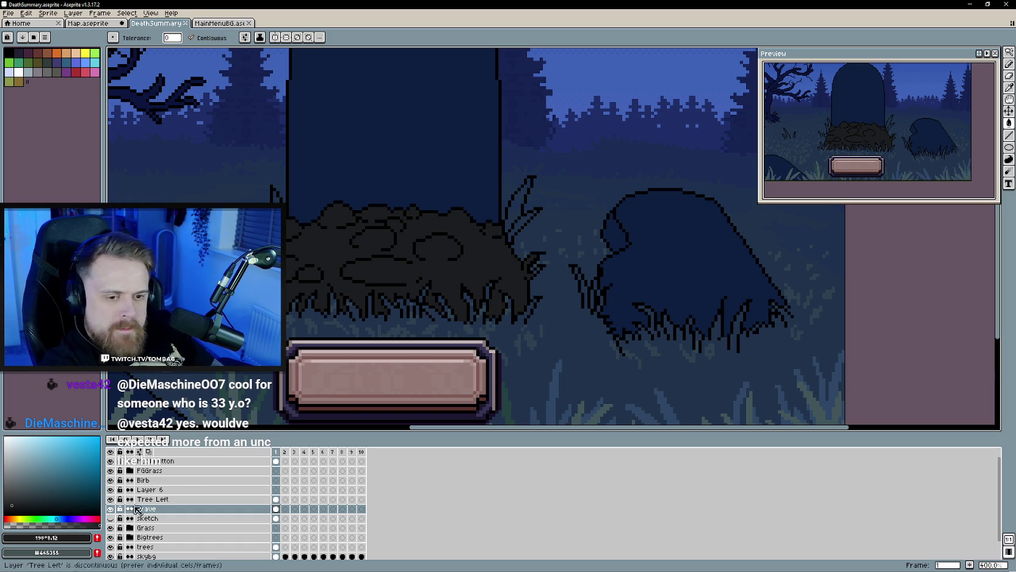
pyautogui.click(112, 509)
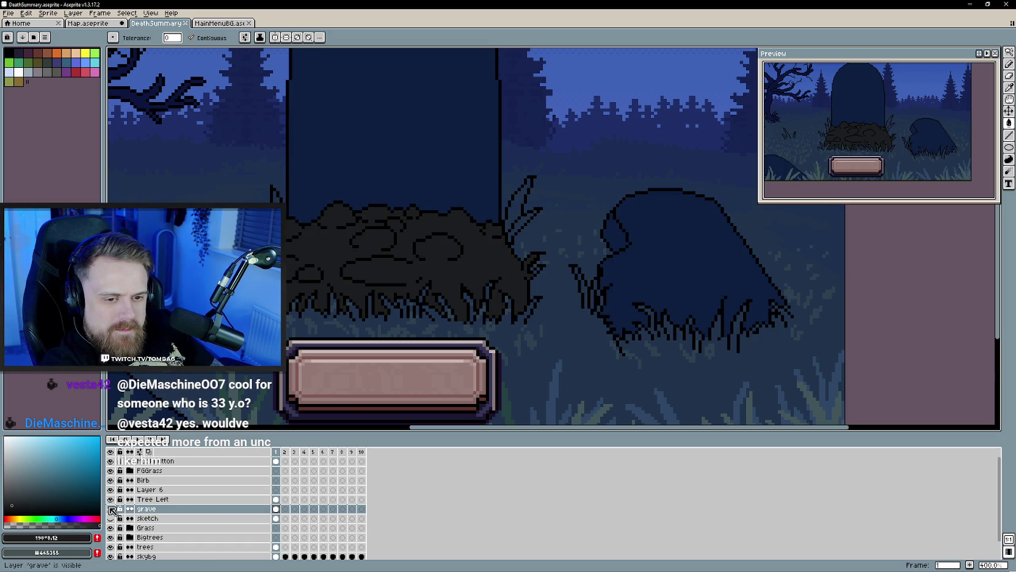
pyautogui.click(146, 508)
# Step: Erase and redraw black pixels along the grave mound's right edge
pyautogui.press('e')
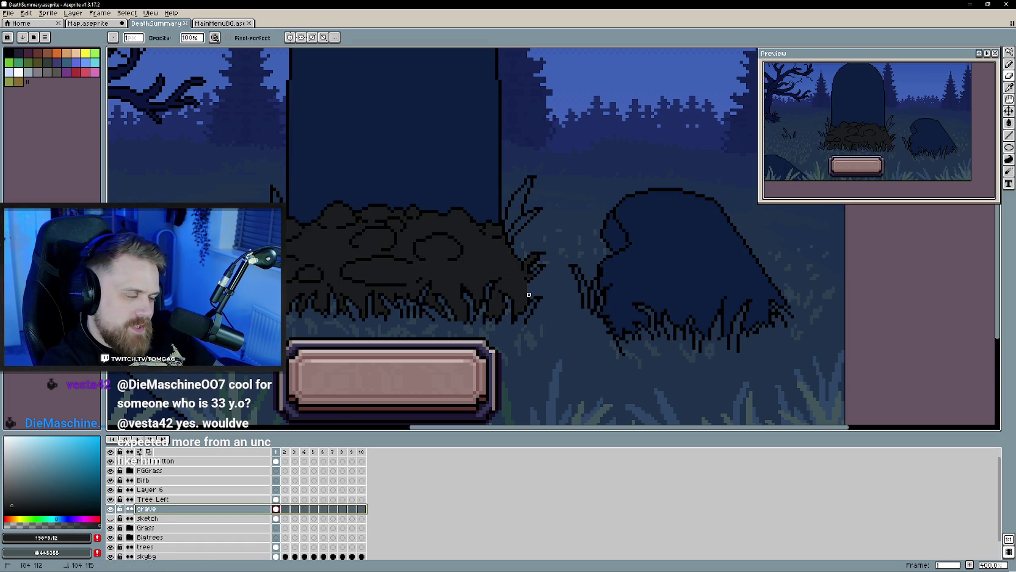
pyautogui.moveTo(528, 290); pyautogui.dragTo(529, 298)
pyautogui.scroll(3, 529, 301)
pyautogui.press('b')
pyautogui.keyDown('alt'); pyautogui.click(527, 303); pyautogui.keyUp('alt')
pyautogui.moveTo(527, 302)
pyautogui.mouseDown()
pyautogui.moveTo(538, 262)
pyautogui.moveTo(553, 250)
pyautogui.moveTo(537, 284)
pyautogui.mouseUp()
pyautogui.press('e')
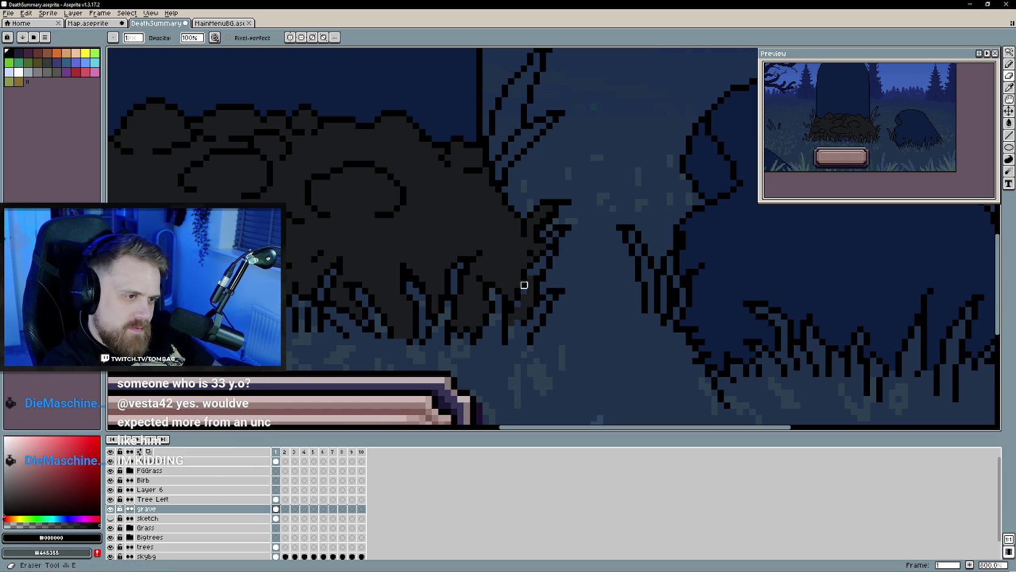
pyautogui.moveTo(524, 298); pyautogui.dragTo(524, 310)
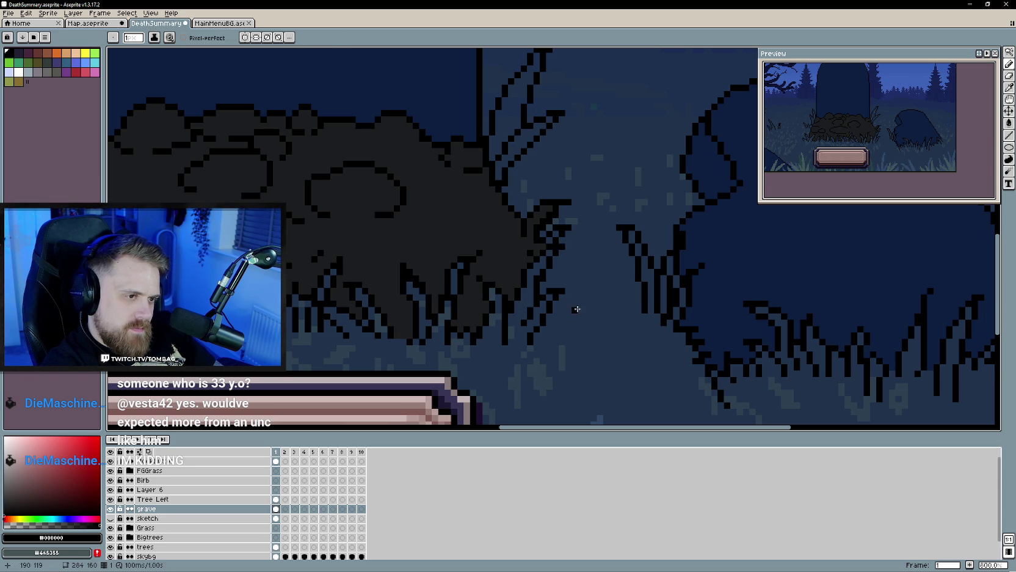
# Step: Draw a short black line on the mound's right edge beside the tombstone
pyautogui.scroll(-1, 572, 306)
pyautogui.scroll(-2, 560, 329)
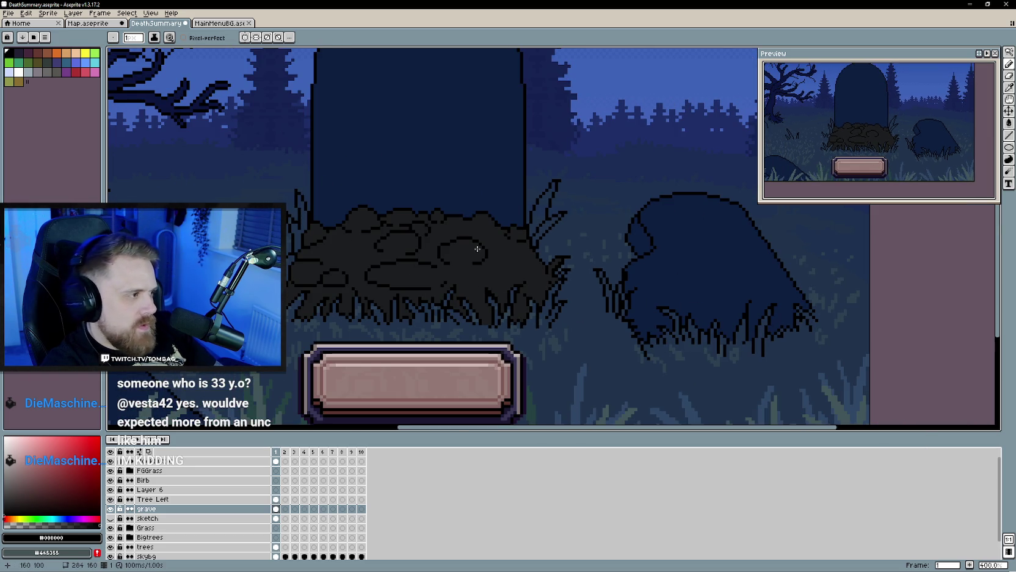
pyautogui.hscroll(-3, 519, 278)
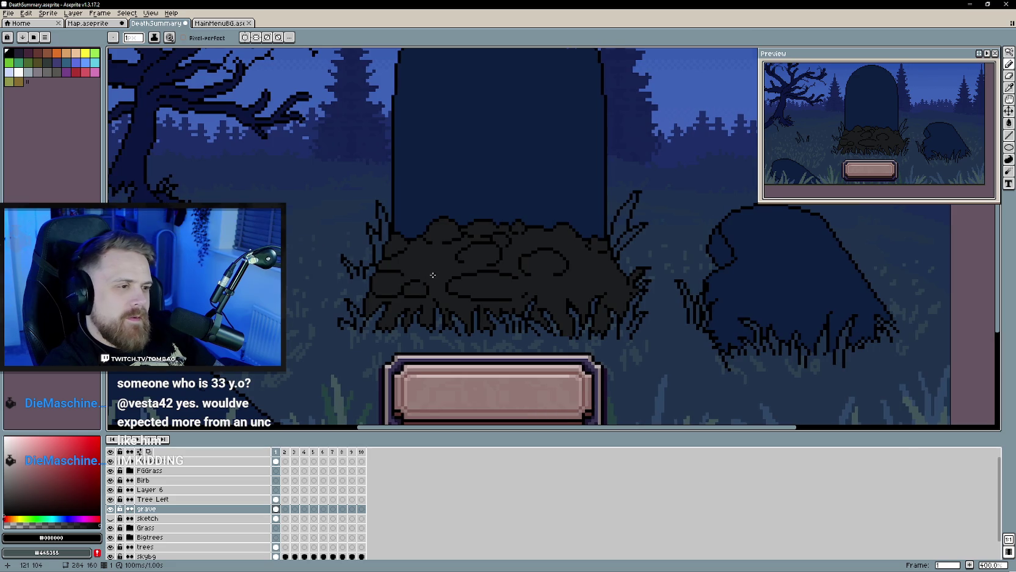
pyautogui.scroll(-1, 391, 283)
pyautogui.scroll(-1, 421, 274)
pyautogui.scroll(2, 501, 288)
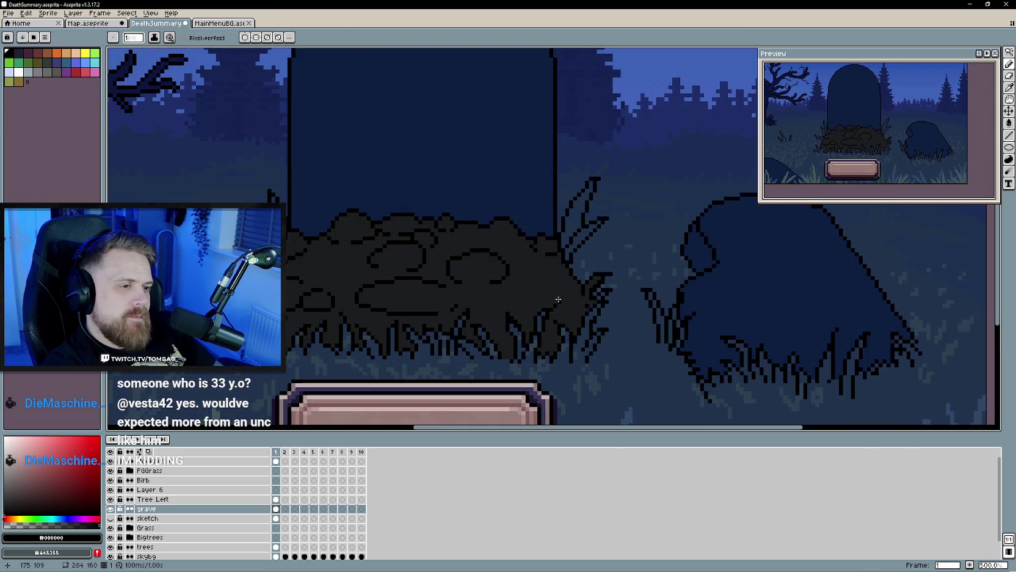
pyautogui.press('e')
pyautogui.scroll(1, 537, 291)
pyautogui.scroll(1, 537, 291)
pyautogui.press('b')
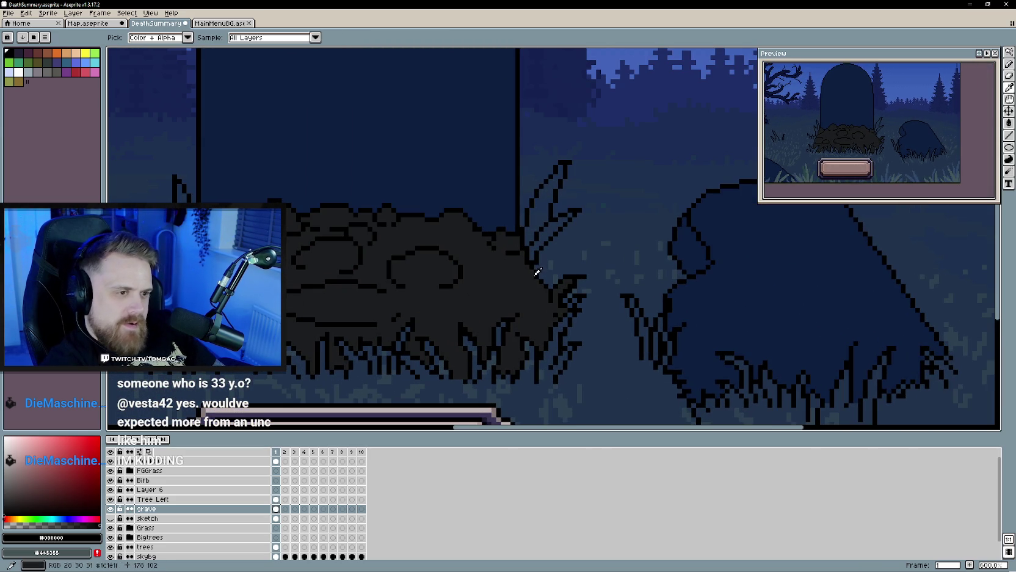
pyautogui.moveTo(536, 275); pyautogui.dragTo(552, 284)
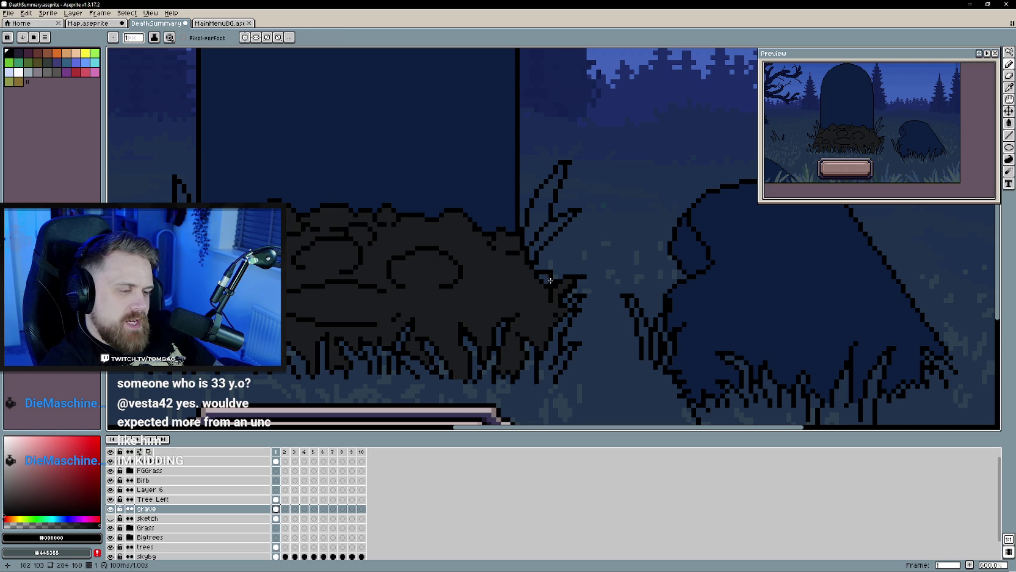
# Step: Sample black #000000 and the mound's dark grey #1c1c1f from the canvas for touch-ups
pyautogui.press('e')
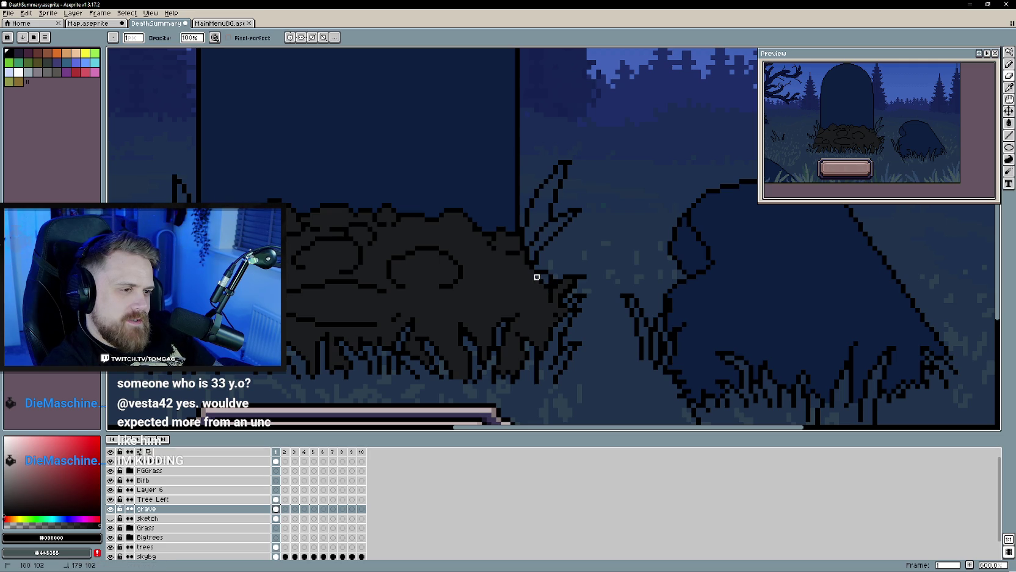
pyautogui.keyDown('alt'); pyautogui.click(531, 293); pyautogui.keyUp('alt')
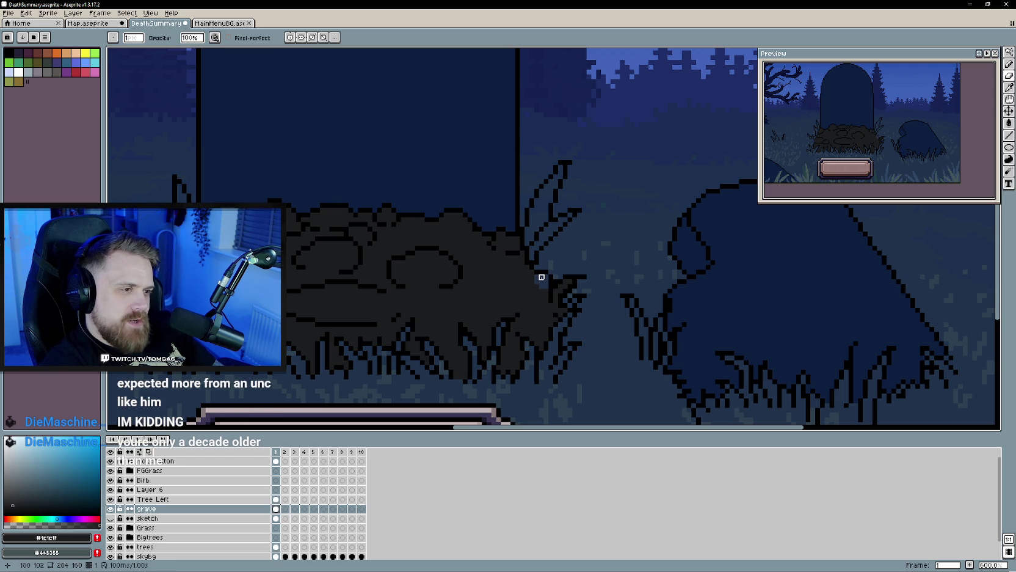
pyautogui.press('b')
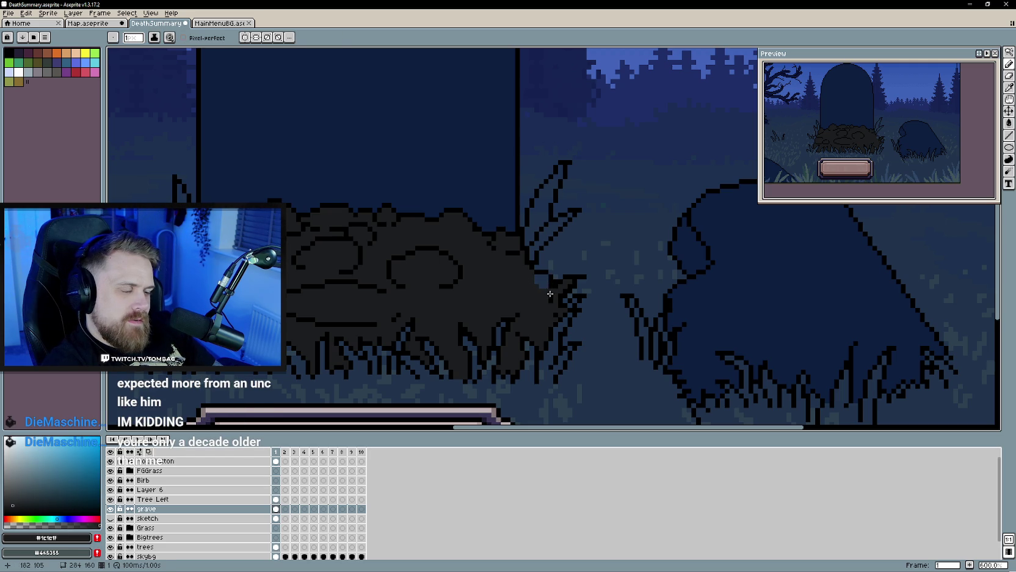
pyautogui.press('b')
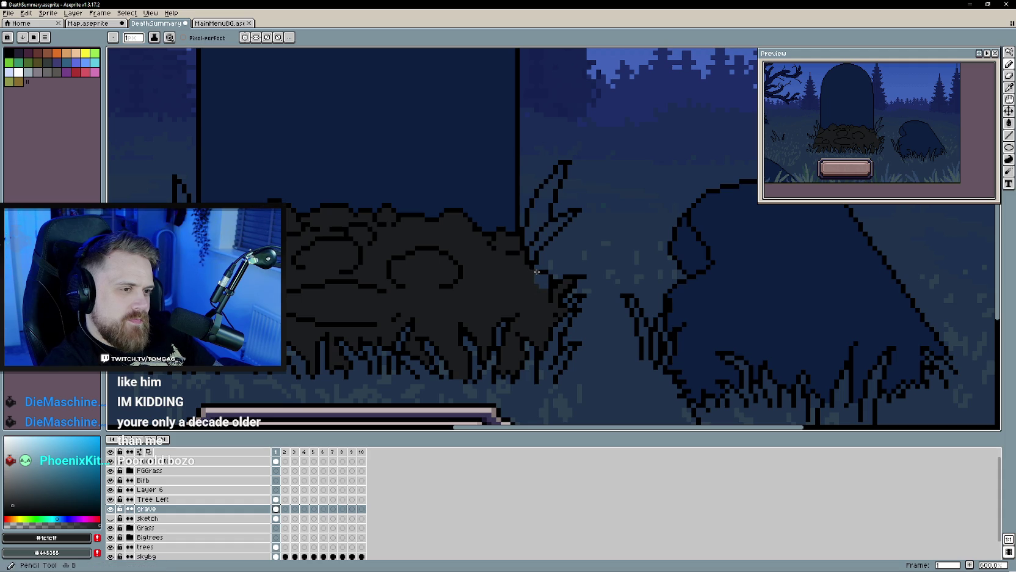
pyautogui.keyDown('alt'); pyautogui.click(530, 272); pyautogui.keyUp('alt')
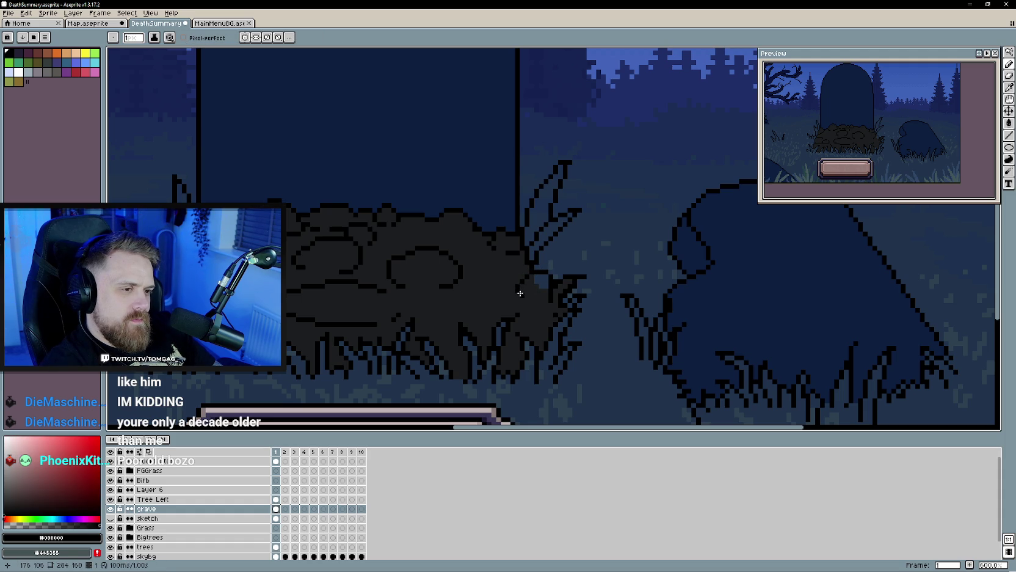
pyautogui.keyDown('alt'); pyautogui.click(535, 288); pyautogui.keyUp('alt')
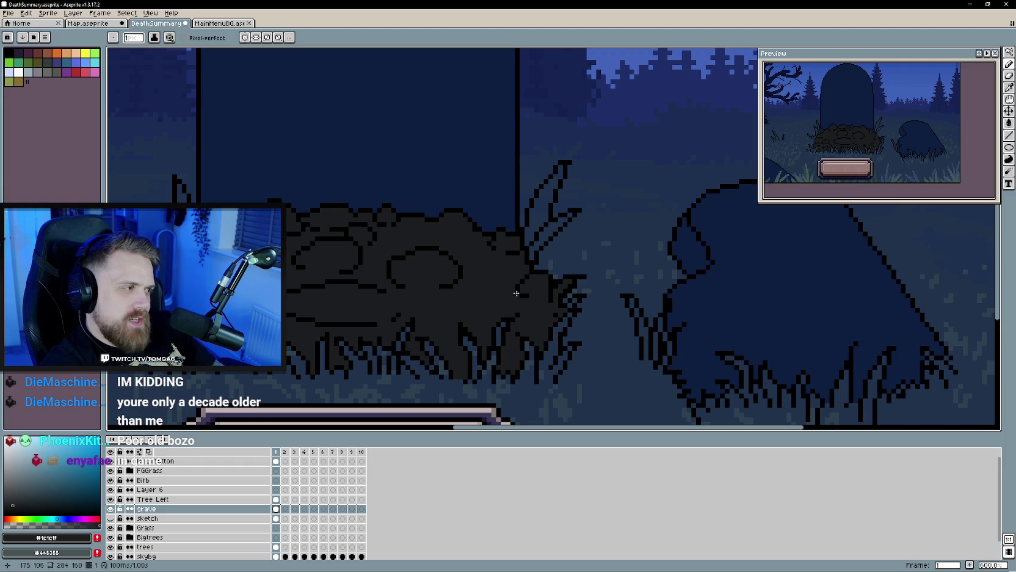
pyautogui.press('w')
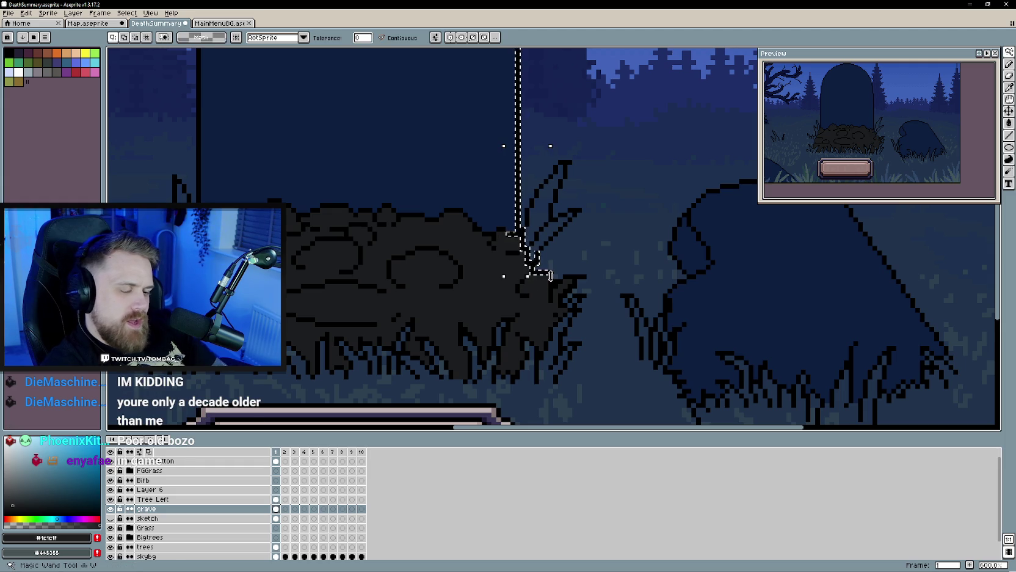
pyautogui.press('b')
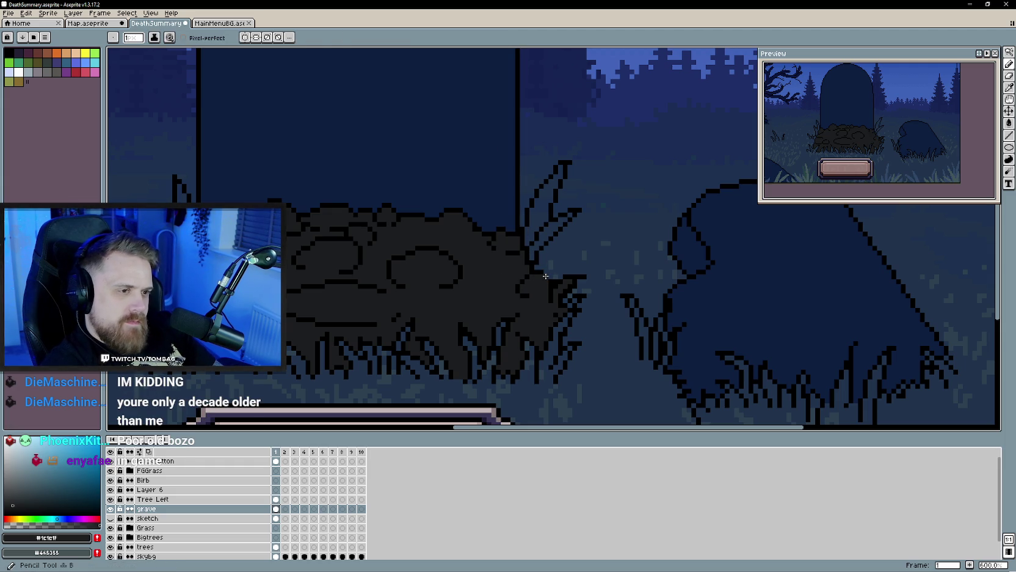
pyautogui.keyDown('alt'); pyautogui.click(554, 286); pyautogui.keyUp('alt')
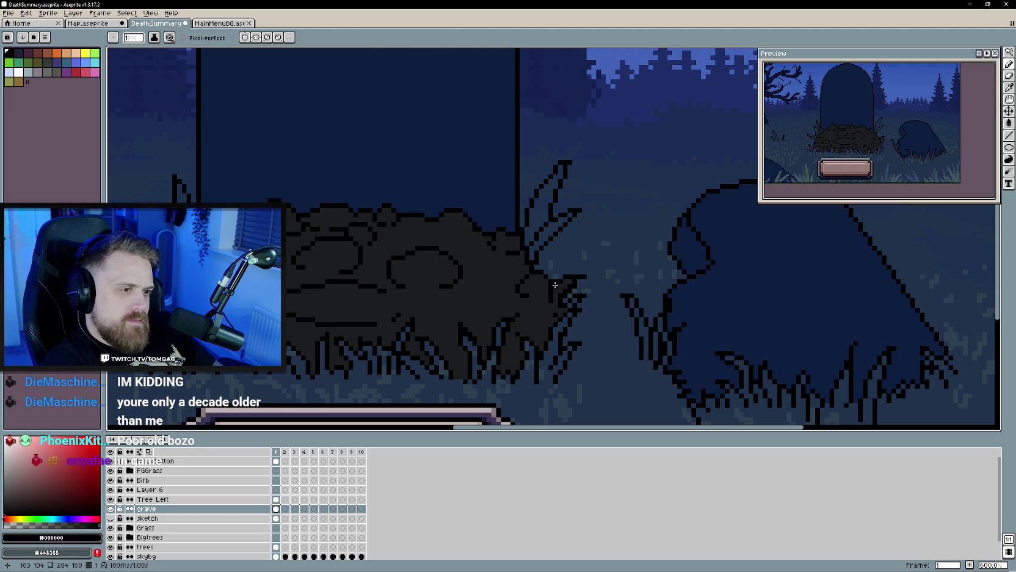
pyautogui.press('alt')
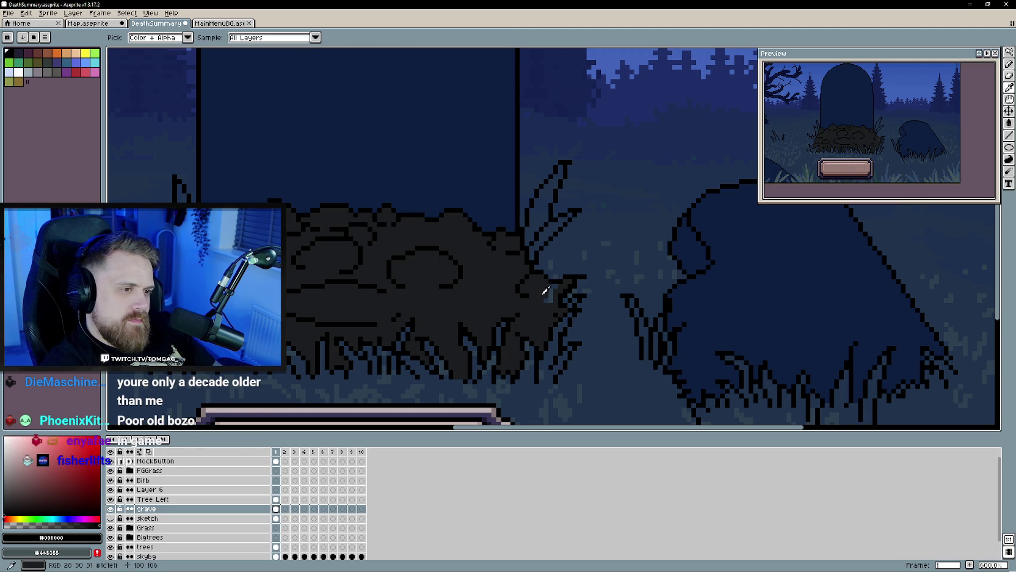
pyautogui.keyDown('alt'); pyautogui.click(545, 293); pyautogui.keyUp('alt')
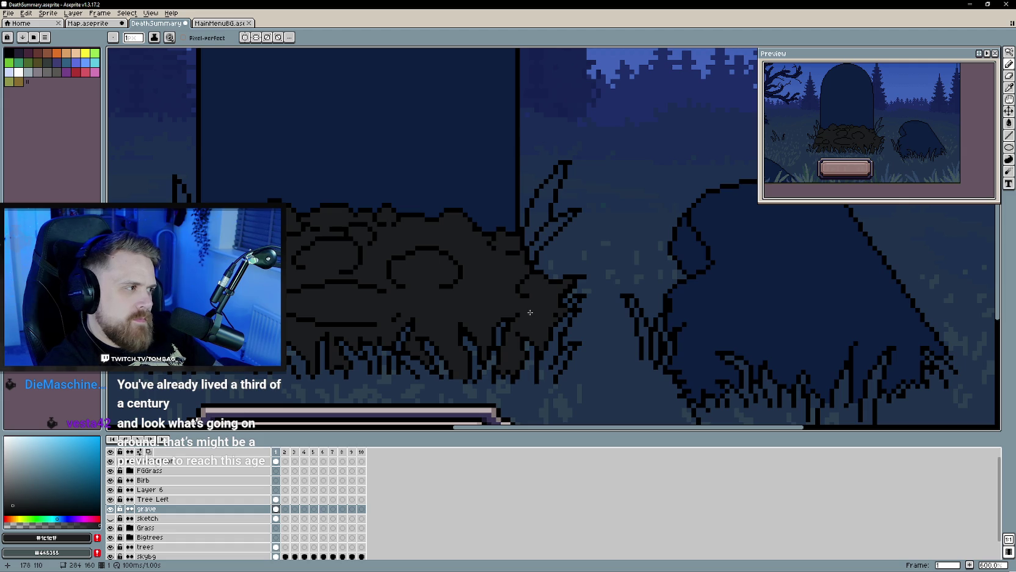
pyautogui.hscroll(-3, 416, 283)
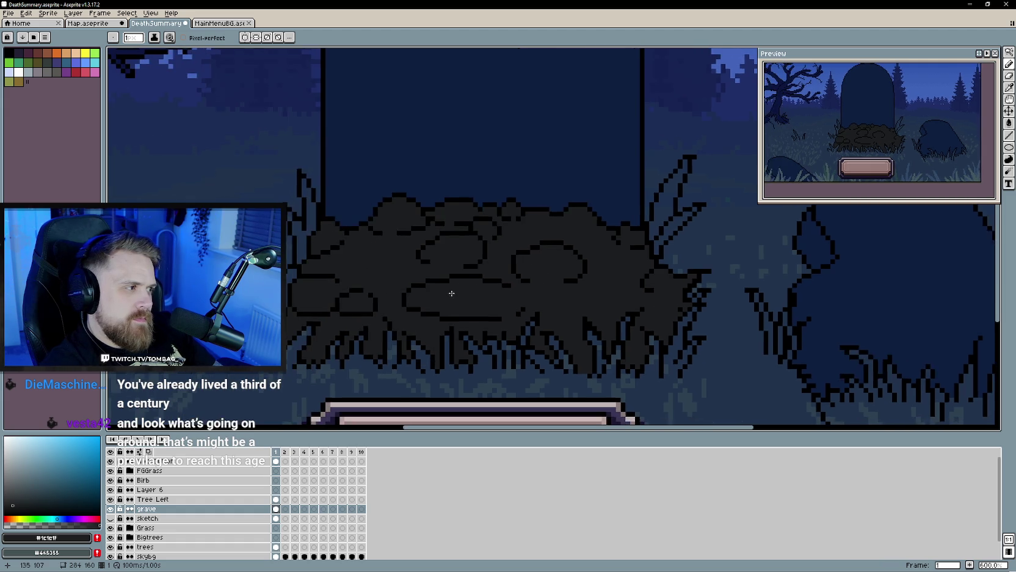
# Step: Re-centre on the mound and erase stray dark pixels along its right edge
pyautogui.hscroll(-2, 449, 291)
pyautogui.hscroll(-2, 448, 295)
pyautogui.hscroll(-2, 493, 310)
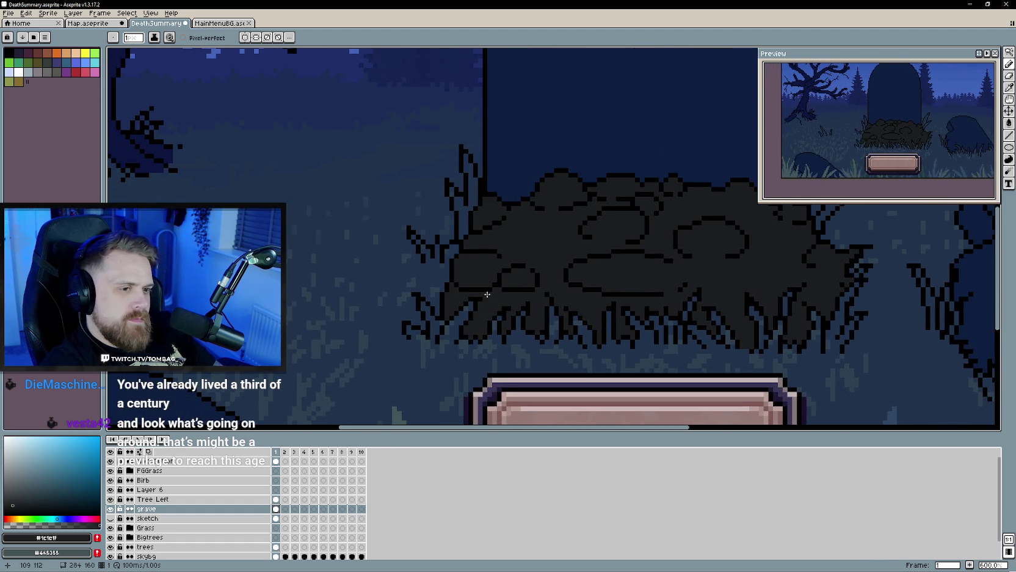
pyautogui.scroll(-1, 458, 290)
pyautogui.scroll(-1, 458, 290)
pyautogui.scroll(-1, 457, 290)
pyautogui.scroll(-1, 457, 290)
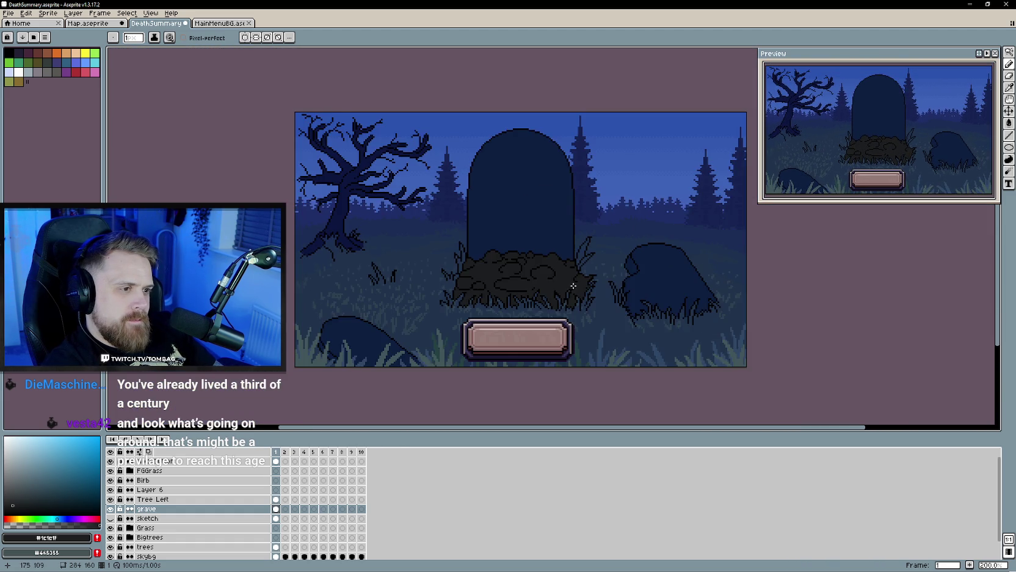
pyautogui.hscroll(1, 458, 290)
pyautogui.scroll(3, 498, 296)
pyautogui.scroll(1, 562, 290)
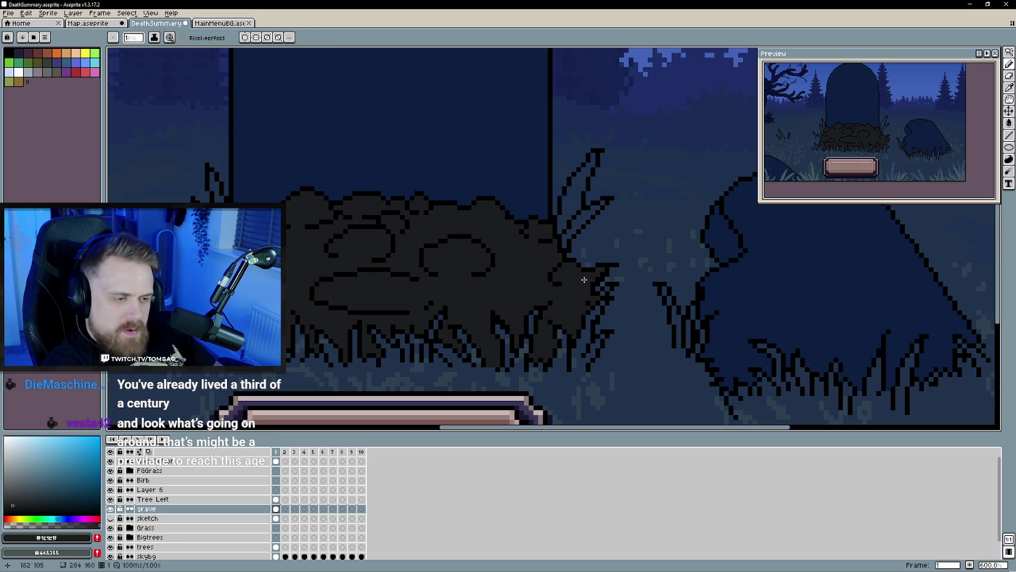
pyautogui.press('e')
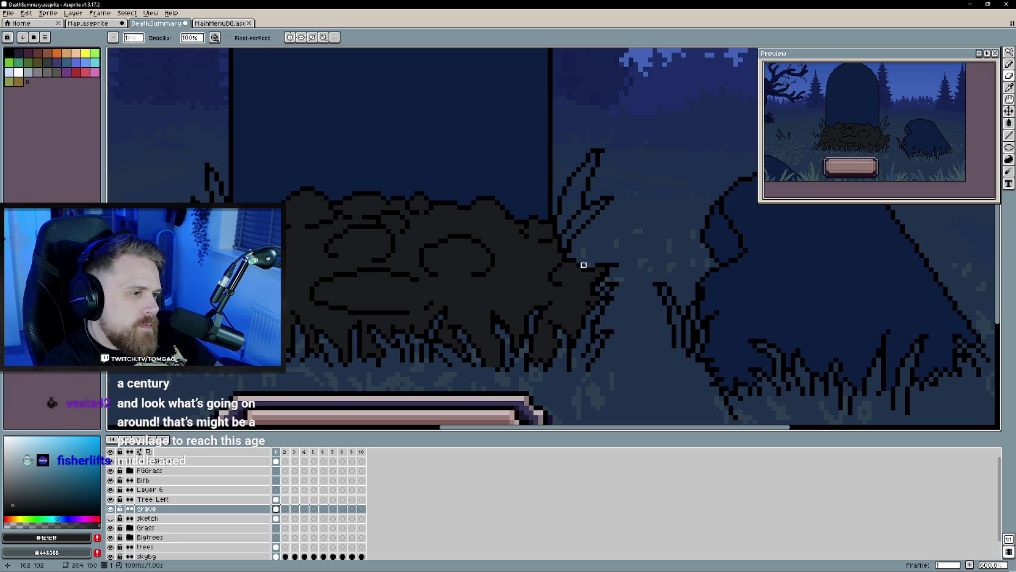
pyautogui.moveTo(584, 270); pyautogui.dragTo(593, 288)
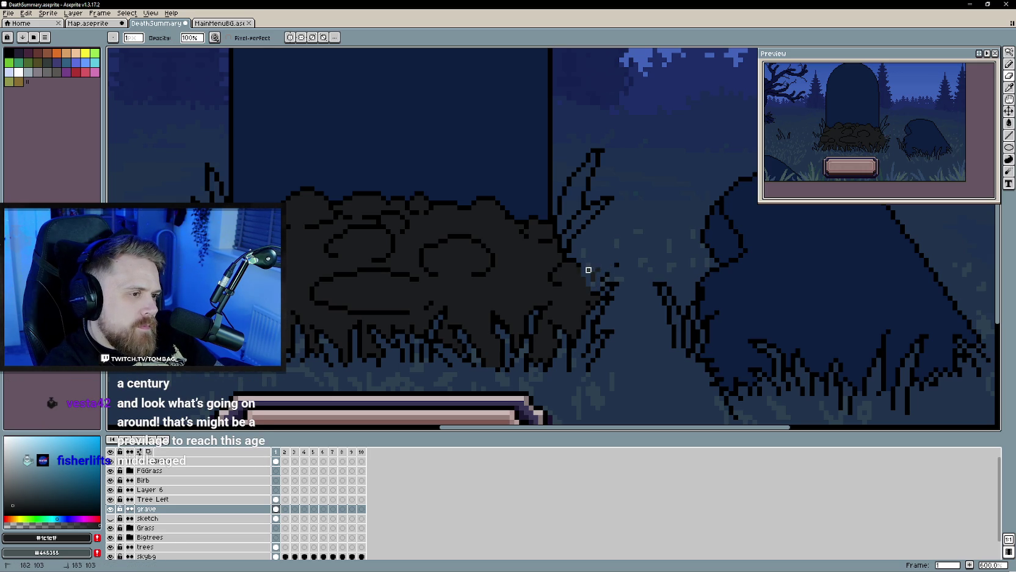
# Step: Pick black and switch between Pencil and Eraser to redraw the mound's outline
pyautogui.press('b')
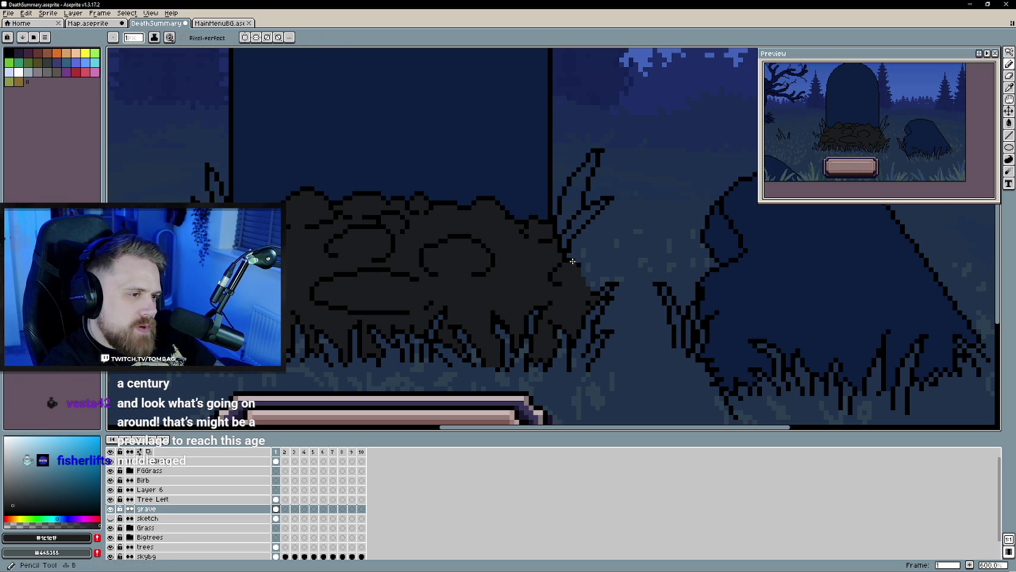
pyautogui.keyDown('alt'); pyautogui.click(578, 269); pyautogui.keyUp('alt')
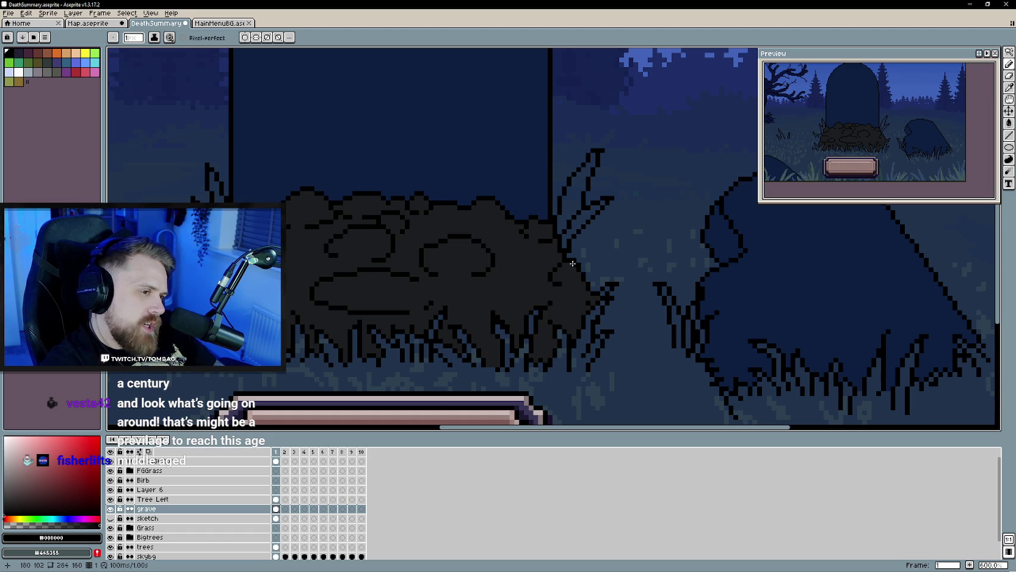
pyautogui.press('b')
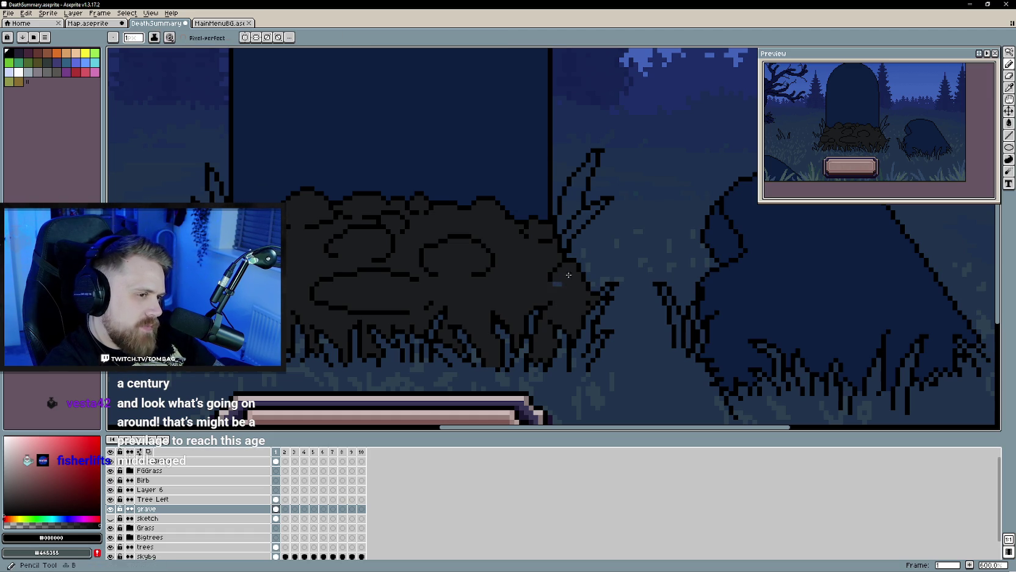
pyautogui.press('e')
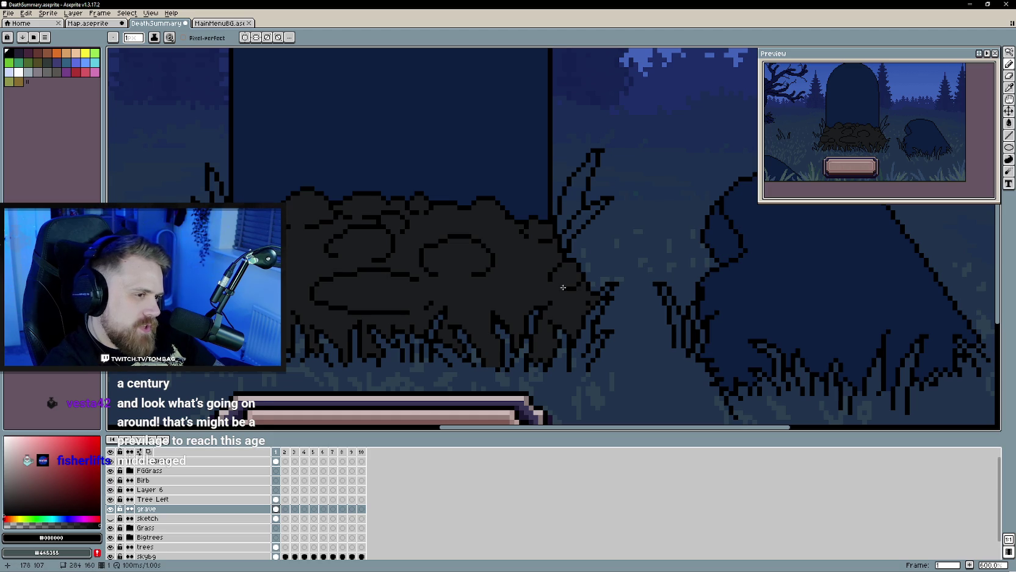
# Step: Inspect the graveyard scene and undo the last pencil stroke
pyautogui.scroll(-2, 516, 285)
pyautogui.hscroll(-3, 487, 290)
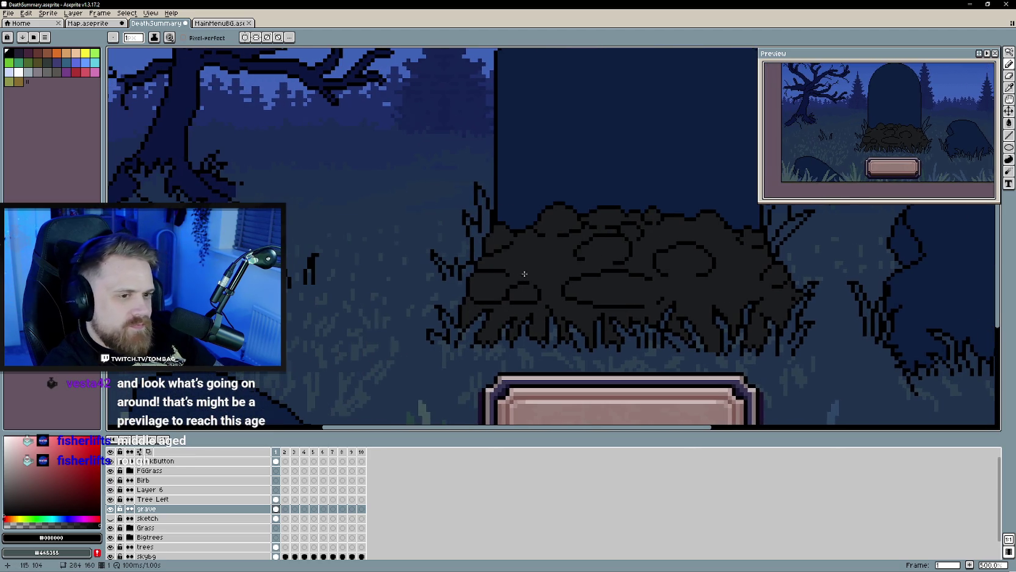
pyautogui.scroll(-3, 452, 288)
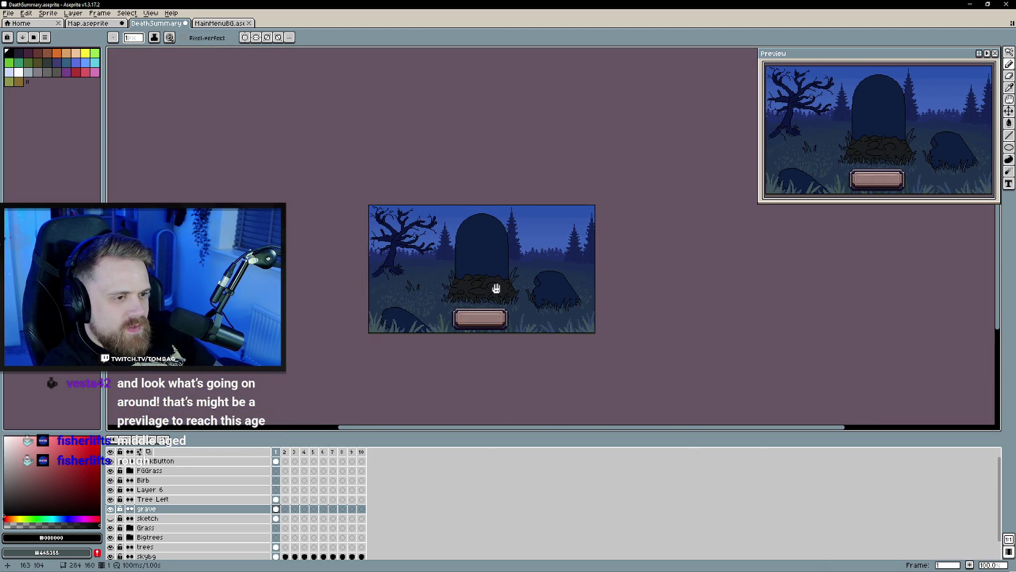
pyautogui.scroll(1, 503, 287)
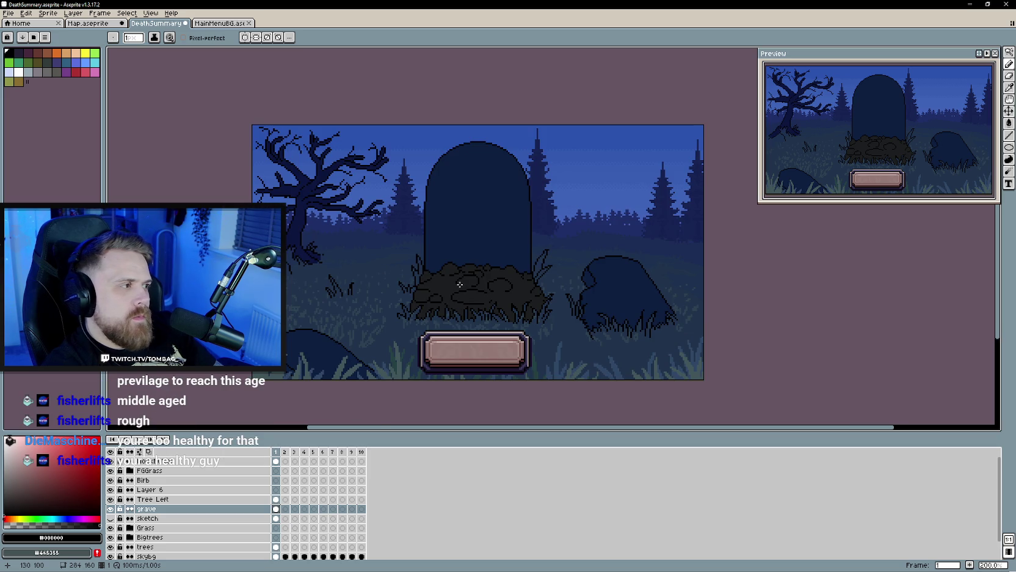
pyautogui.scroll(1, 460, 285)
pyautogui.scroll(1, 462, 290)
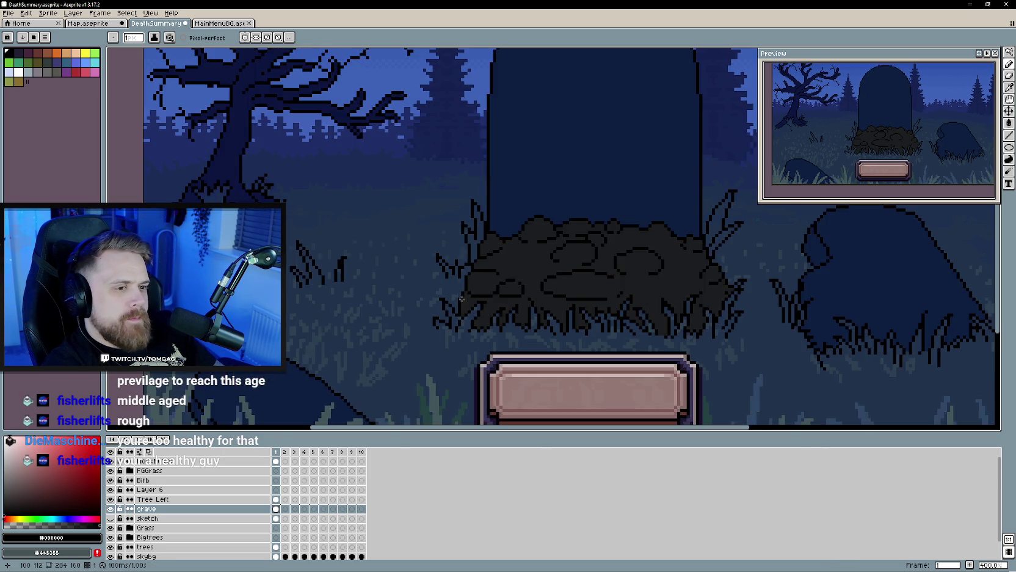
pyautogui.scroll(1, 462, 295)
pyautogui.scroll(1, 463, 294)
pyautogui.scroll(-1, 463, 291)
pyautogui.scroll(1, 464, 289)
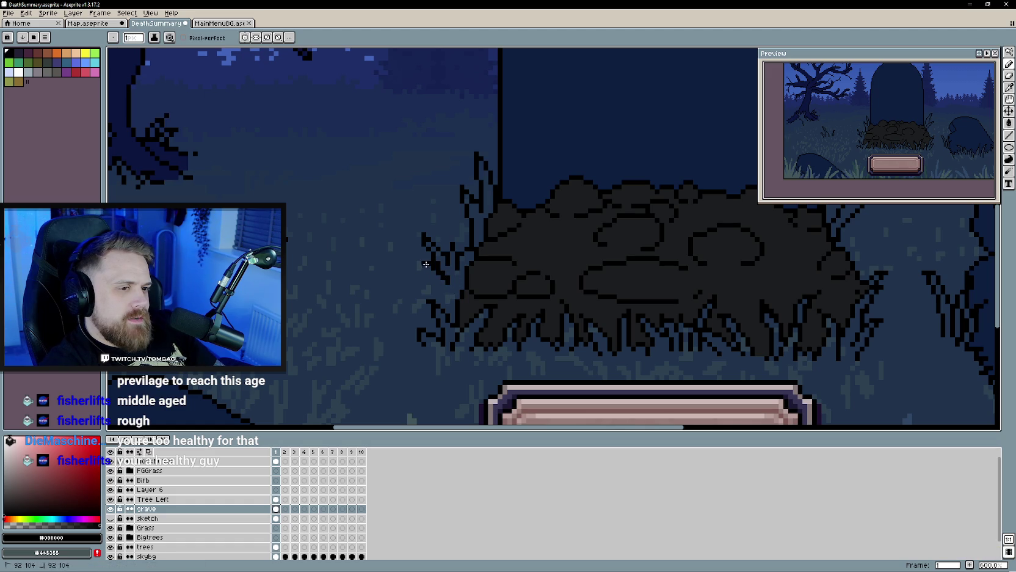
pyautogui.hotkey('ctrl', 'z')
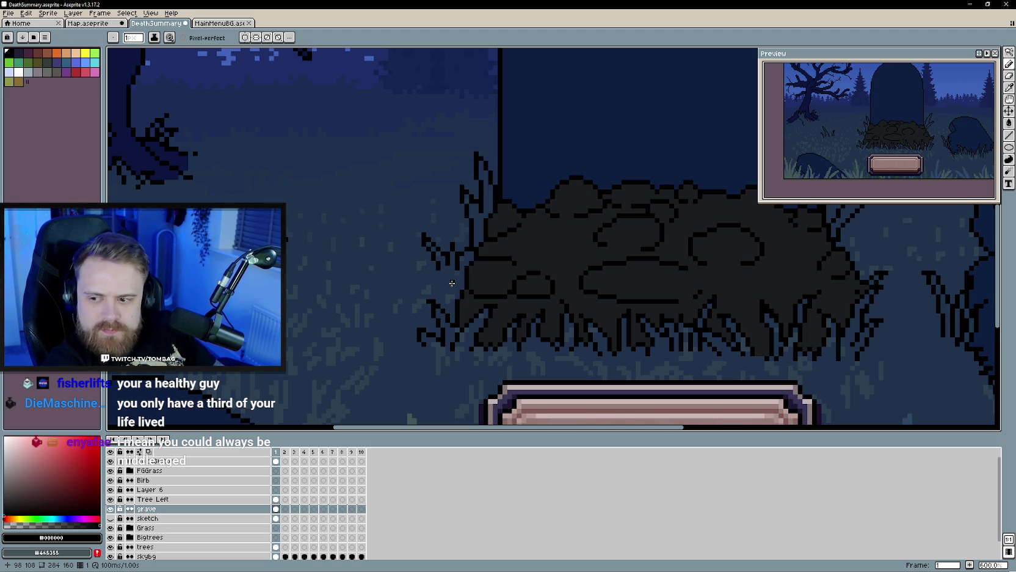
# Step: Hide the Tree Left layer so the bare dead tree leaves the scene
pyautogui.scroll(-3, 452, 282)
pyautogui.scroll(-1, 452, 283)
pyautogui.moveTo(452, 283); pyautogui.dragTo(398, 289)
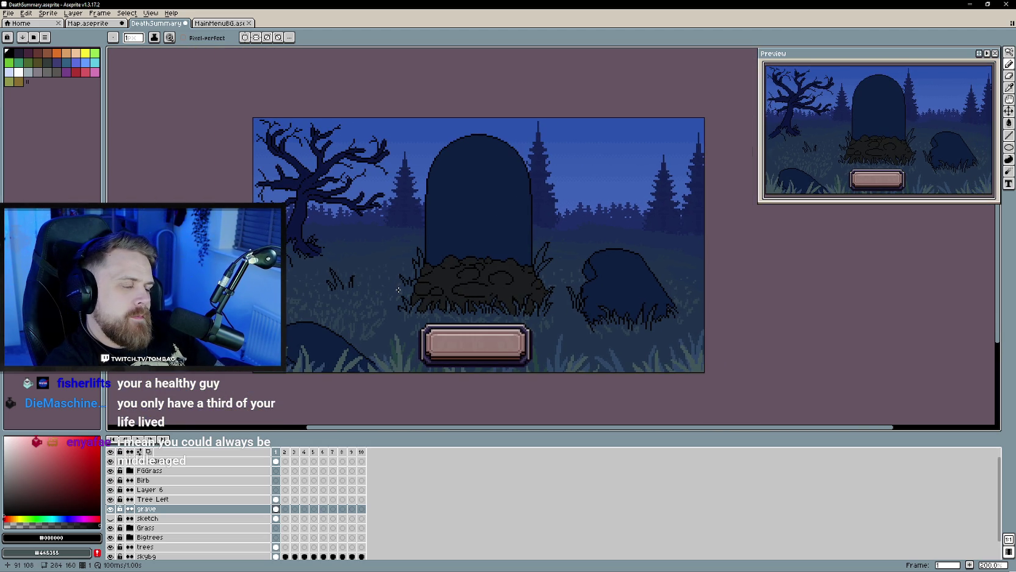
pyautogui.moveTo(344, 263); pyautogui.dragTo(357, 266)
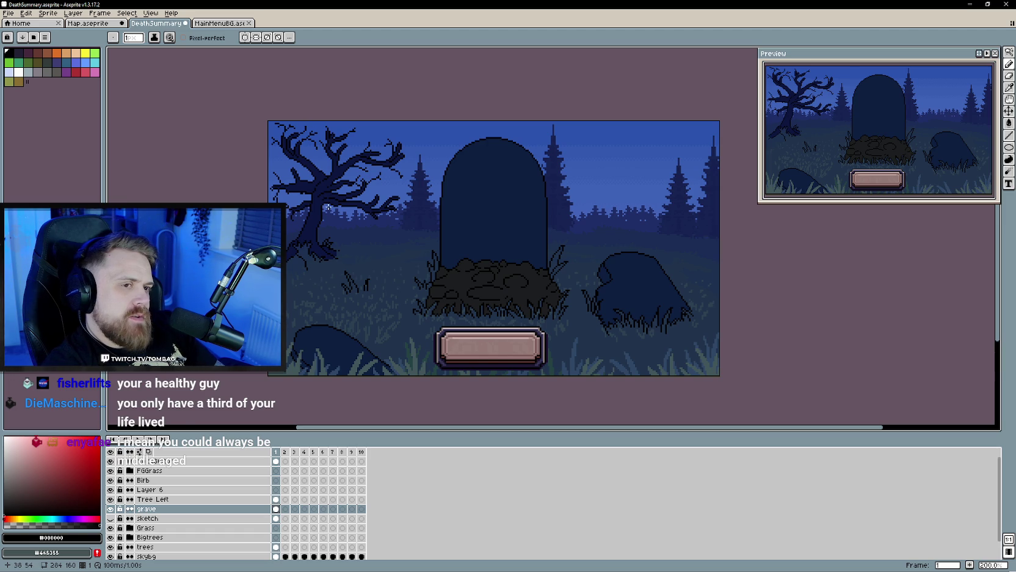
pyautogui.click(110, 499)
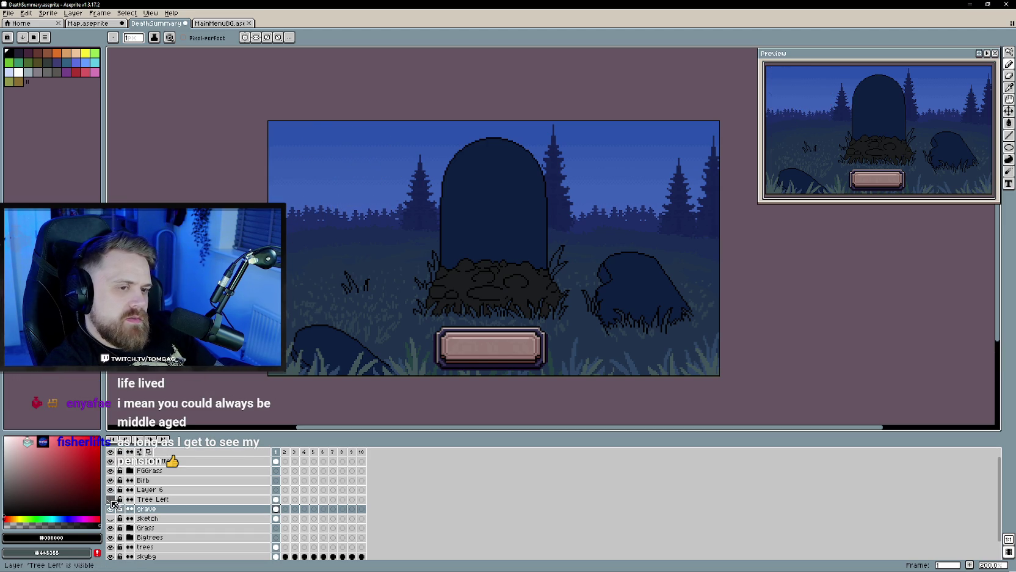
# Step: Move the Grass layer's ground upward, exposing a transparent strip along the bottom
pyautogui.moveTo(394, 273); pyautogui.dragTo(378, 271)
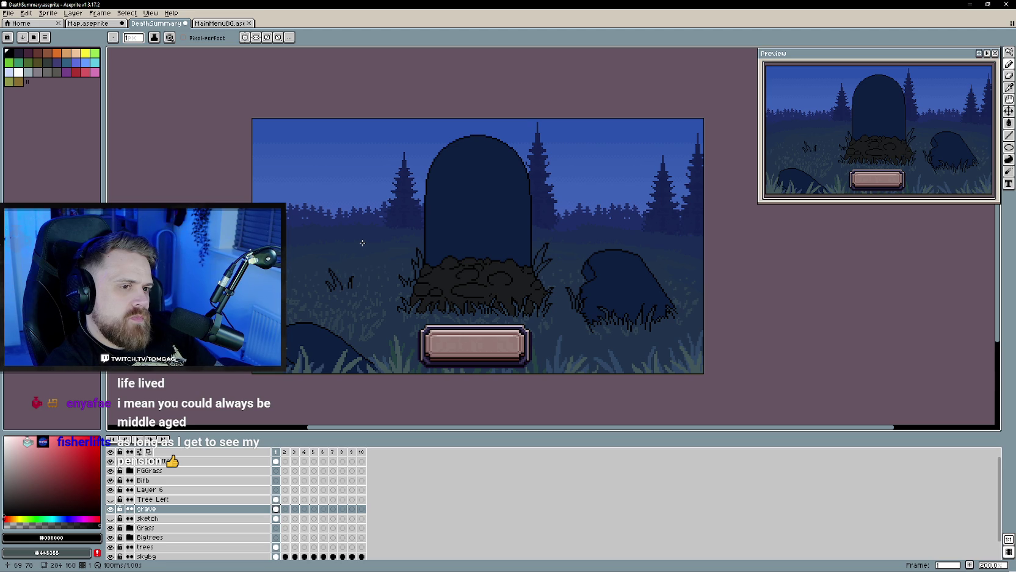
pyautogui.click(167, 529)
pyautogui.click(110, 527)
pyautogui.click(110, 518)
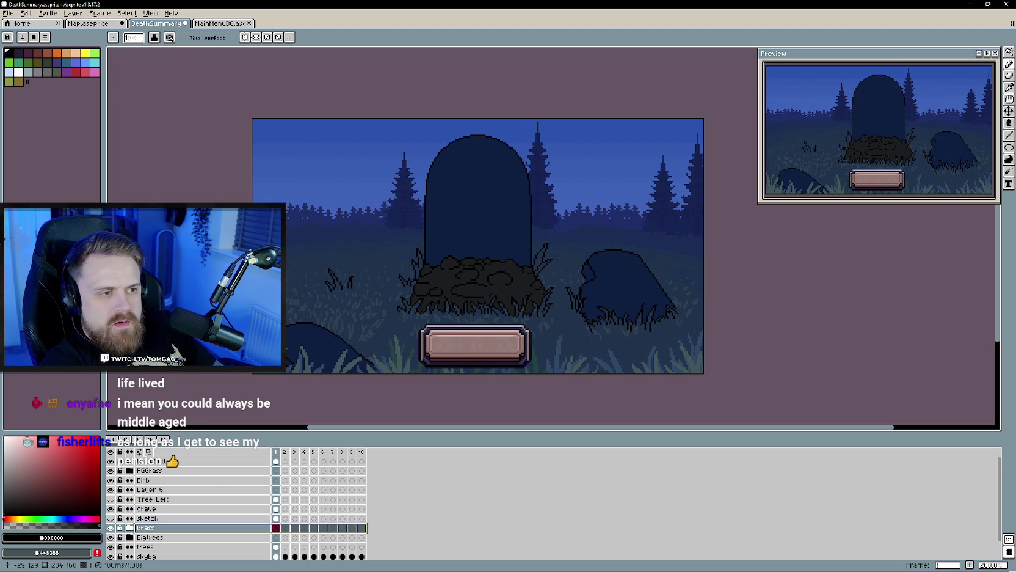
pyautogui.scroll(-1, 378, 233)
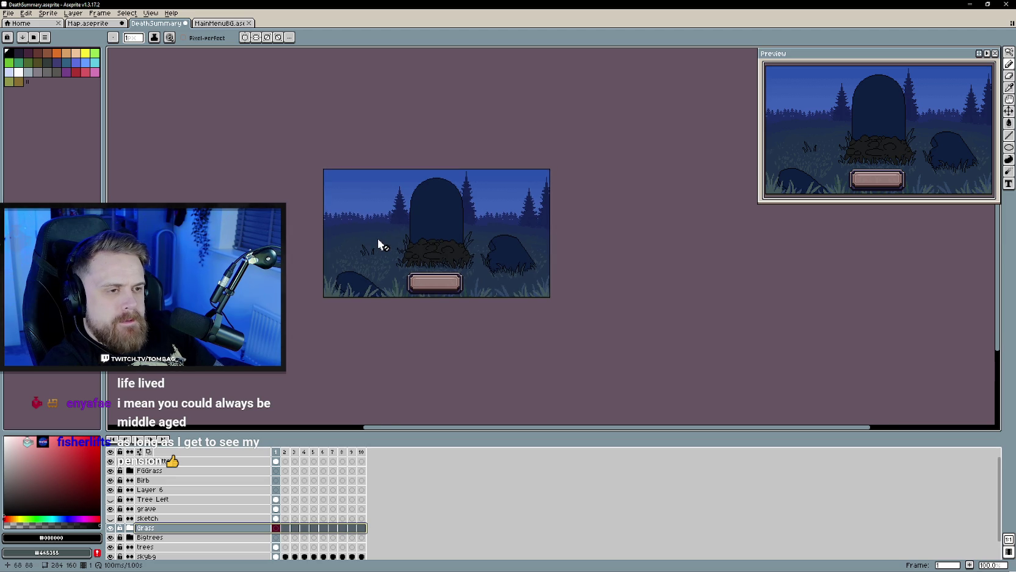
pyautogui.scroll(1, 377, 238)
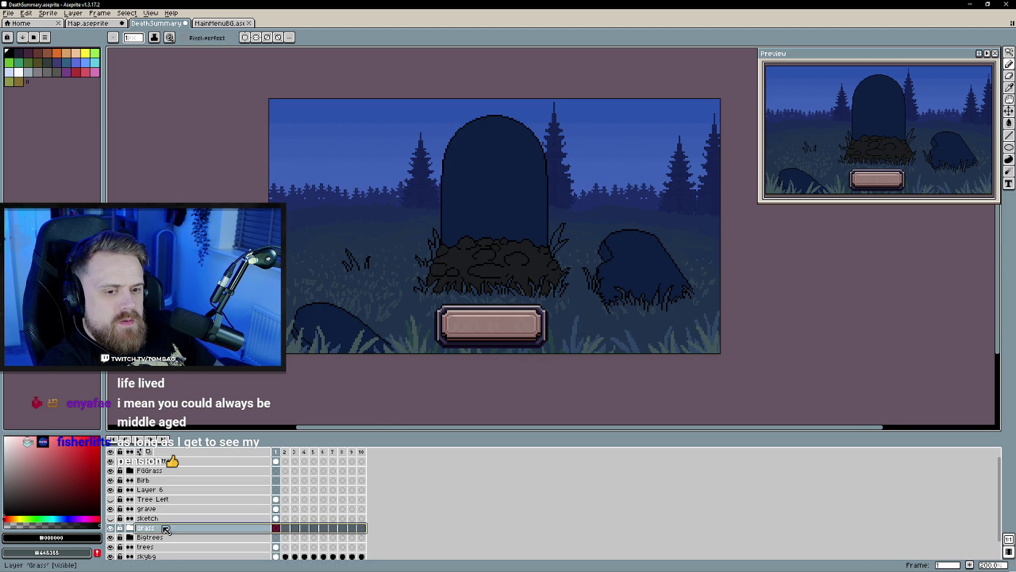
pyautogui.click(111, 528)
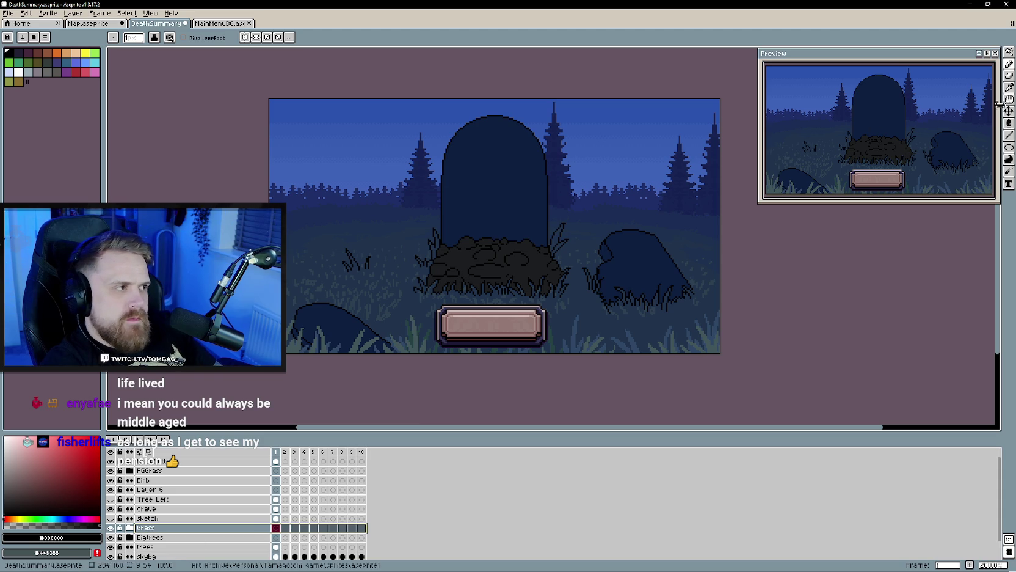
pyautogui.press('v')
pyautogui.moveTo(594, 224); pyautogui.dragTo(593, 194)
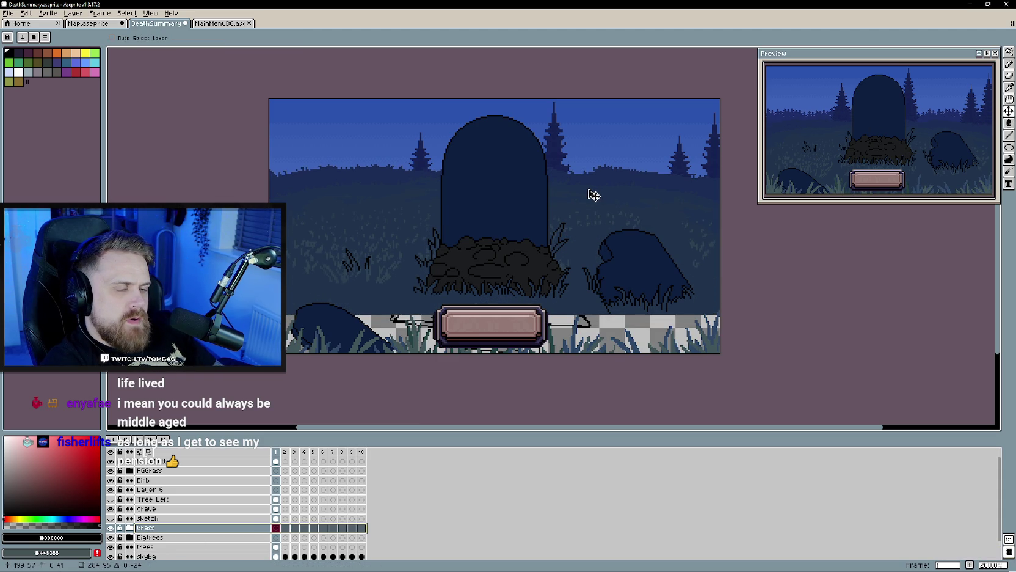
# Step: Pick dark blue #20334c and show Layer 3 in the Grass group to fill the bottom strip
pyautogui.keyDown('alt'); pyautogui.click(583, 299); pyautogui.keyUp('alt')
pyautogui.press('g')
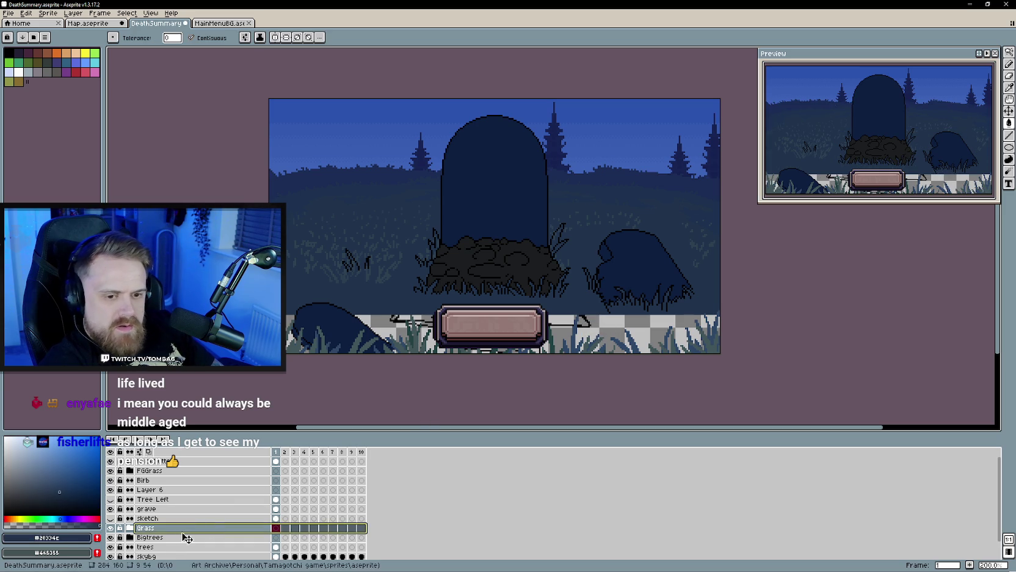
pyautogui.click(130, 527)
pyautogui.scroll(-2, 155, 520)
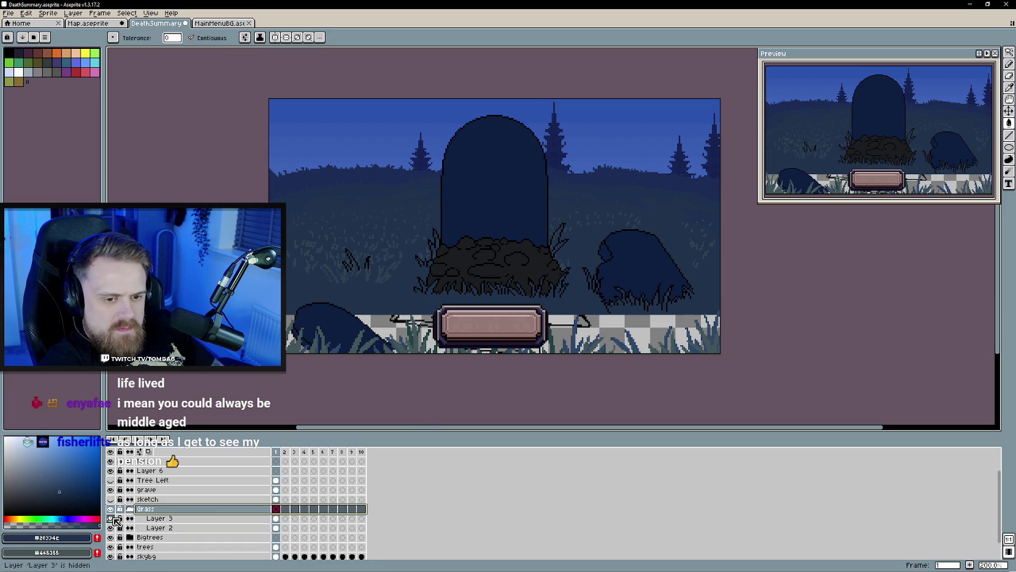
pyautogui.click(158, 527)
pyautogui.click(620, 326)
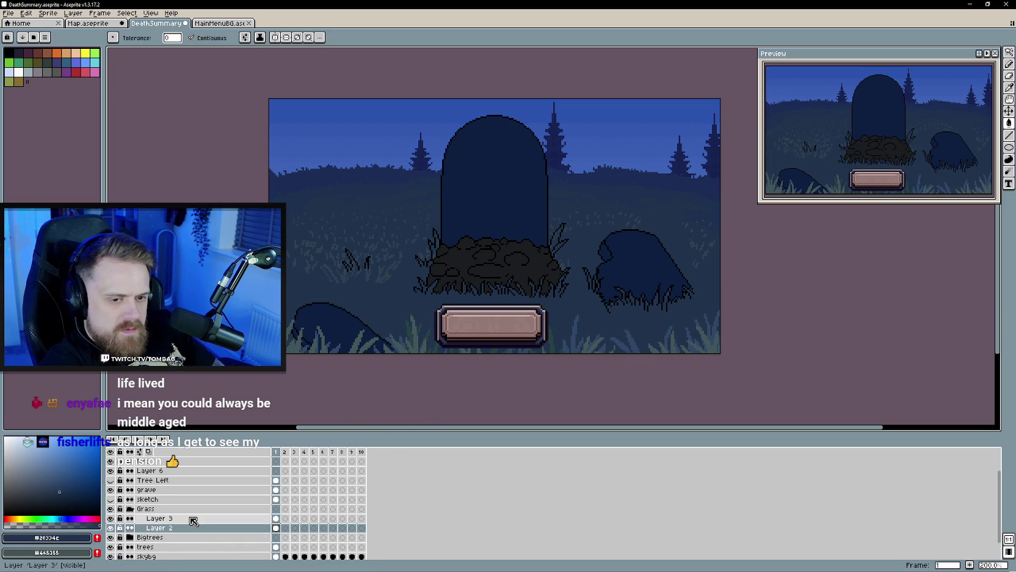
pyautogui.click(159, 518)
# Step: Raise the trees and Bigtrees pine layers higher in the scene
pyautogui.click(1009, 110)
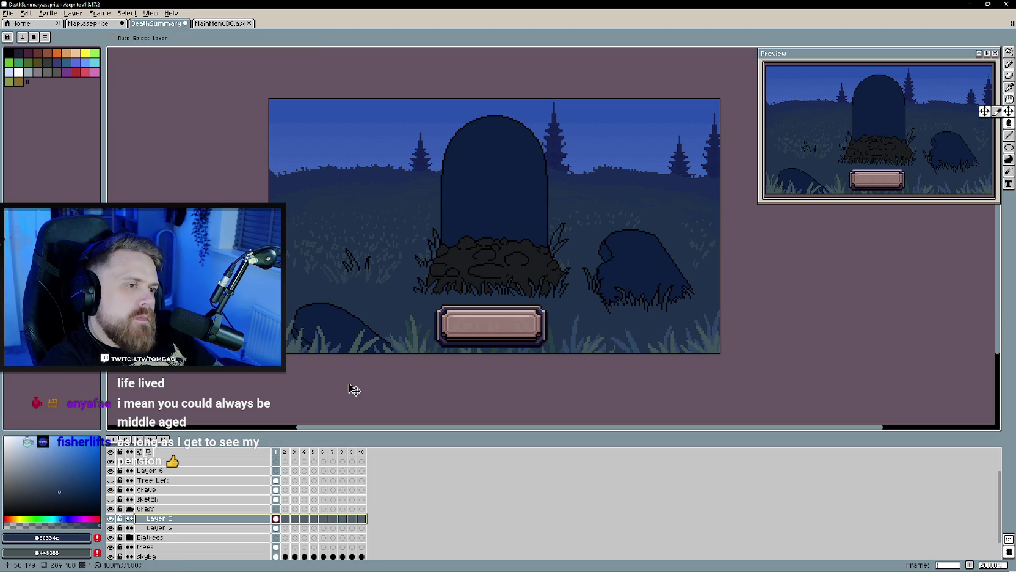
pyautogui.click(172, 547)
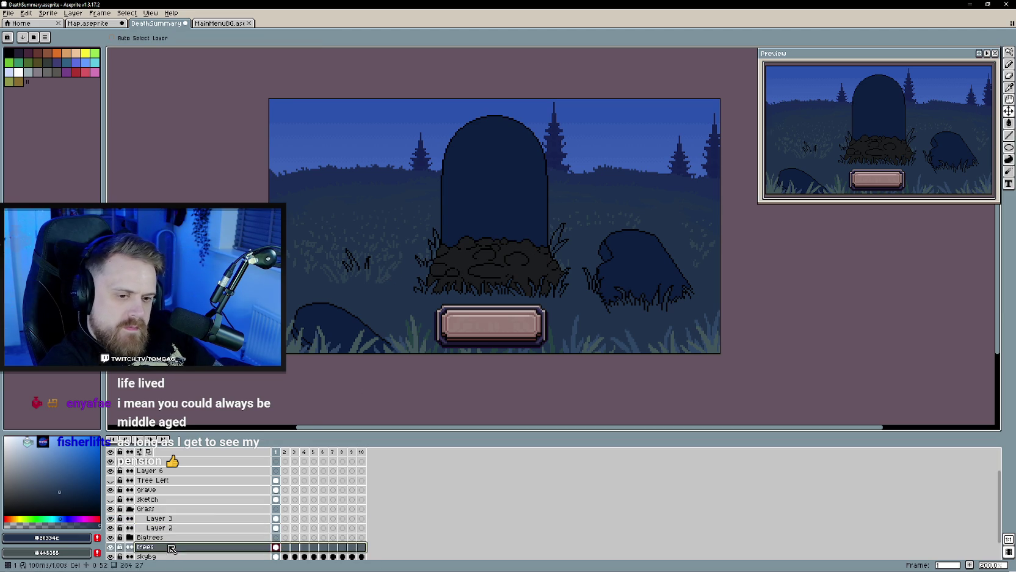
pyautogui.moveTo(604, 196); pyautogui.dragTo(607, 169)
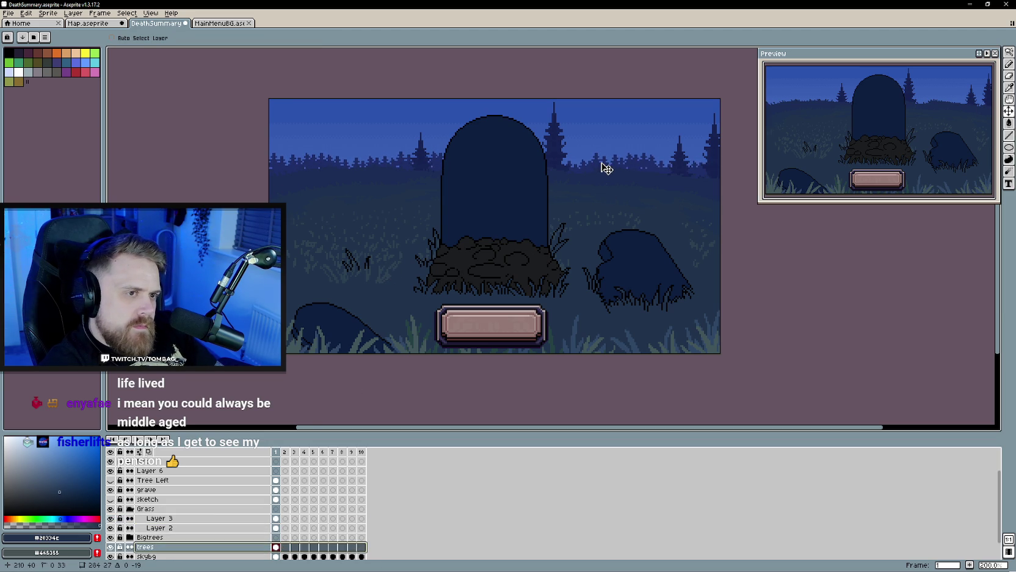
pyautogui.click(184, 537)
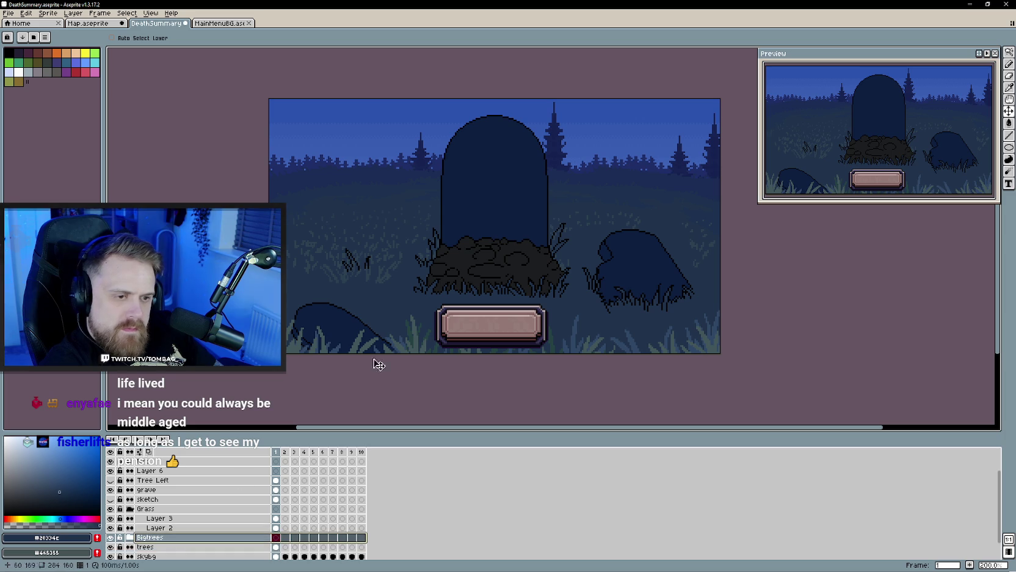
pyautogui.moveTo(626, 164); pyautogui.dragTo(626, 136)
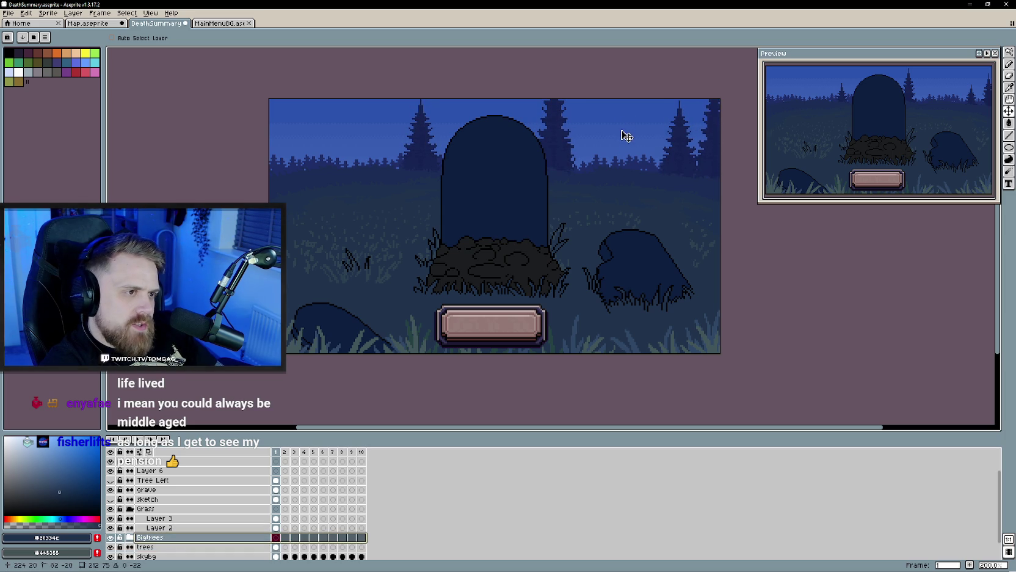
pyautogui.scroll(1, 585, 317)
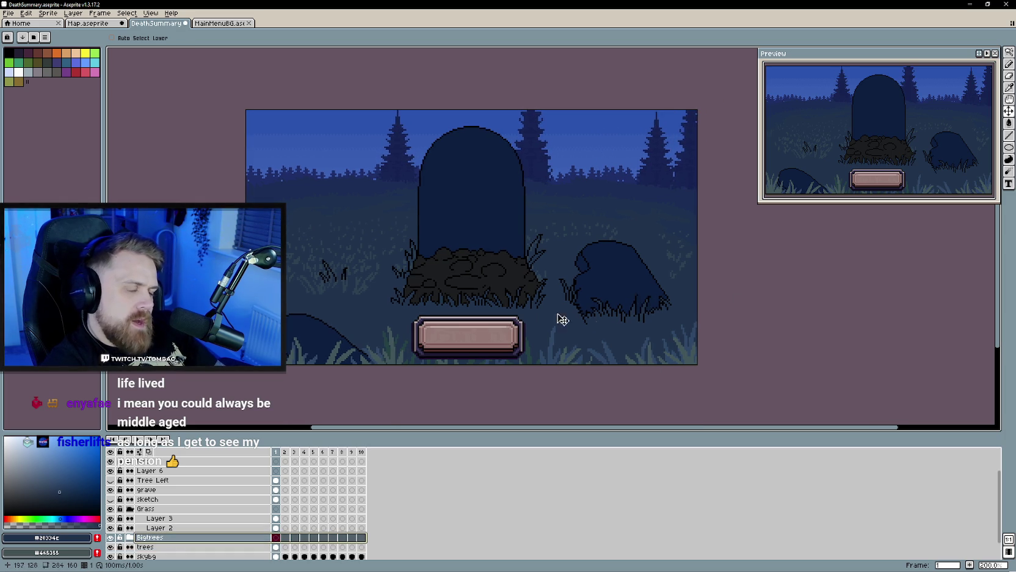
pyautogui.hscroll(-2, 465, 318)
pyautogui.hscroll(1, 409, 290)
pyautogui.scroll(-1, 400, 287)
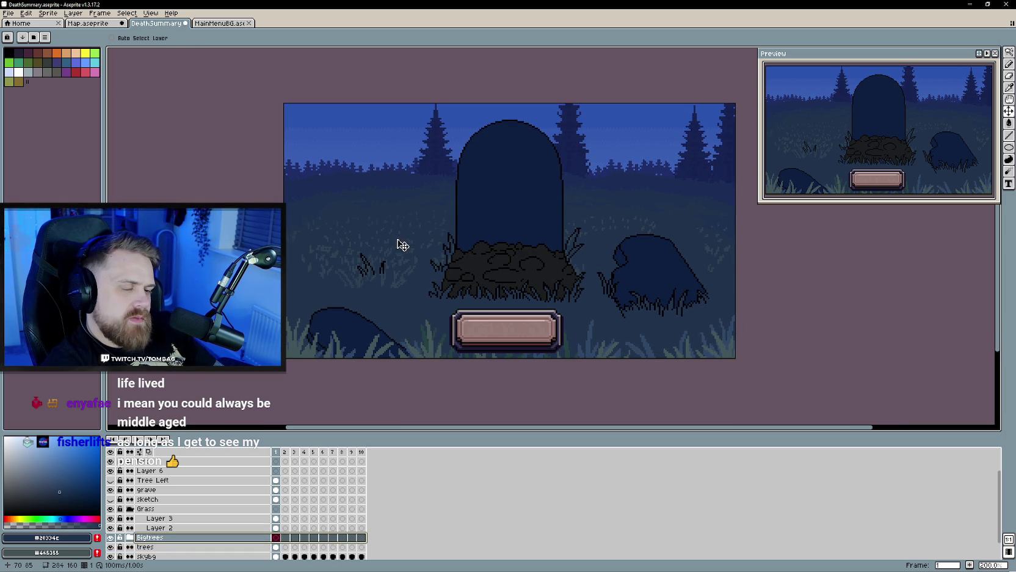
# Step: Test a darker navy fill on the grave layer, undo it, and sample navy #0d1e3e
pyautogui.hscroll(1, 398, 238)
pyautogui.scroll(-1, 391, 238)
pyautogui.scroll(-1, 389, 240)
pyautogui.scroll(1, 390, 240)
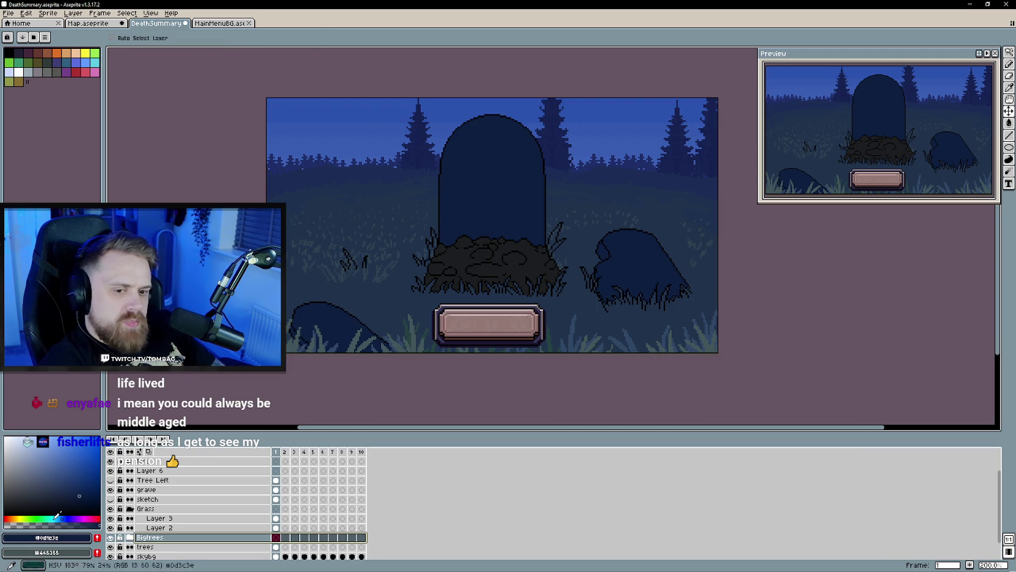
pyautogui.click(52, 493)
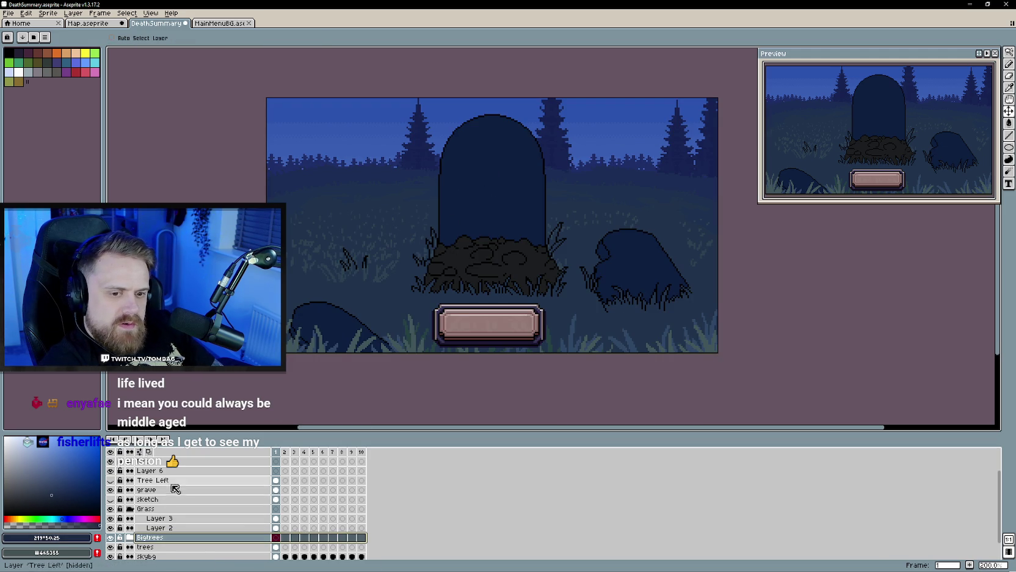
pyautogui.click(147, 489)
pyautogui.press('g')
pyautogui.click(469, 211)
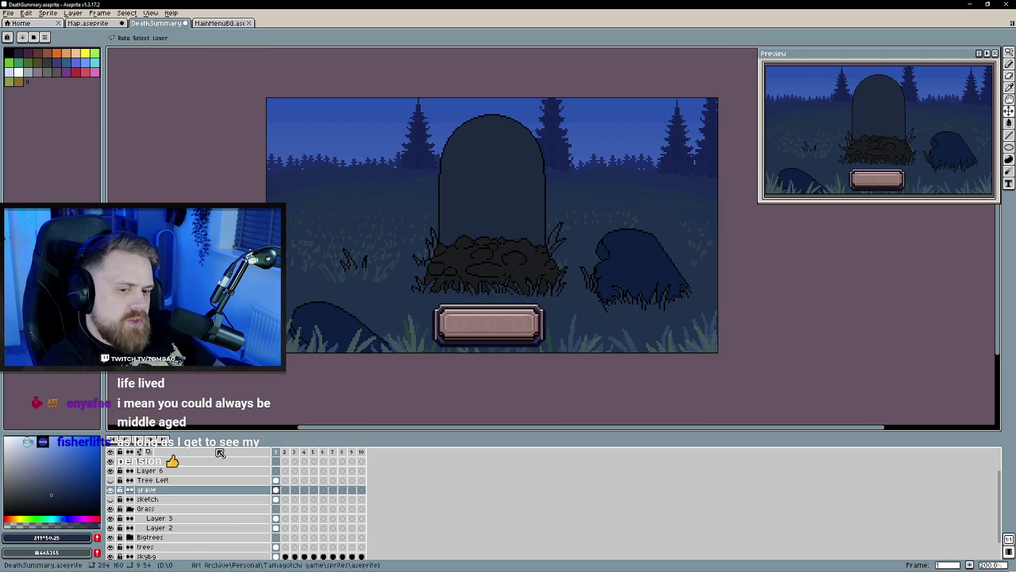
pyautogui.hotkey('ctrl', 'z')
pyautogui.click(62, 495)
pyautogui.press('g')
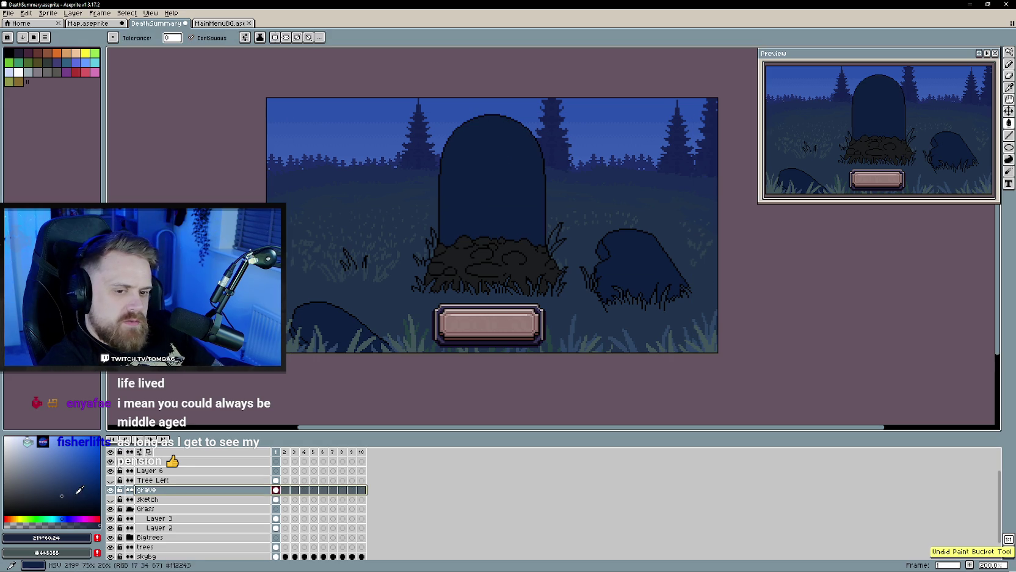
pyautogui.press('i')
pyautogui.keyDown('alt'); pyautogui.click(520, 199); pyautogui.keyUp('alt')
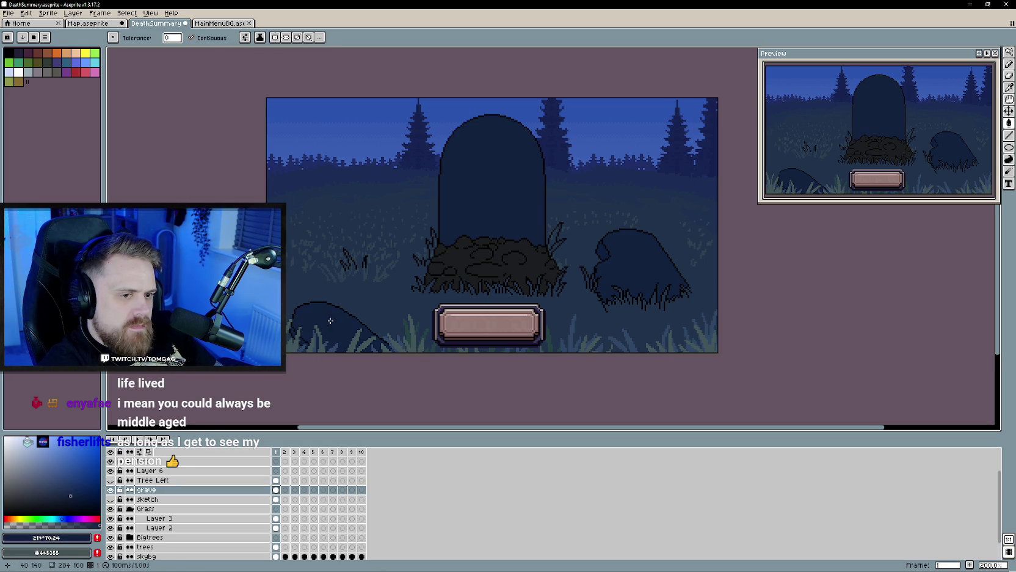
# Step: Save DeathSummary.aseprite
pyautogui.scroll(-1, 464, 409)
pyautogui.scroll(1, 464, 409)
pyautogui.hotkey('ctrl', 's')
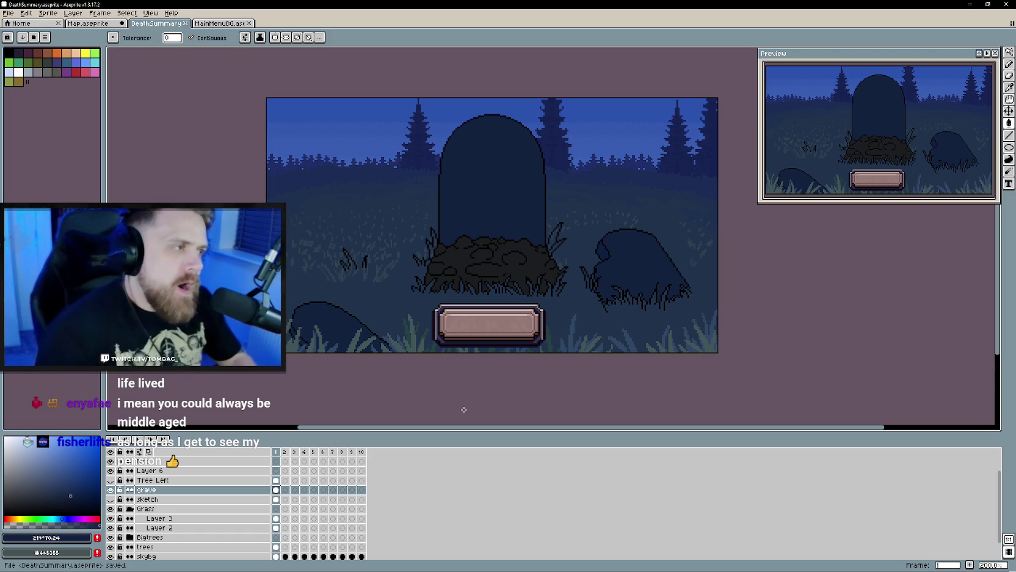
pyautogui.scroll(-1, 458, 255)
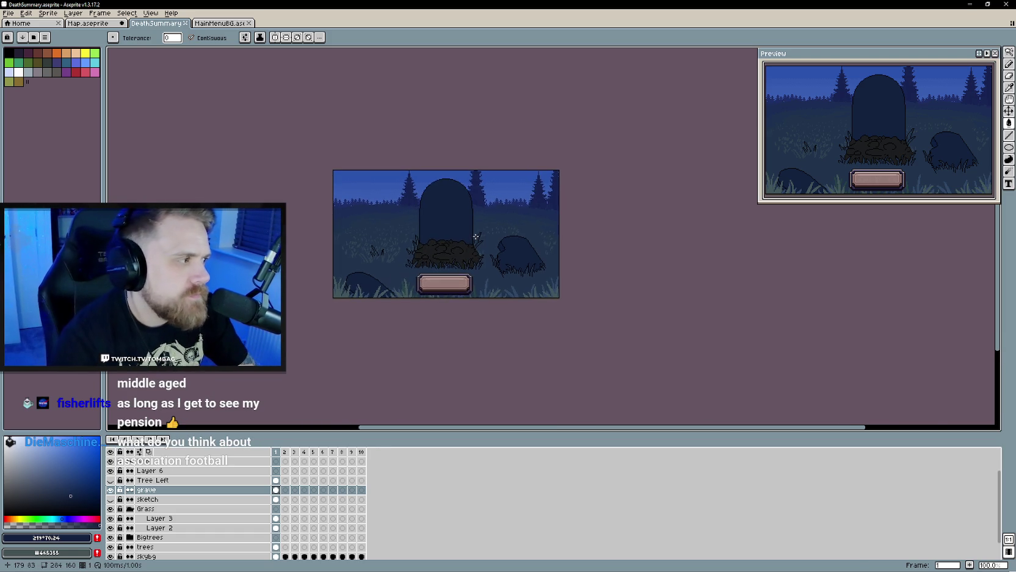
pyautogui.scroll(1, 489, 257)
pyautogui.hotkey('ctrl', 's')
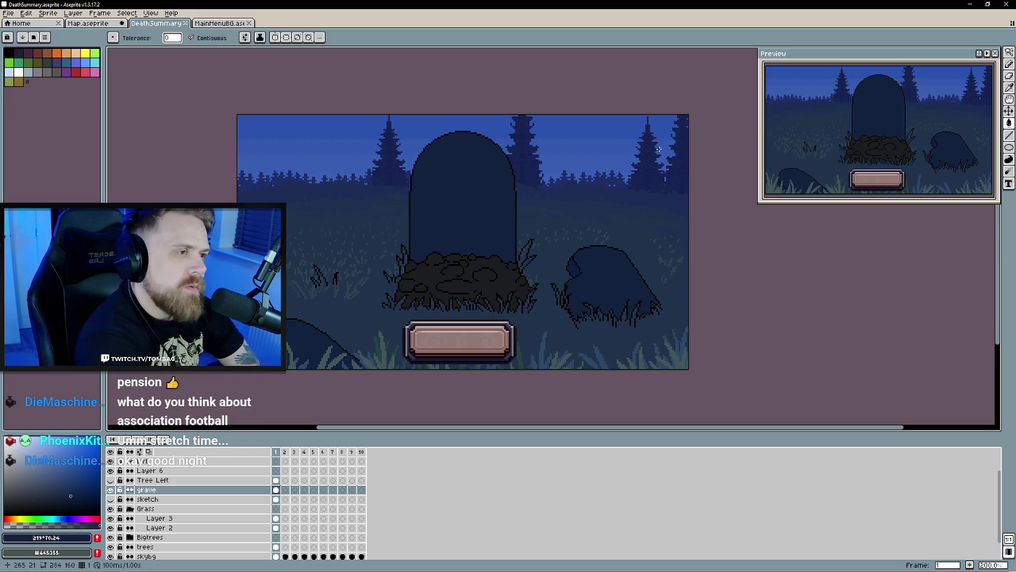
# Step: Glance at MainMenuBG, then bring up the Map.aseprite sprite
pyautogui.moveTo(555, 202); pyautogui.dragTo(564, 193)
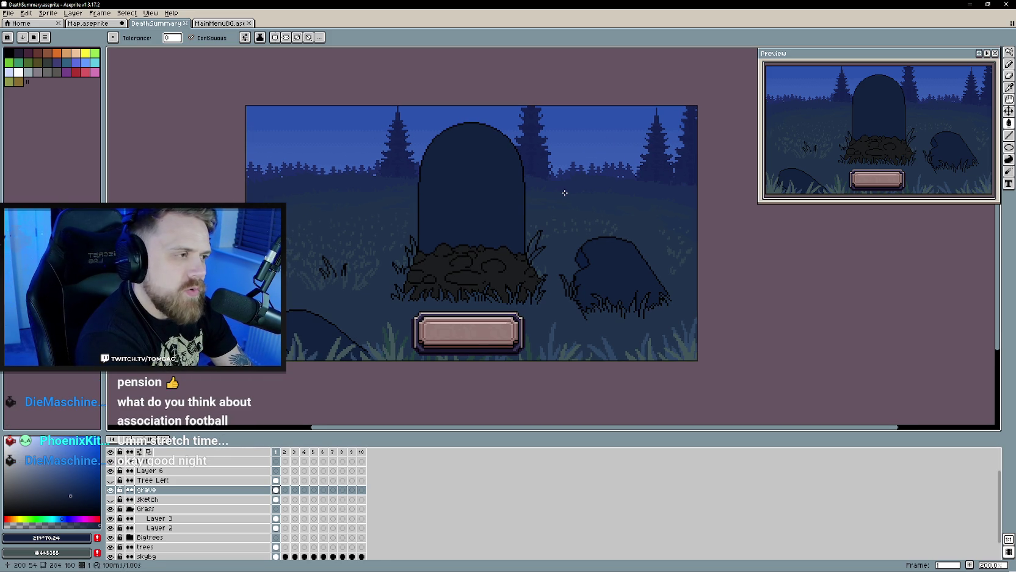
pyautogui.click(220, 24)
pyautogui.click(157, 24)
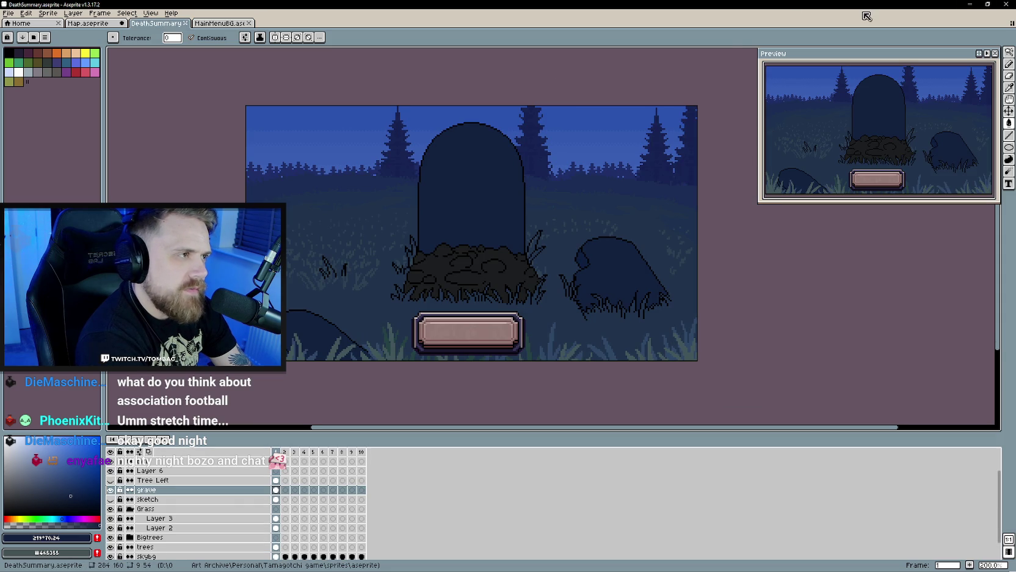
pyautogui.click(99, 24)
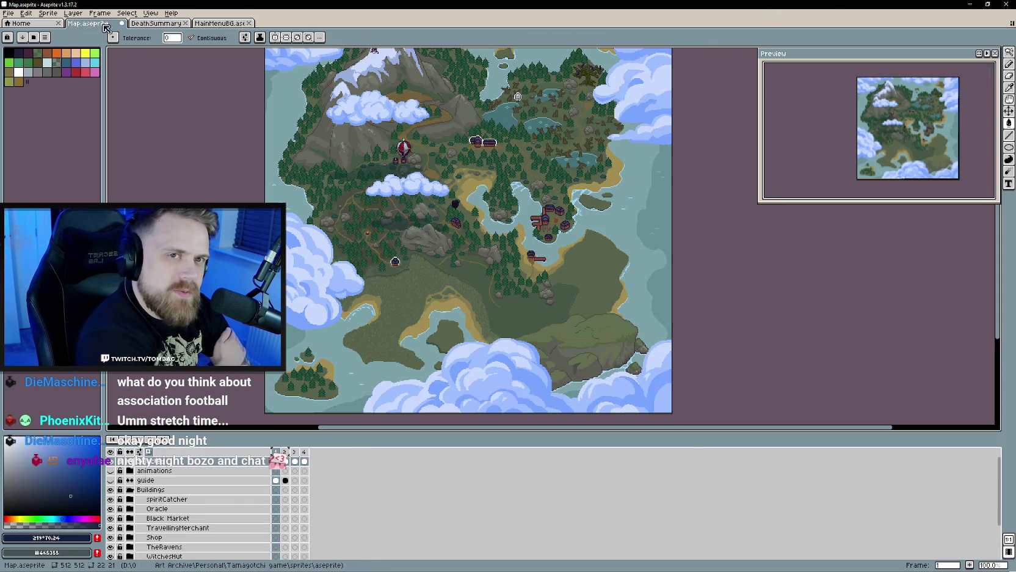
# Step: Return to the DeathSummary.aseprite graveyard sprite
pyautogui.click(147, 24)
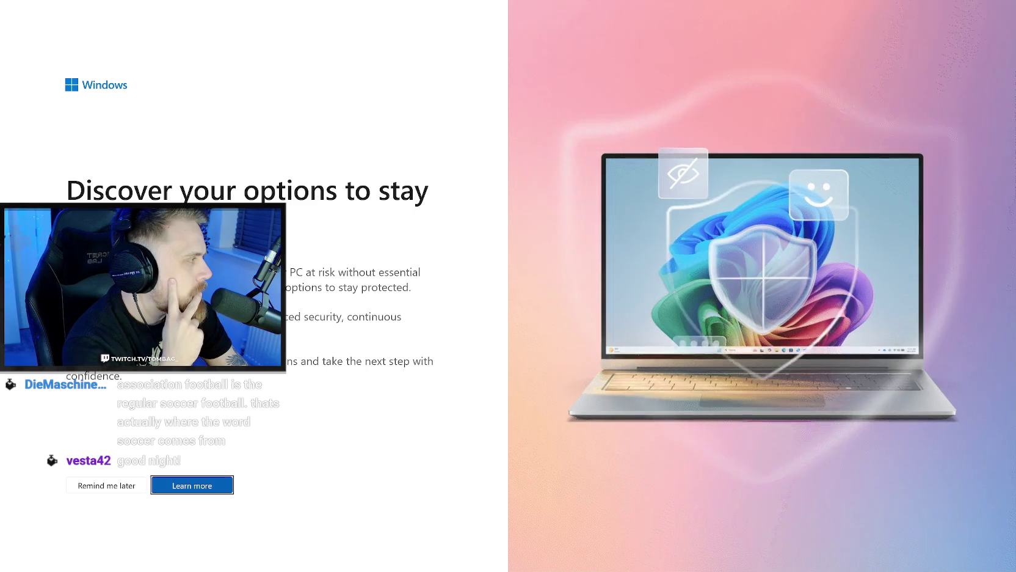
# Step: Dismiss the Windows security promo and postpone its reminder
pyautogui.click(115, 483)
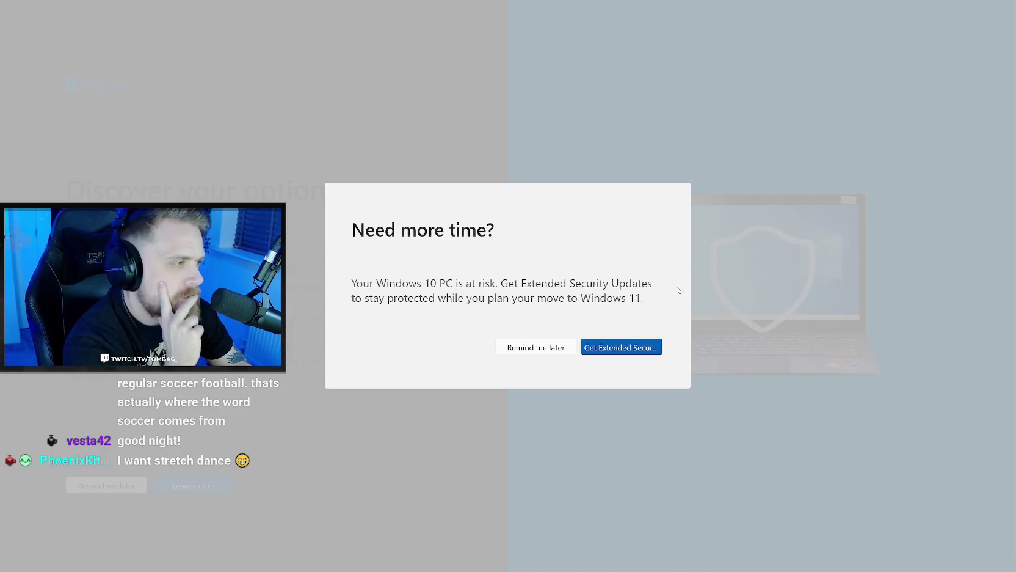
pyautogui.click(543, 348)
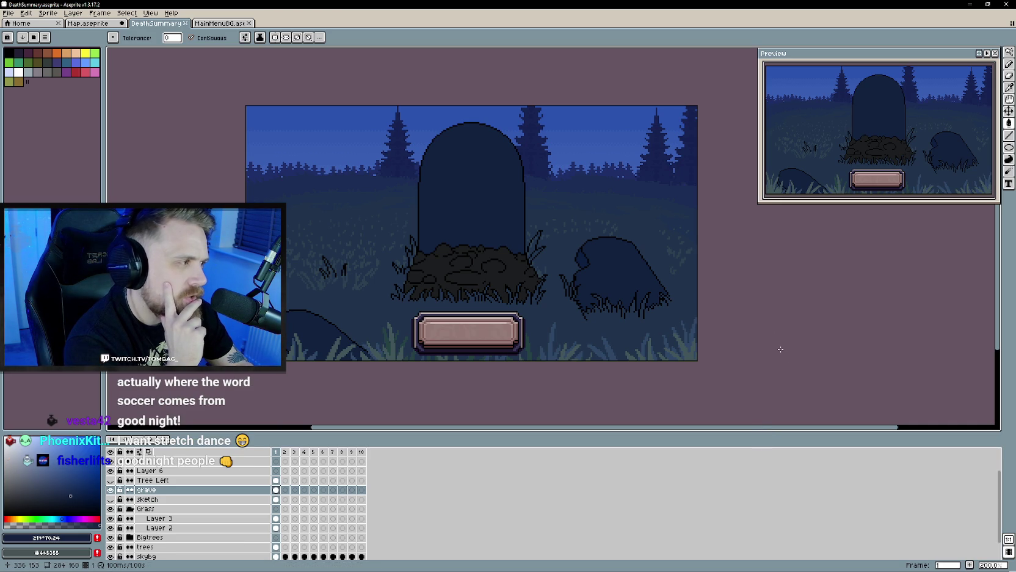
# Step: Flip between MainMenuBG and DeathSummary, nudge the canvas, then bring up the Twitch reward queue
pyautogui.click(215, 24)
pyautogui.click(177, 24)
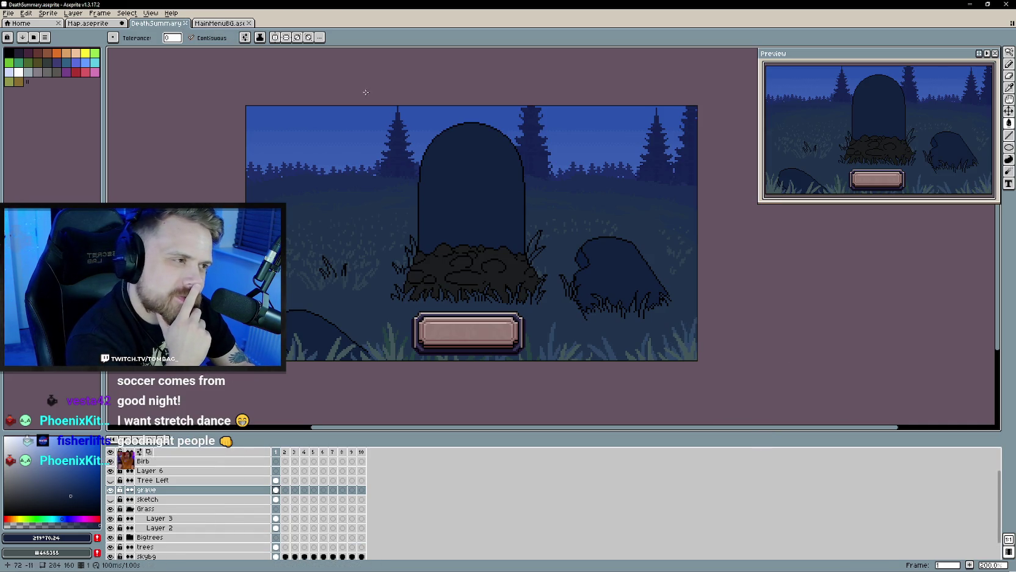
pyautogui.moveTo(659, 261); pyautogui.dragTo(669, 268)
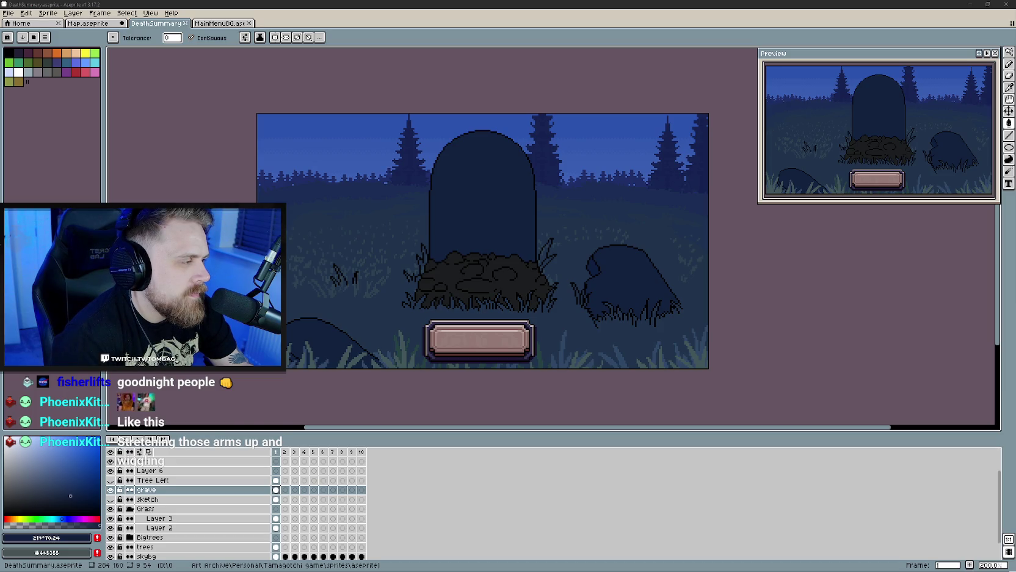
pyautogui.click(778, 4)
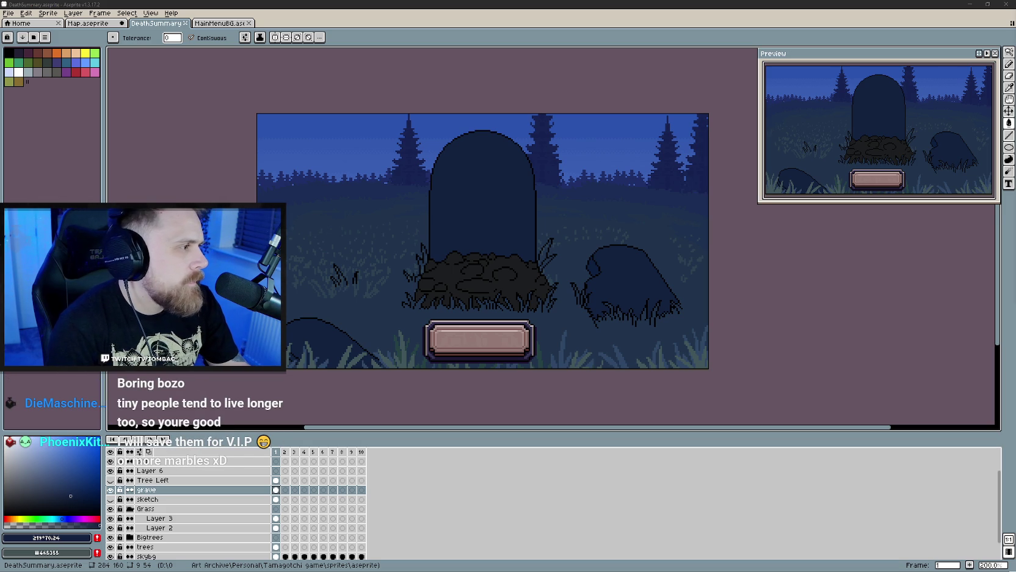
pyautogui.hotkey('alt', 'Tab')
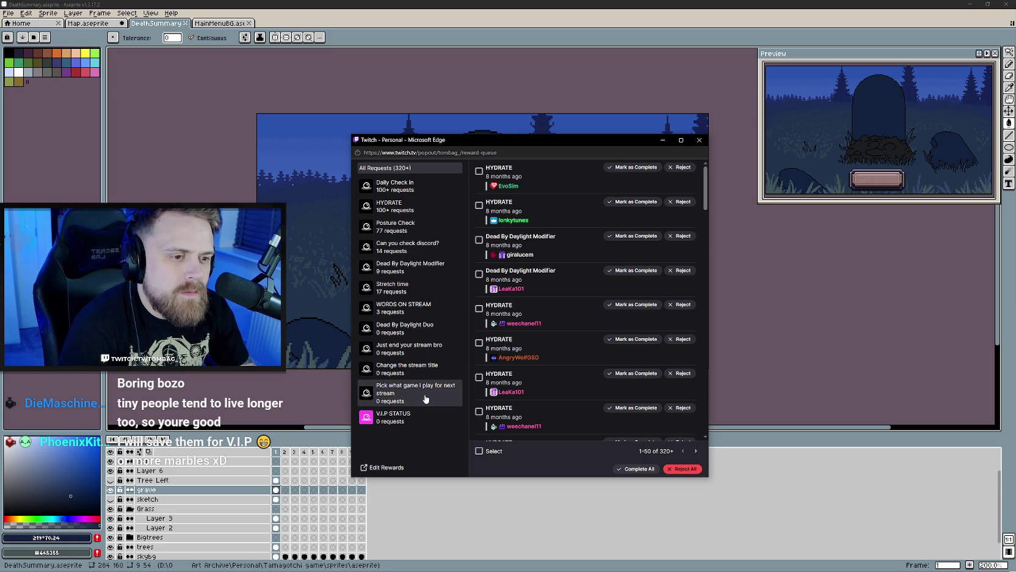
# Step: Reject the newest Stretch time request, leaving 16, and close the reward-queue window
pyautogui.click(430, 294)
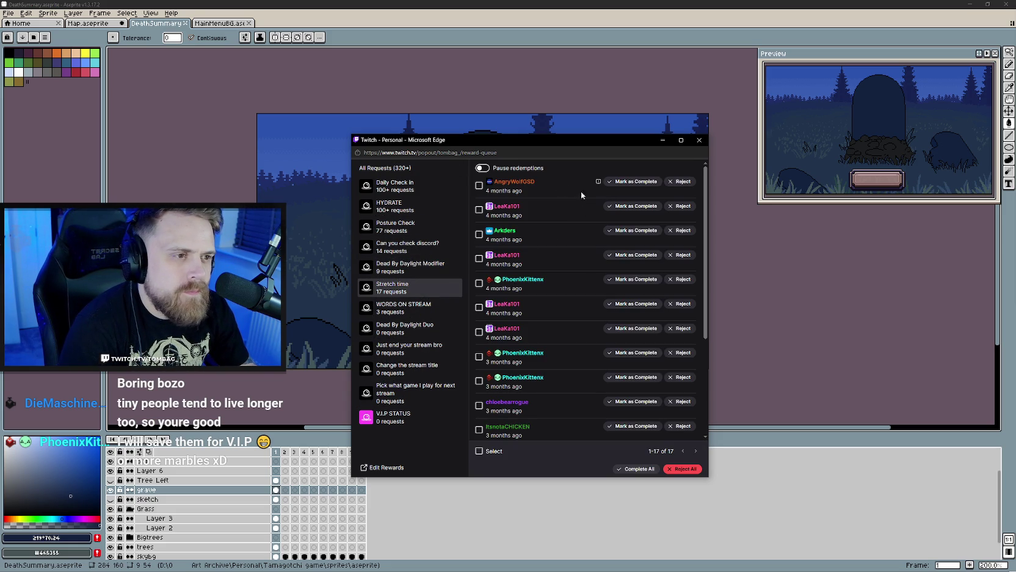
pyautogui.scroll(-3, 531, 370)
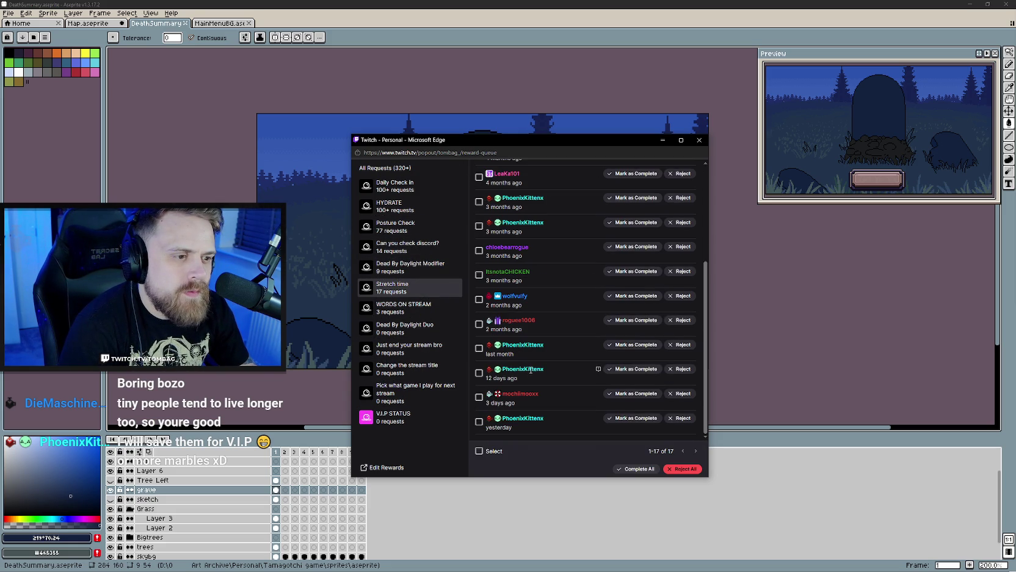
pyautogui.click(684, 419)
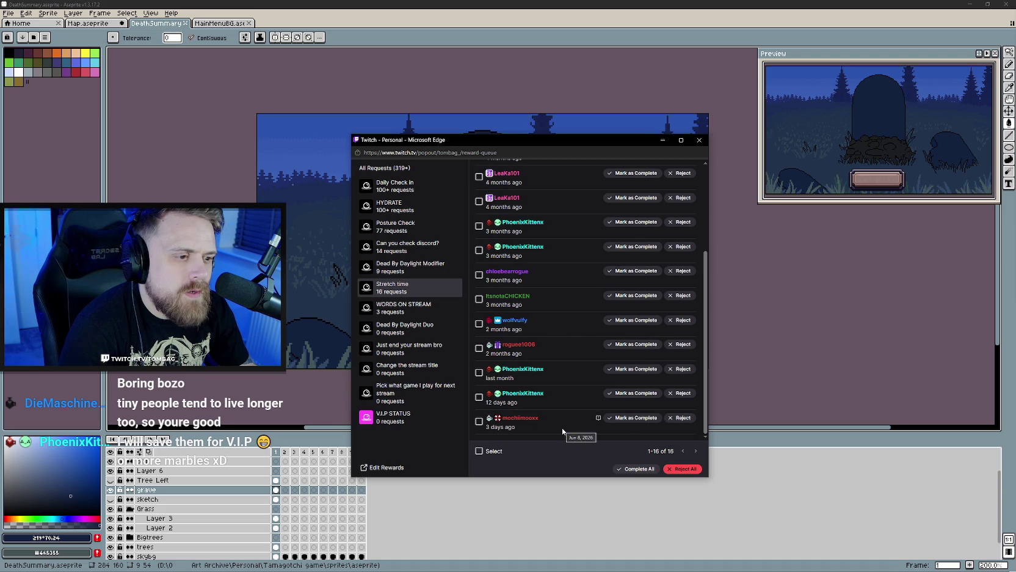
pyautogui.click(699, 140)
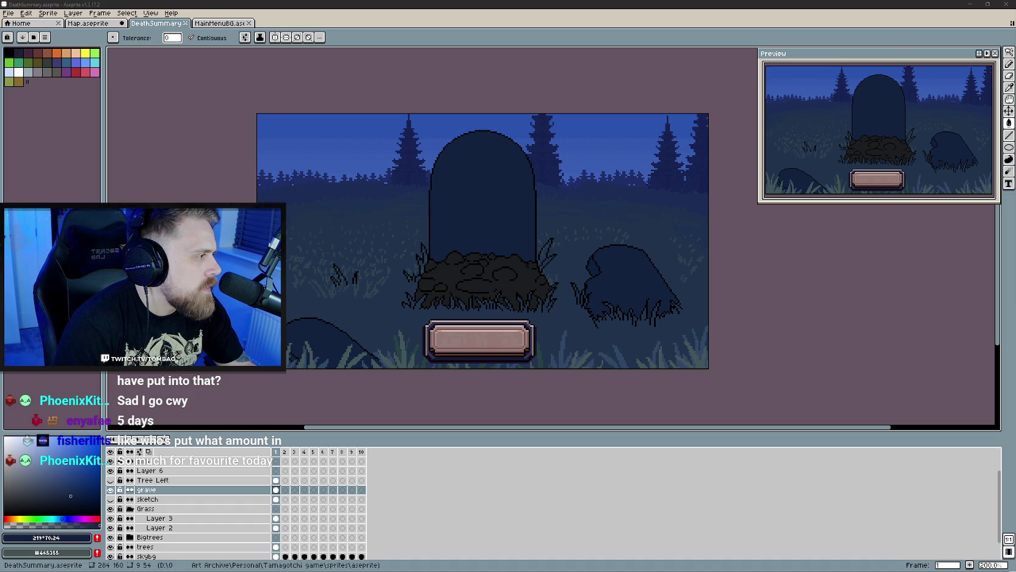
# Step: Bring the Twitch Channel Points dashboard window to the front with Alt+Tab
pyautogui.hotkey('alt', 'Tab')
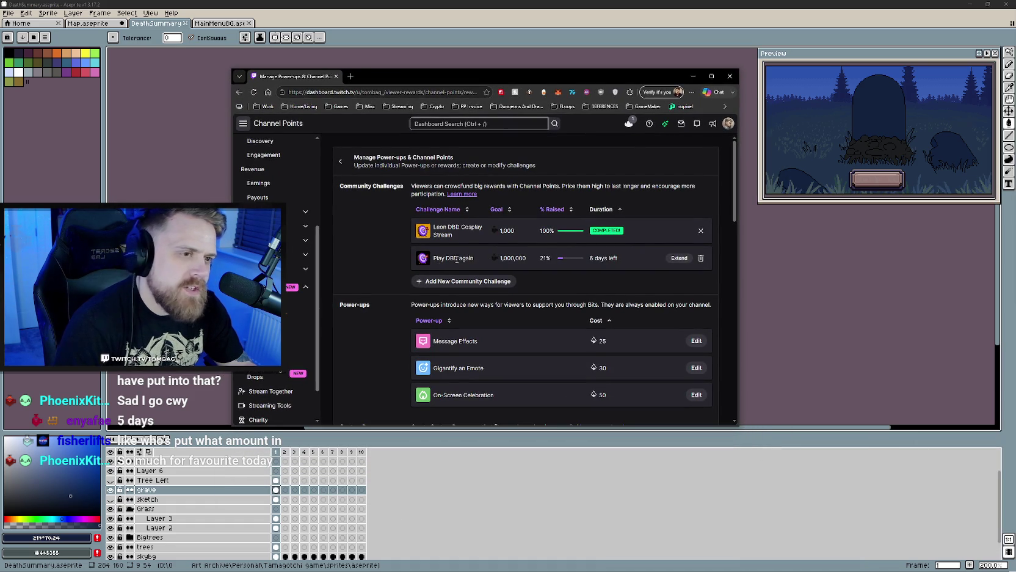
# Step: Extend the Play DBD again community challenge to 24 days
pyautogui.click(679, 258)
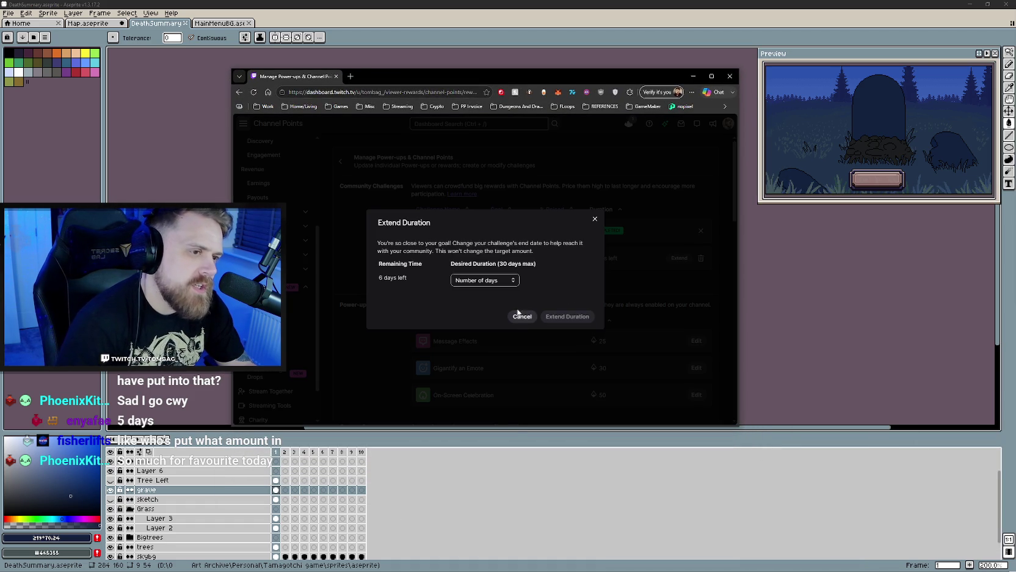
pyautogui.click(485, 280)
pyautogui.scroll(-2, 482, 429)
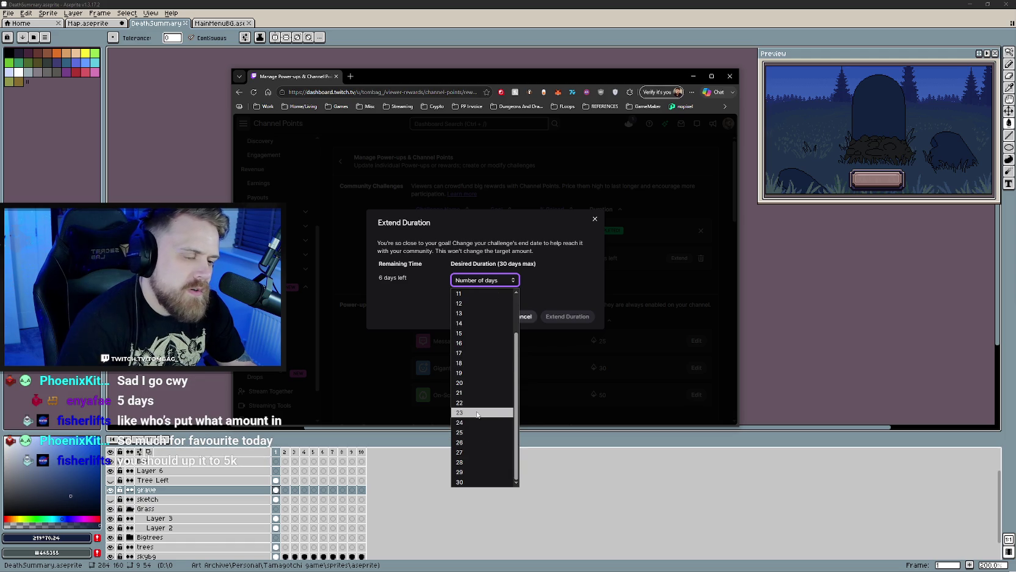
pyautogui.click(477, 422)
pyautogui.click(567, 316)
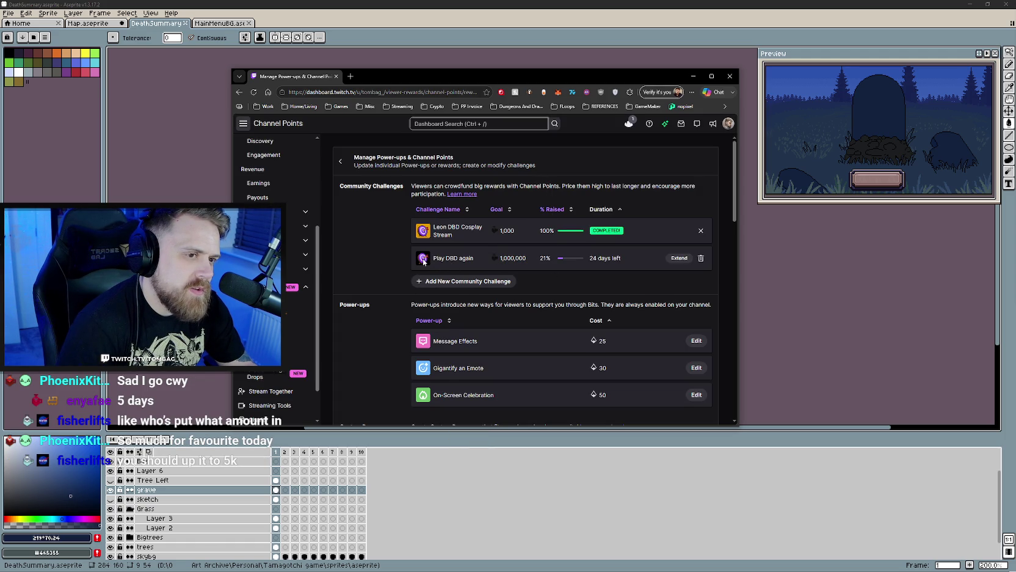
# Step: Review the Channel Points rewards list, then close the browser window
pyautogui.scroll(-2, 397, 262)
pyautogui.scroll(-2, 396, 253)
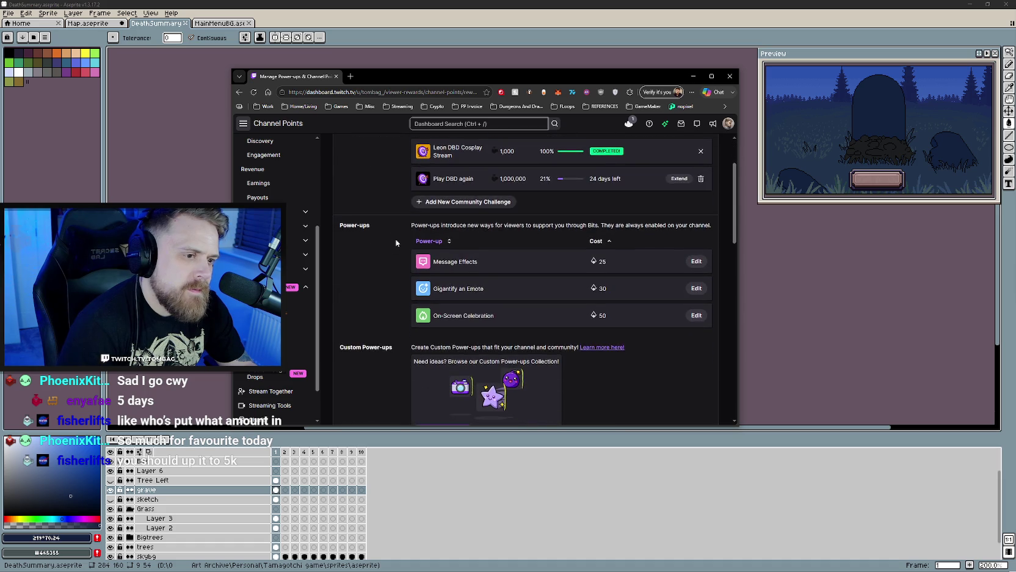
pyautogui.scroll(-1, 396, 244)
pyautogui.scroll(-1, 390, 256)
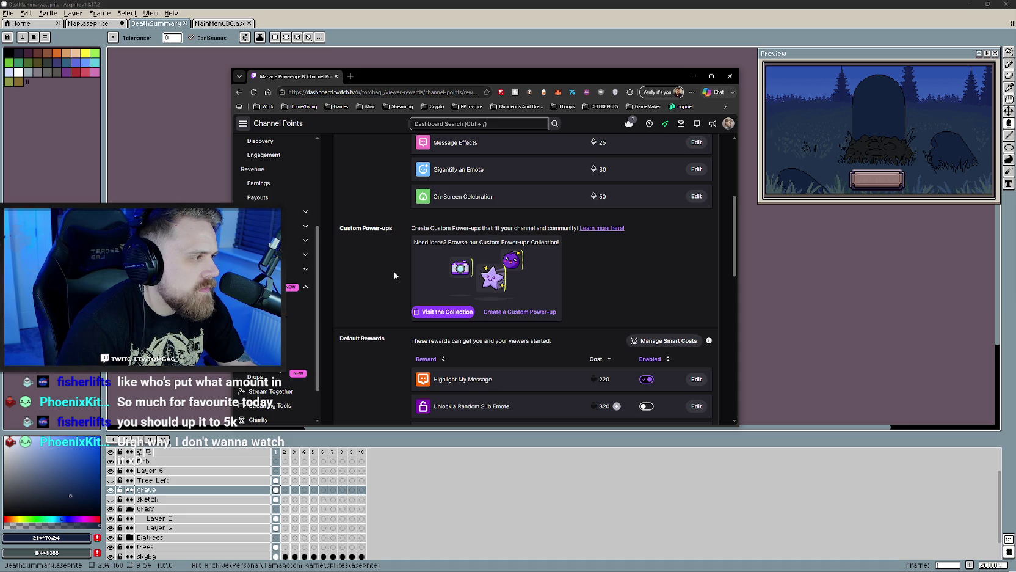
pyautogui.scroll(5, 394, 275)
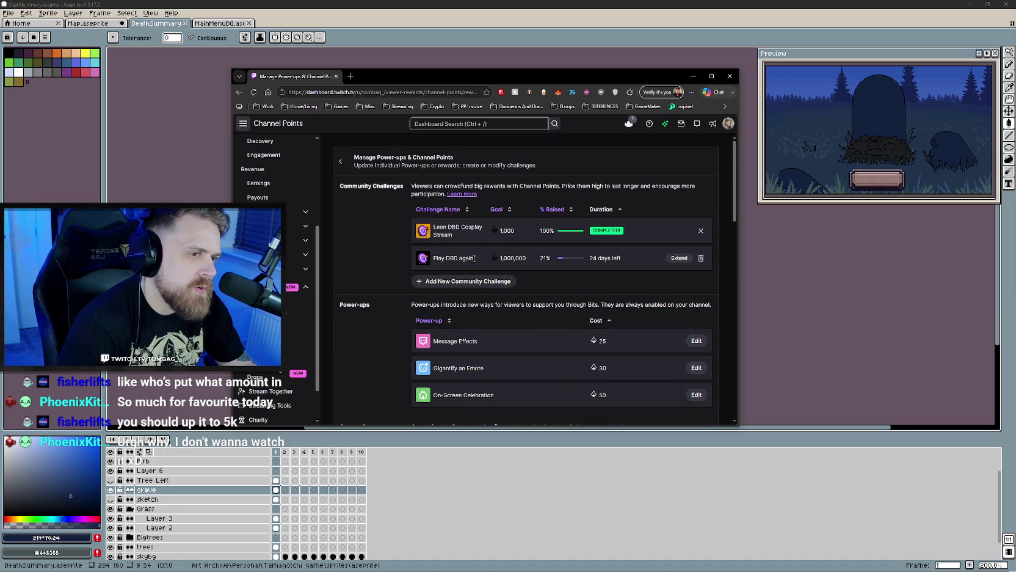
pyautogui.scroll(-4, 394, 281)
pyautogui.scroll(-7, 395, 288)
pyautogui.scroll(-7, 393, 292)
pyautogui.scroll(-5, 392, 295)
pyautogui.scroll(2, 391, 295)
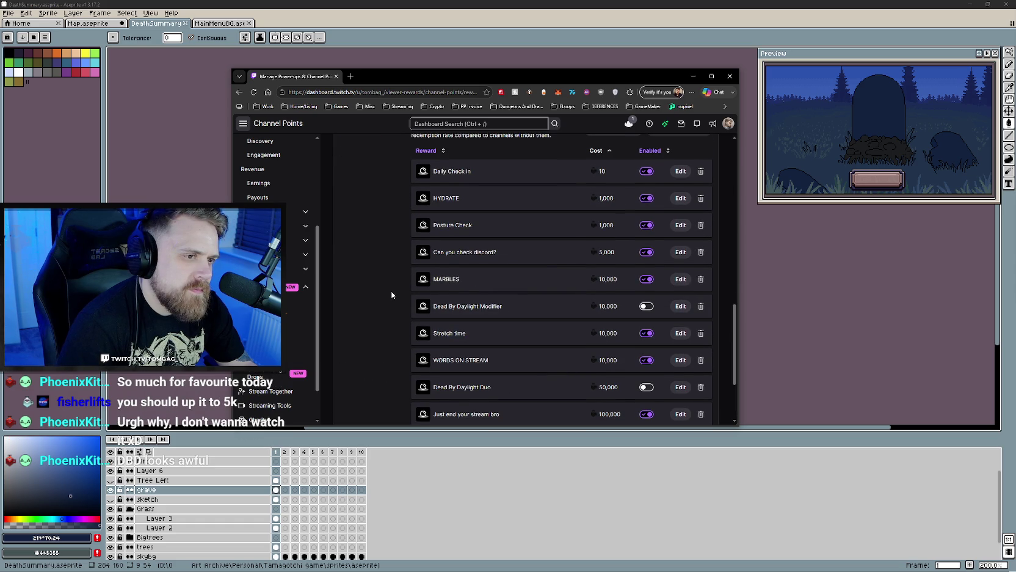
pyautogui.scroll(5, 391, 295)
pyautogui.scroll(6, 391, 295)
pyautogui.scroll(5, 392, 295)
pyautogui.scroll(5, 392, 295)
pyautogui.scroll(1, 391, 293)
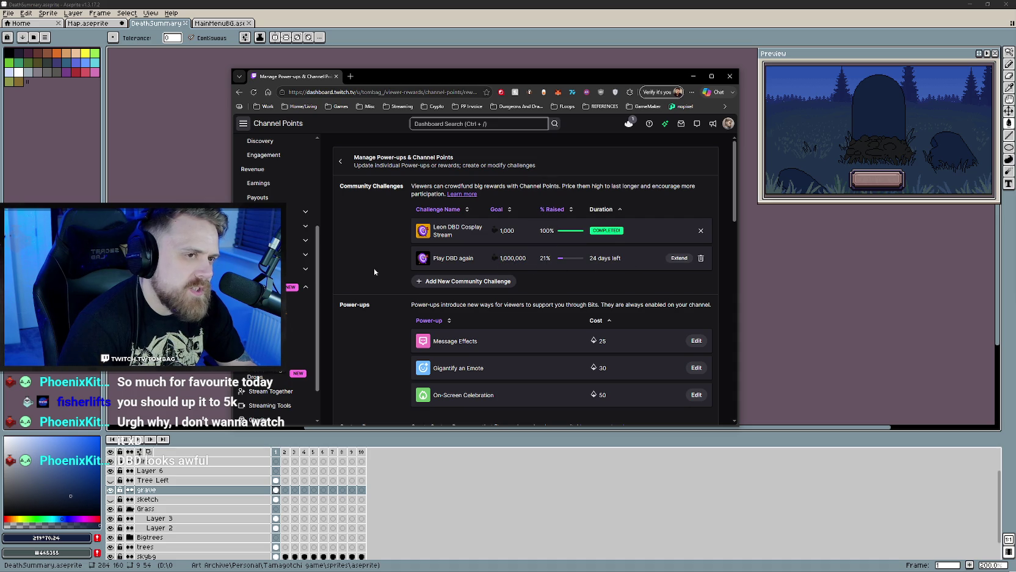
pyautogui.scroll(-1, 388, 288)
pyautogui.scroll(-1, 389, 288)
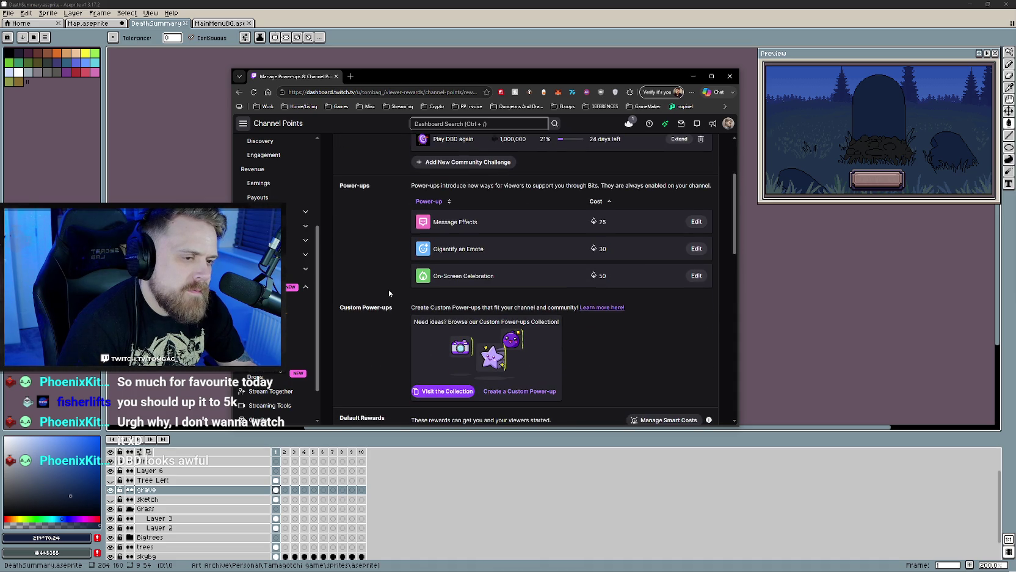
pyautogui.scroll(-2, 388, 290)
pyautogui.scroll(-3, 388, 290)
pyautogui.scroll(-2, 389, 294)
pyautogui.scroll(-2, 389, 294)
pyautogui.scroll(-3, 389, 294)
pyautogui.scroll(-3, 389, 293)
pyautogui.scroll(-1, 388, 290)
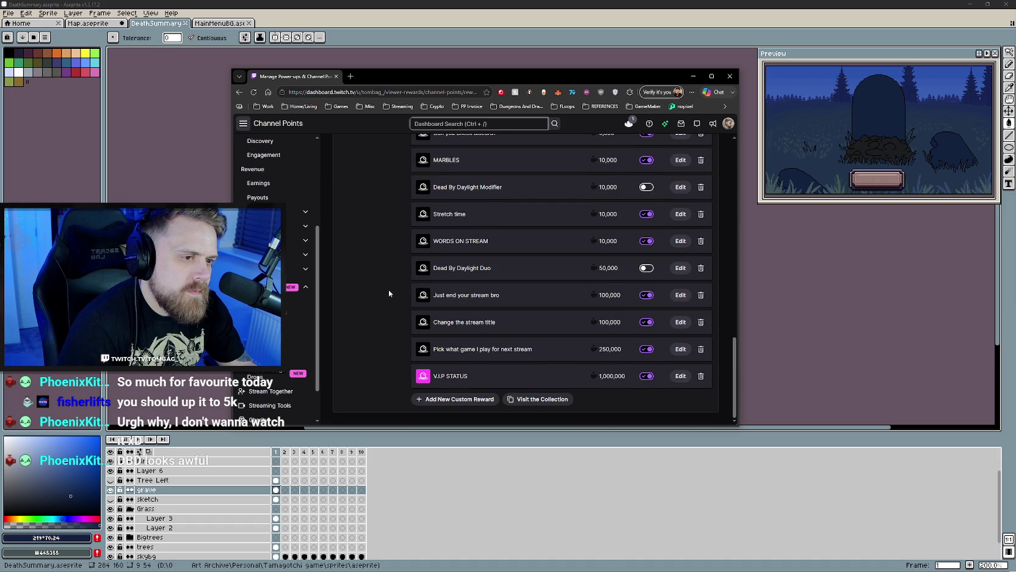
pyautogui.scroll(3, 389, 289)
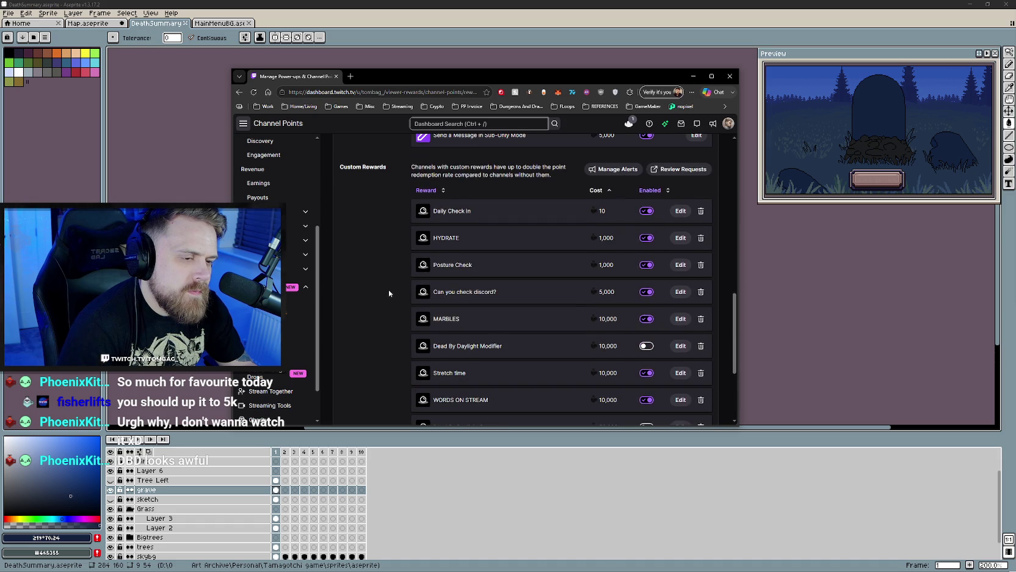
pyautogui.scroll(1, 389, 293)
pyautogui.scroll(1, 389, 290)
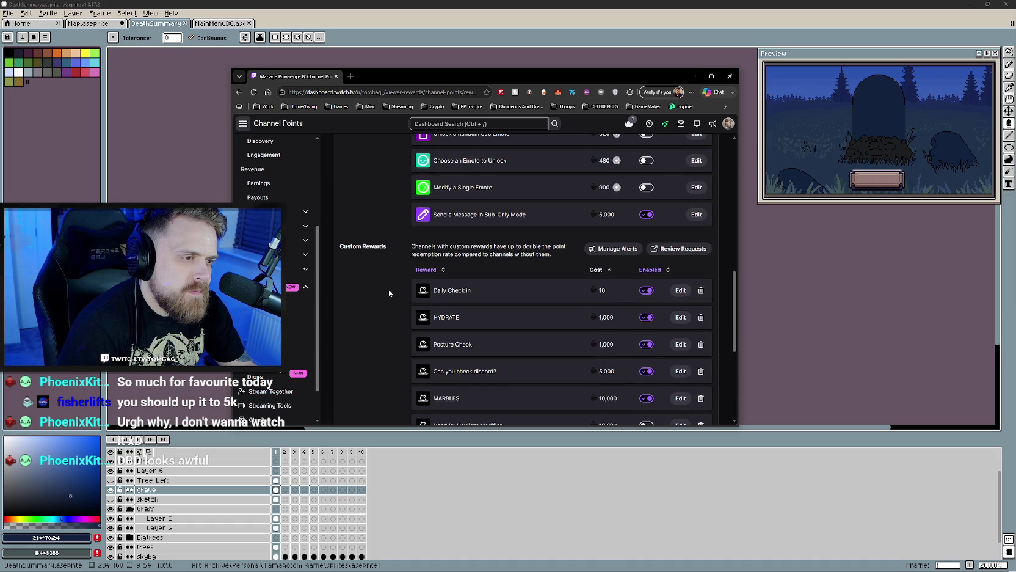
pyautogui.scroll(1, 389, 289)
pyautogui.scroll(4, 389, 290)
pyautogui.scroll(6, 389, 289)
pyautogui.scroll(1, 388, 290)
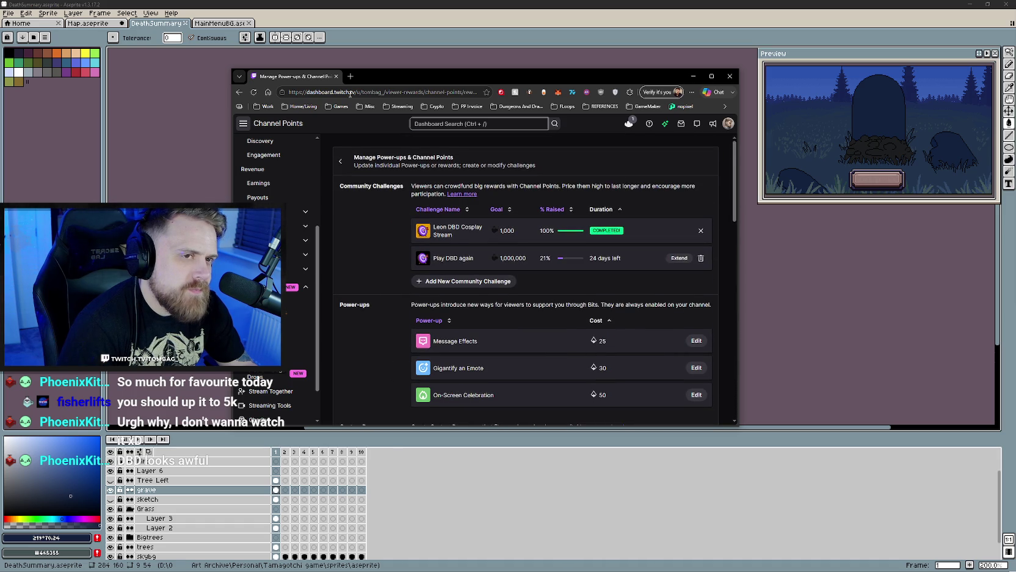
pyautogui.click(336, 76)
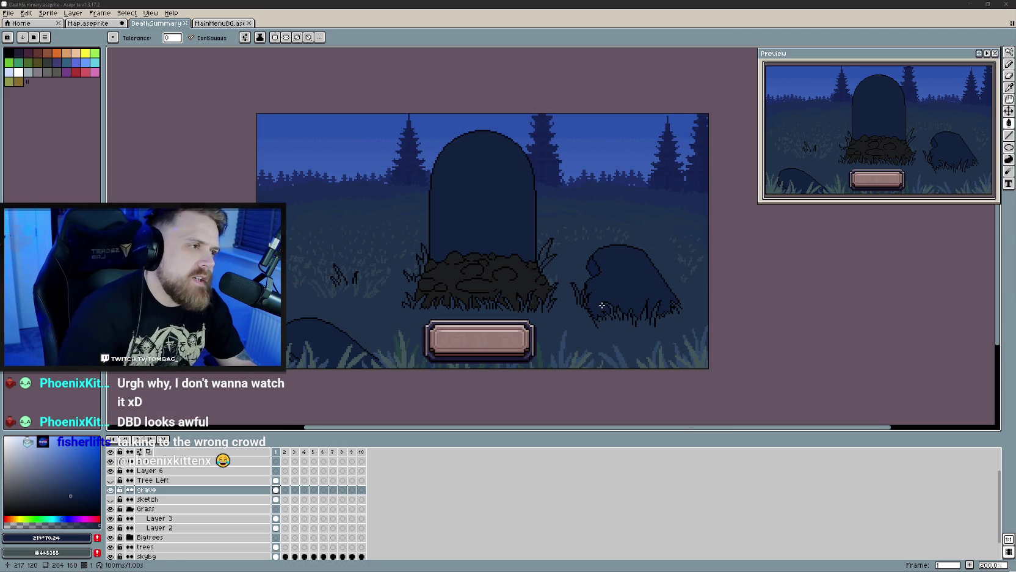
pyautogui.scroll(-1, 611, 308)
pyautogui.scroll(1, 605, 325)
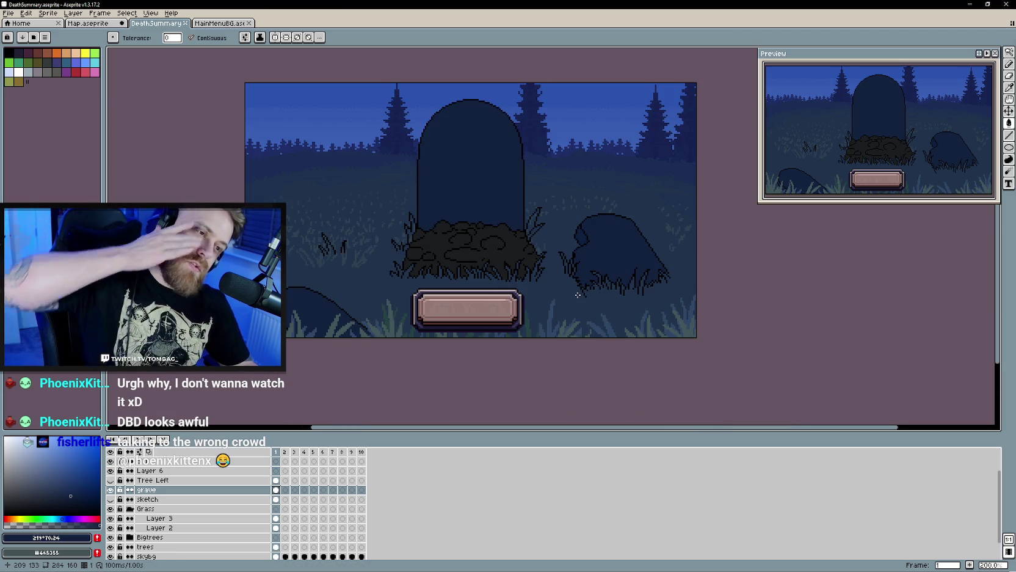